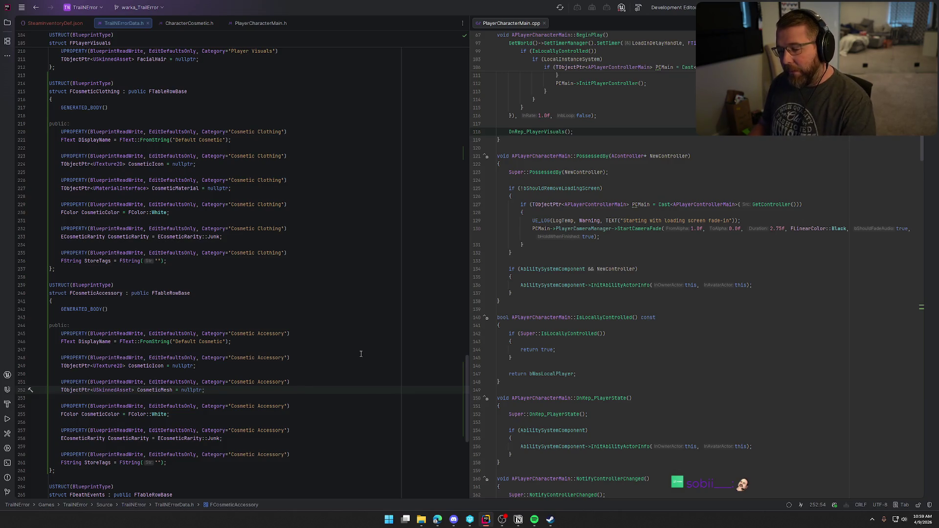
- Review the GENERATED_BODY and FCosmeticAccessory struct lines in TrailNErrorData.h
left_click(239, 308)
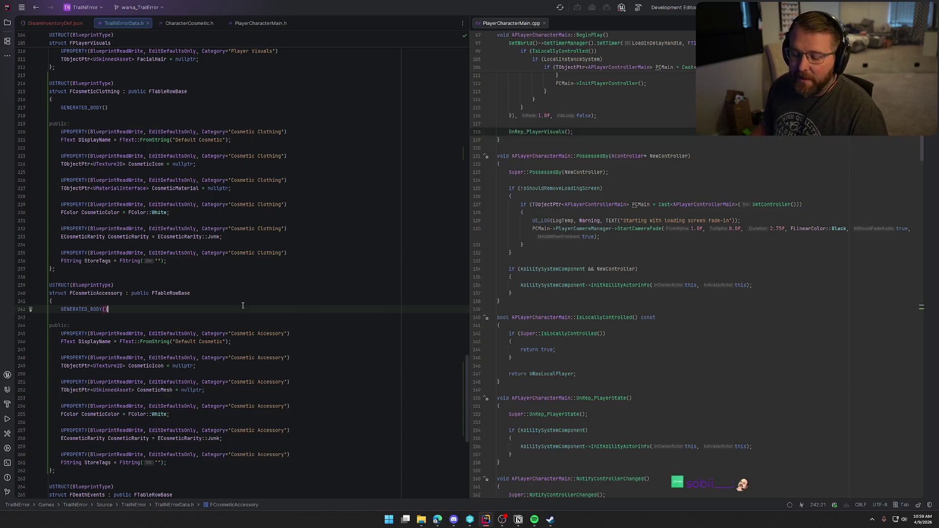
left_click(250, 286)
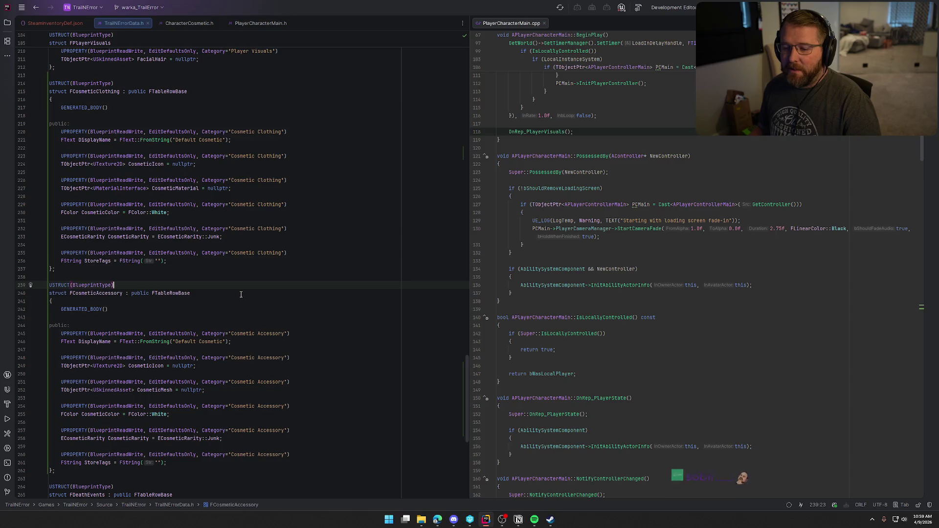
scroll(239, 295, "down", 1)
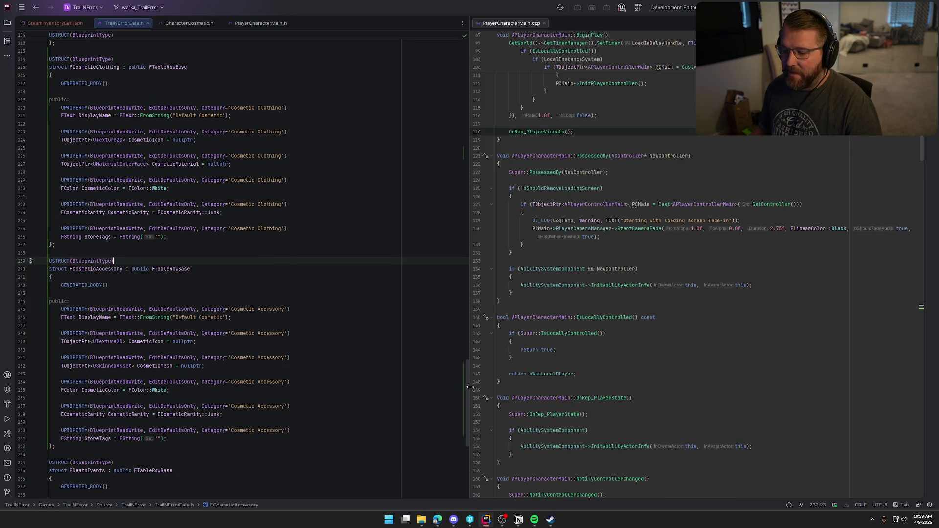
scroll(466, 379, "up", 2)
scroll(465, 379, "down", 1)
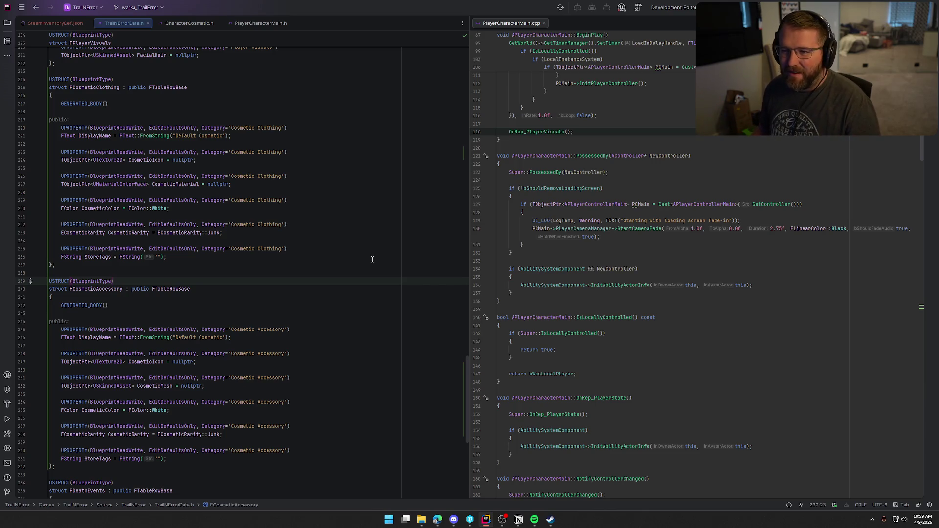
- Glance at CharacterCosmetic.h, then bring up SteamInventoryDef.json's item definitions
left_click(182, 25)
left_click(88, 233)
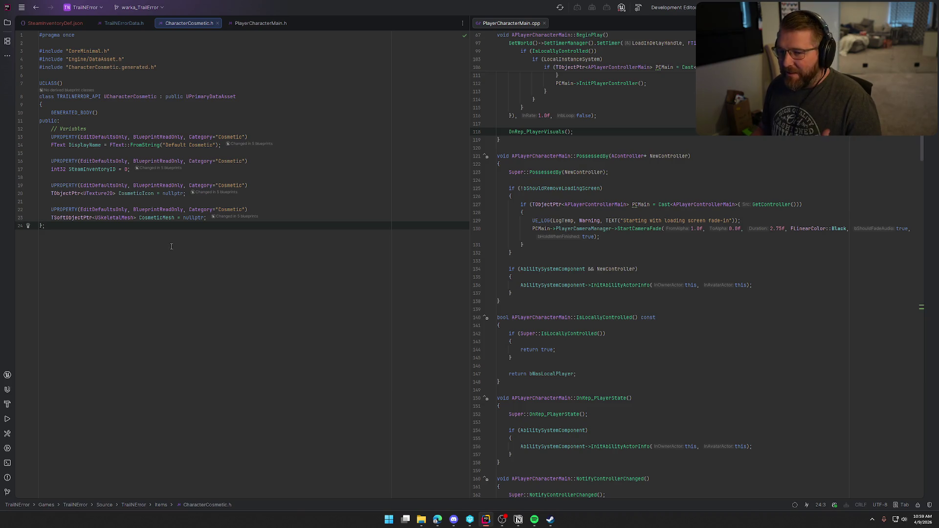
left_click(53, 23)
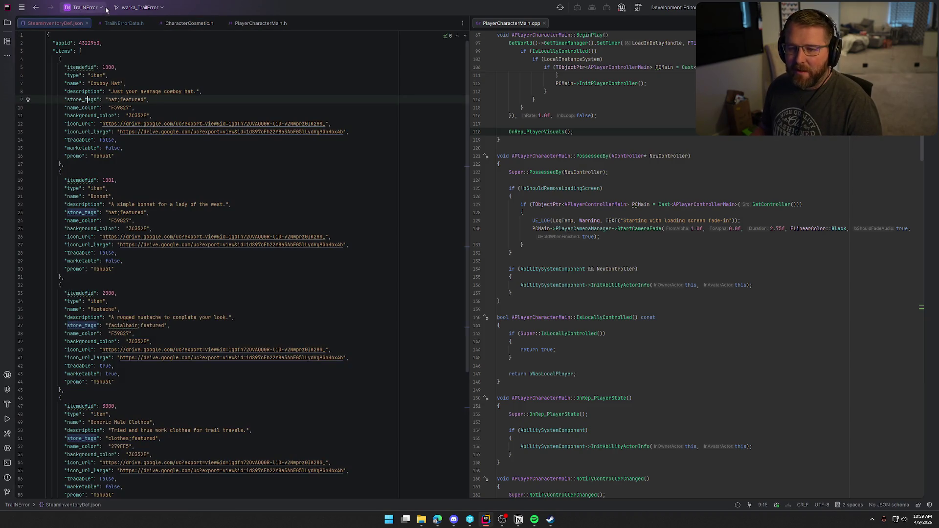
left_click(119, 23)
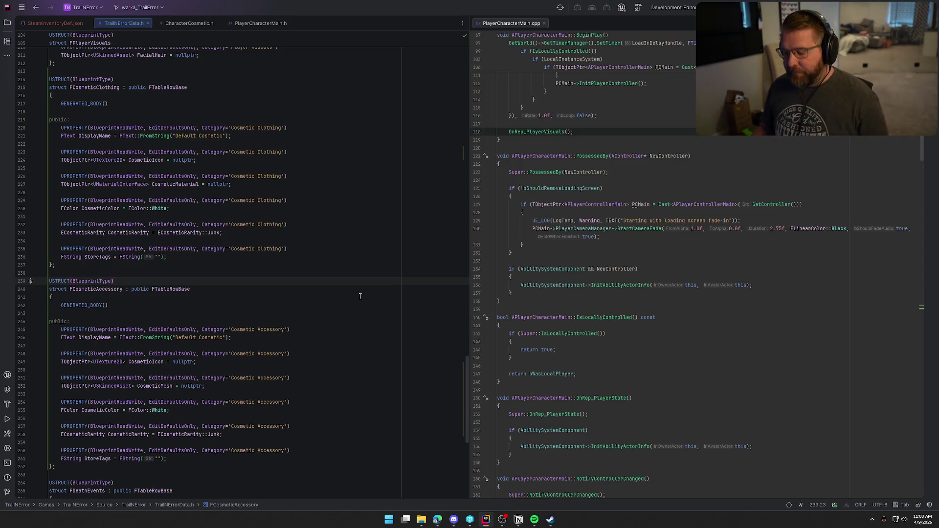
scroll(138, 342, "down", 2)
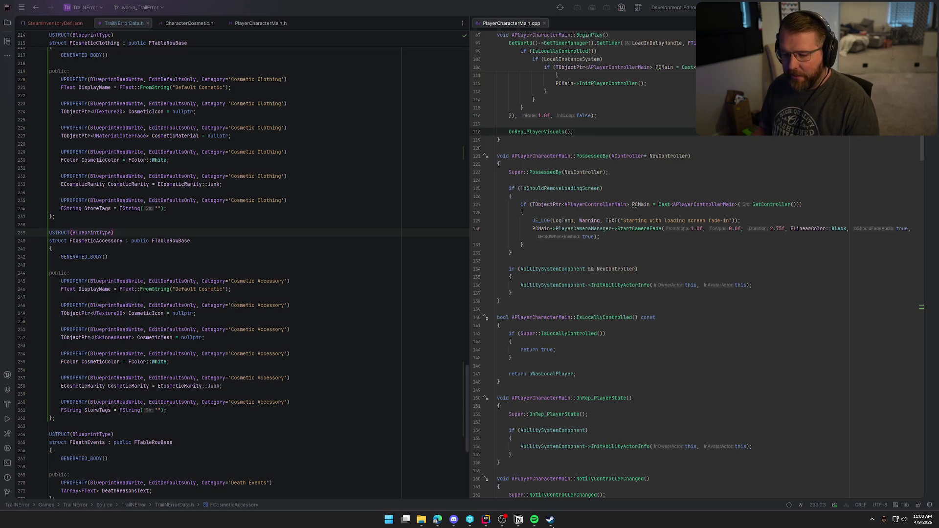
left_click(49, 23)
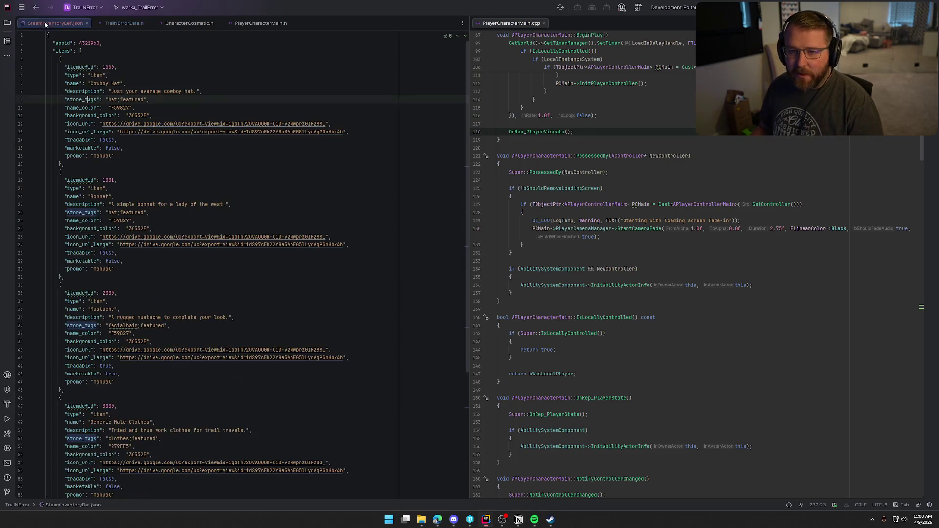
left_click(129, 262)
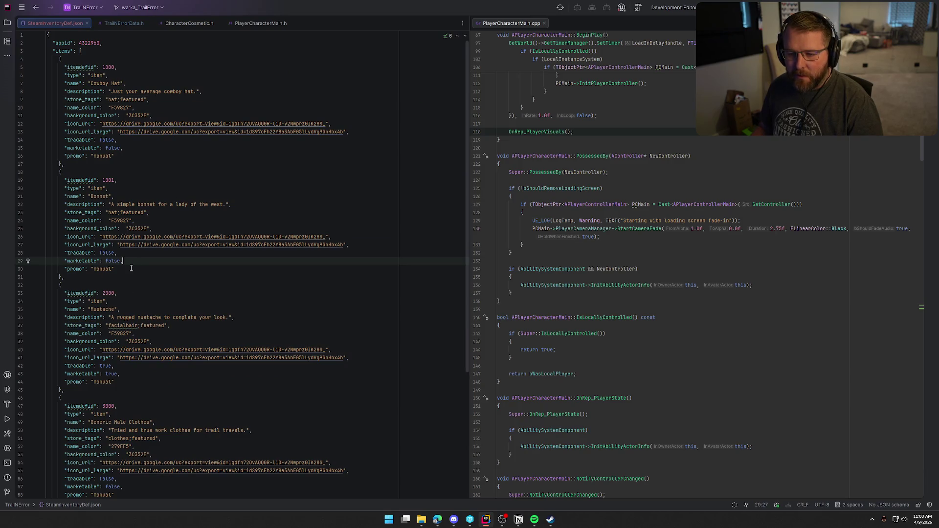
mouse_move(65, 237)
left_mouse_down()
mouse_move(111, 245)
mouse_move(69, 254)
mouse_move(121, 268)
left_mouse_up()
left_click(66, 229)
key("shift+End")
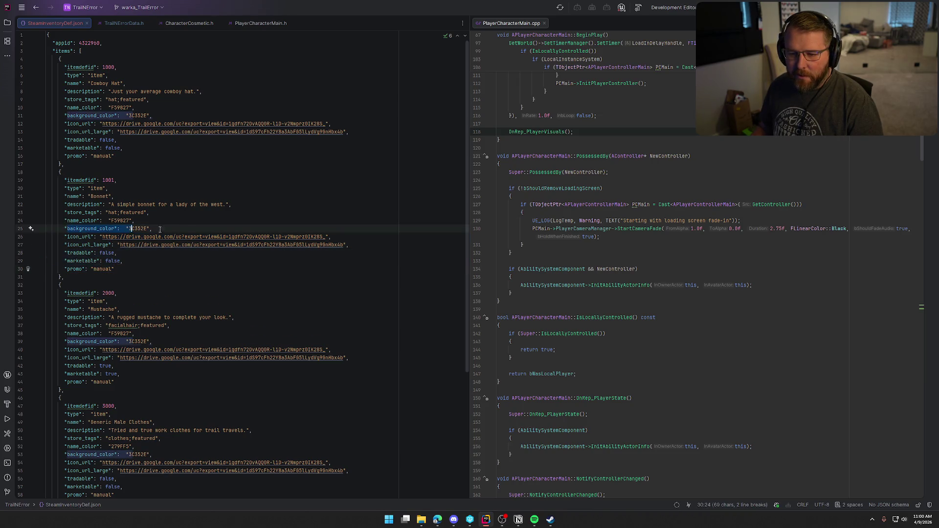
left_click_drag(65, 220, 149, 219)
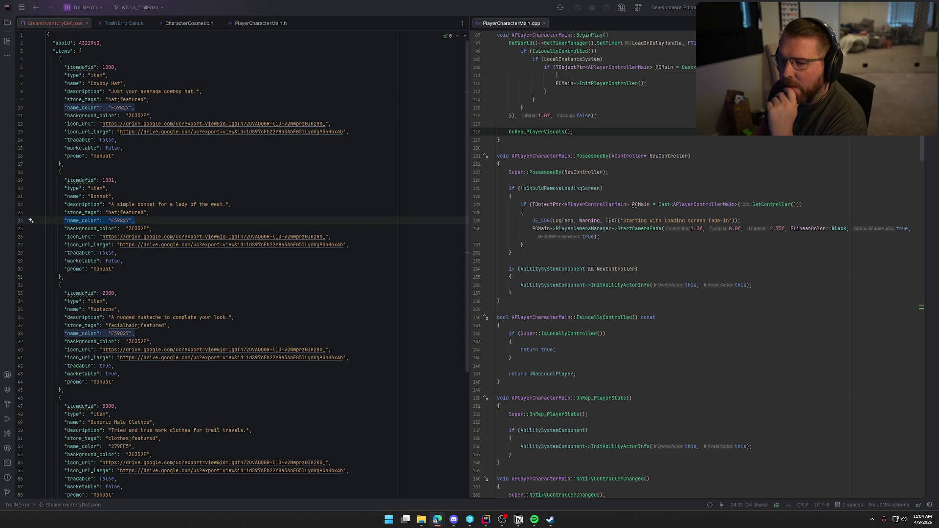
- Return to TrailNErrorData.h and scroll down to the FAchievementStats struct at the end
left_click(126, 24)
scroll(300, 299, "down", 4)
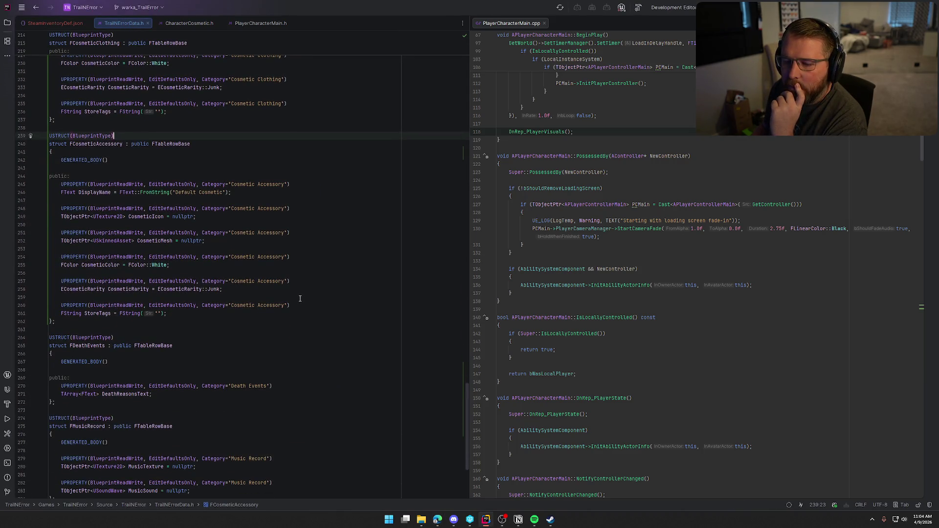
scroll(300, 298, "down", 6)
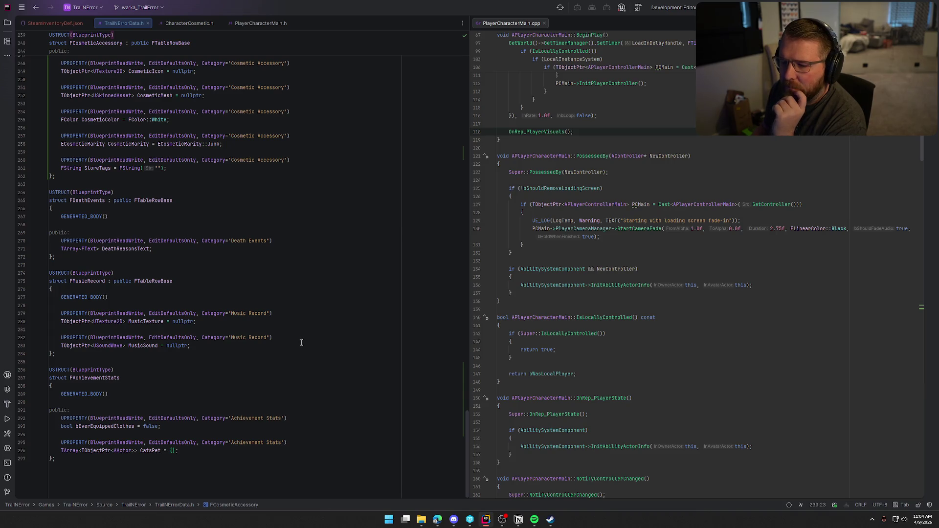
- Paste the RarityColorMap block at the end of TrailNErrorData.h
scroll(285, 382, "down", 1)
left_click(81, 465)
key("Return")
key("Return")
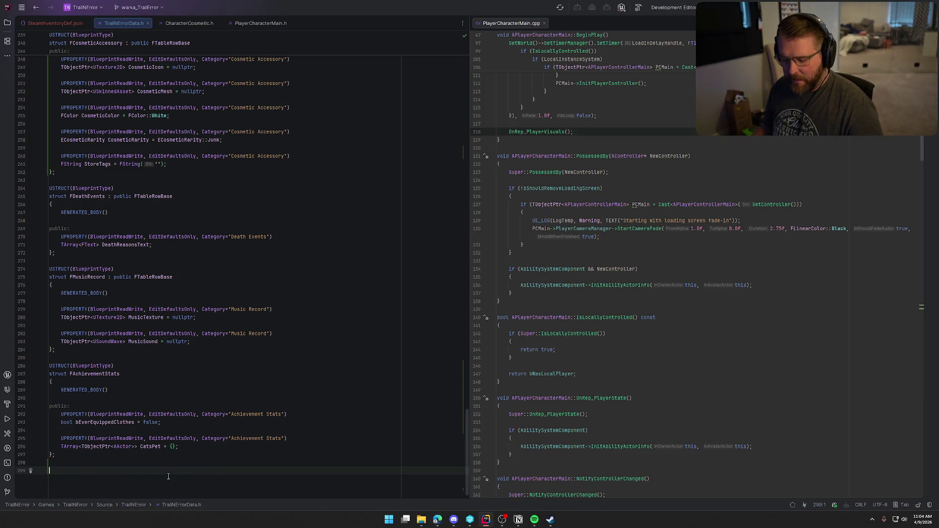
type("static TMap<ERarity, FLinearColor> RarityColorMap = { \t{ ERarity::Junk, FLinearColor::FromSRGBColor(FColor::FromHex(\"#777777\")) }, \t{ ERarity::Serviceable, FLinearColor::FromSRGBColor(FColor::FromHex(\"#4CAF50\")) }, \t{ ERarity::TrailProven, FLinearColor::FromSRGBColor(FColor::FromHex(\"#2196F3\")) }, \t{ ERarity::PioneerGrade, FLinearColor::FromSRGBColor(FColor::FromHex(\"#9C27B0\")) }, \t{ ERarity::Legendary, FLinearColor::FromSRGBColor(FColor::FromHex(\"#FFC107\")) } };")
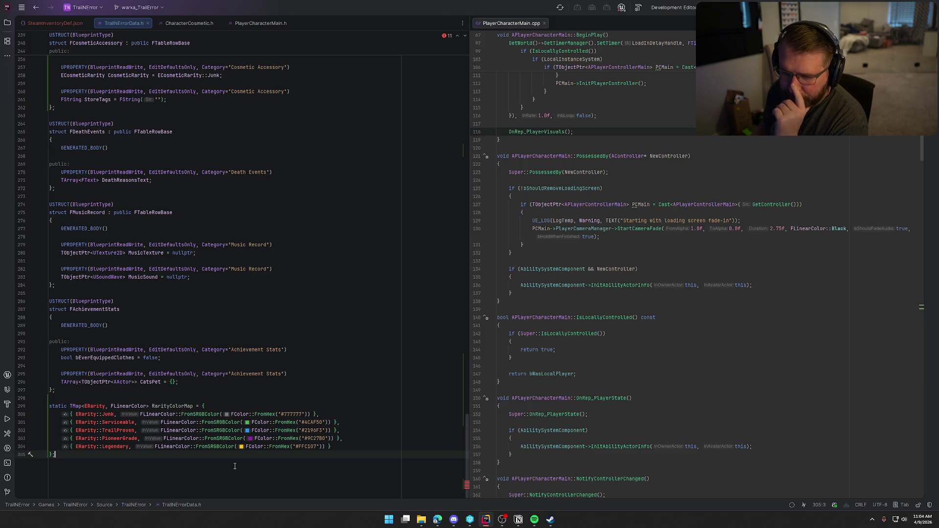
- Replace ERarity with ECosmeticRarity in all five RarityColorMap entries
double_click(82, 75)
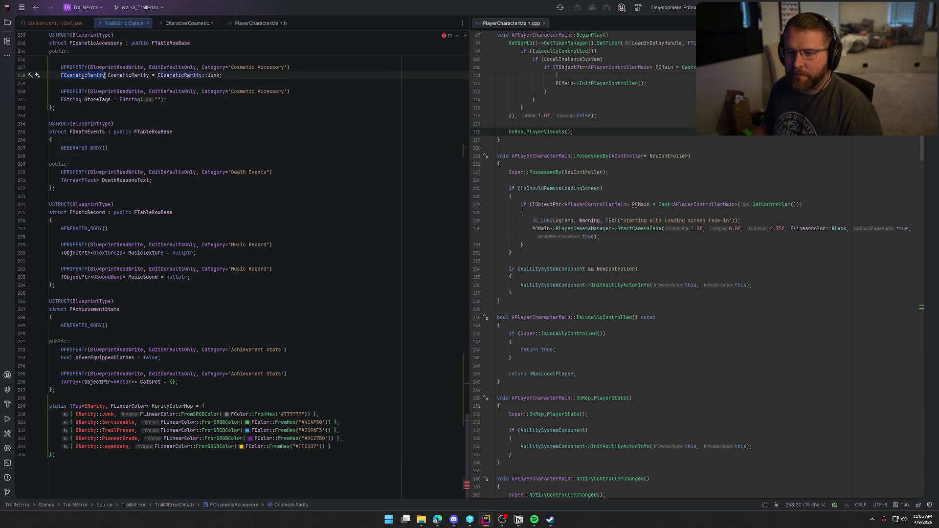
key("ctrl+c")
double_click(84, 414)
key("ctrl+v")
left_click(81, 423)
double_click(81, 422)
key("ctrl+v")
double_click(82, 430)
key("ctrl+v")
double_click(74, 438)
key("ctrl+v")
double_click(77, 446)
key("ctrl+v")
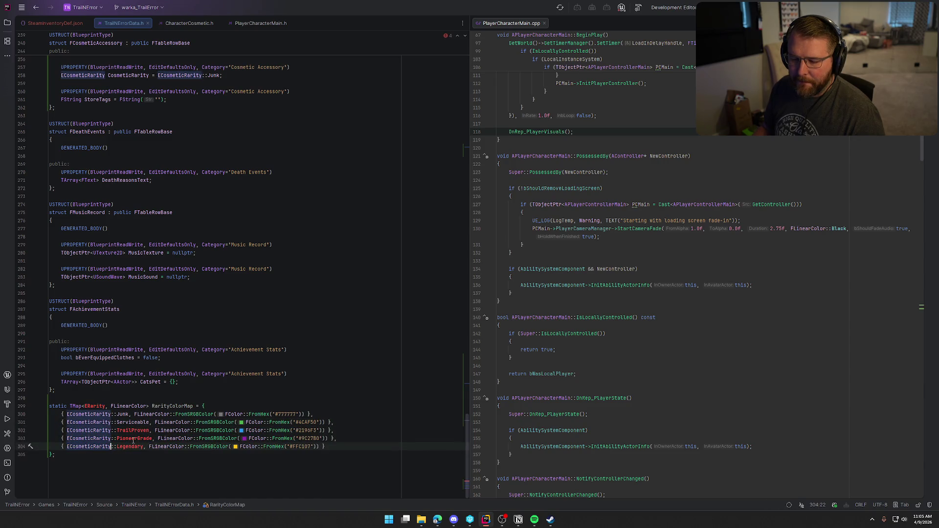
- Change the TrailProven, PioneerGrade and Legendary entries to Decent, Fancy and Heirloom
double_click(132, 430)
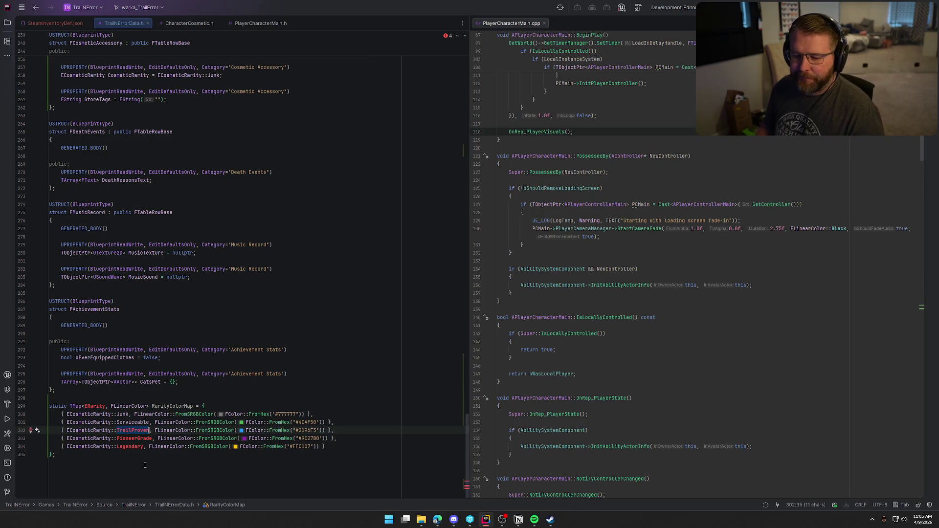
key("BackSpace")
key("BackSpace")
type(":")
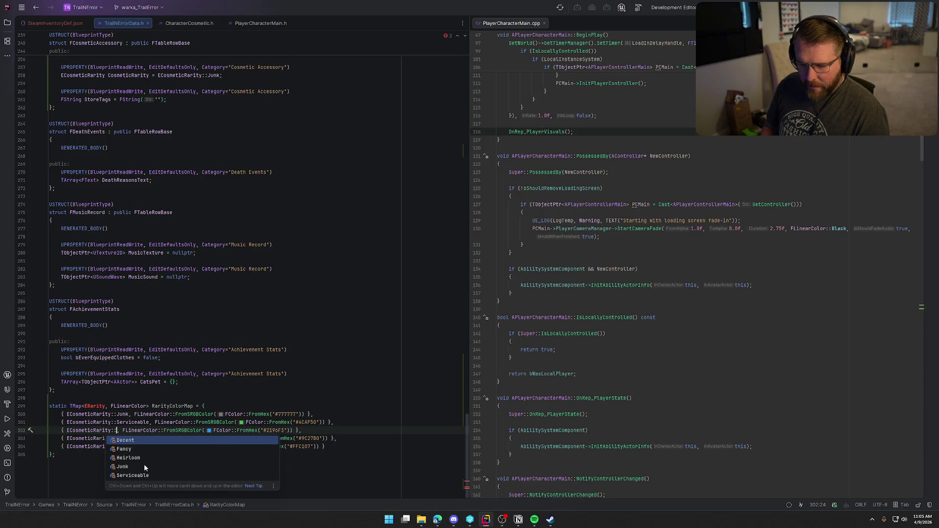
key("Return")
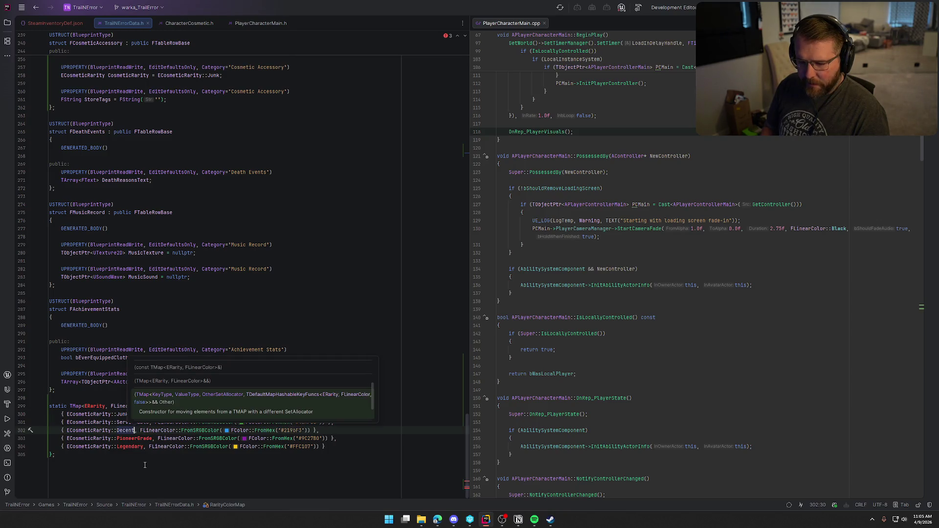
key("Down")
key("ctrl+BackSpace")
key("ctrl+Delete")
type("::")
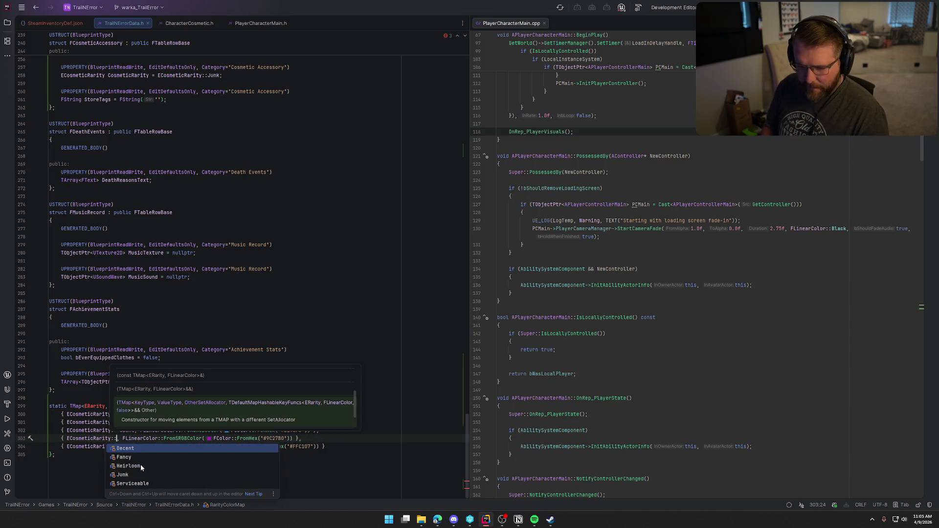
key("Down")
key("Return")
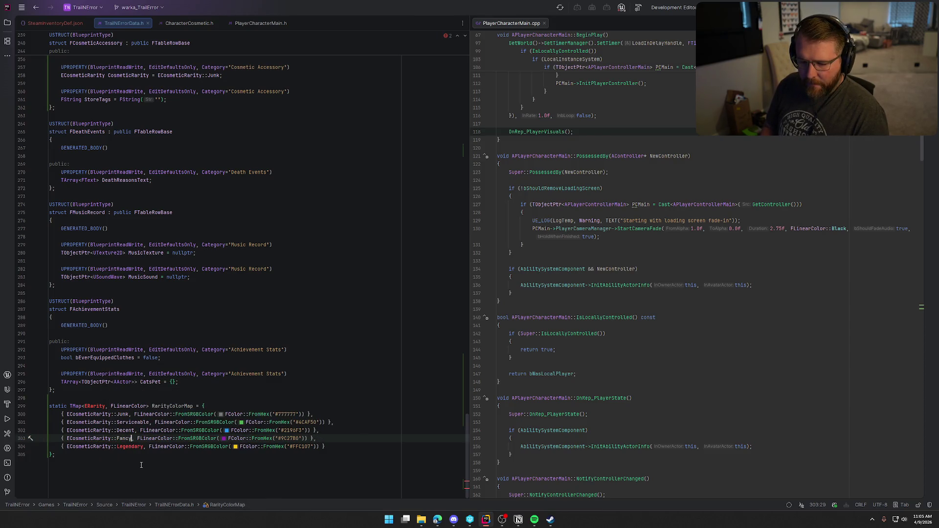
key("Down")
key("ctrl+BackSpace")
key("ctrl+Delete")
type("Hei")
key("Return")
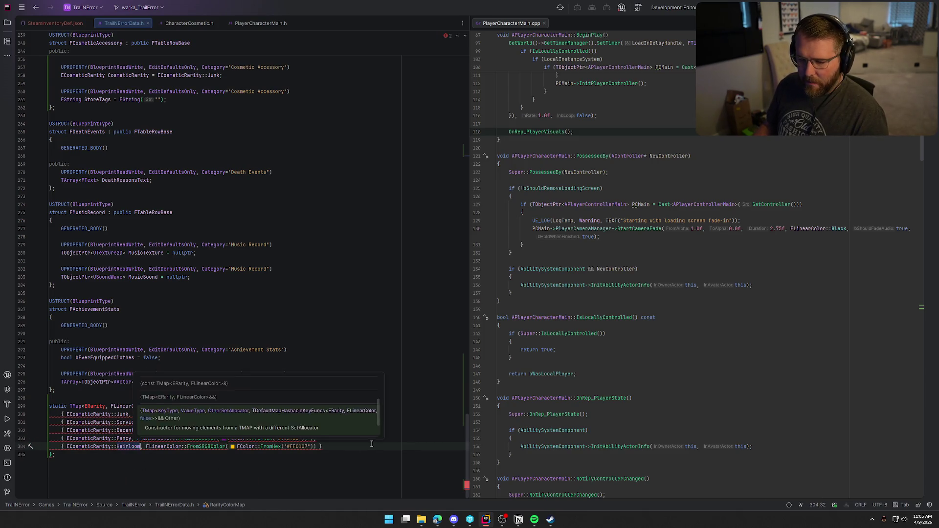
left_click(157, 460)
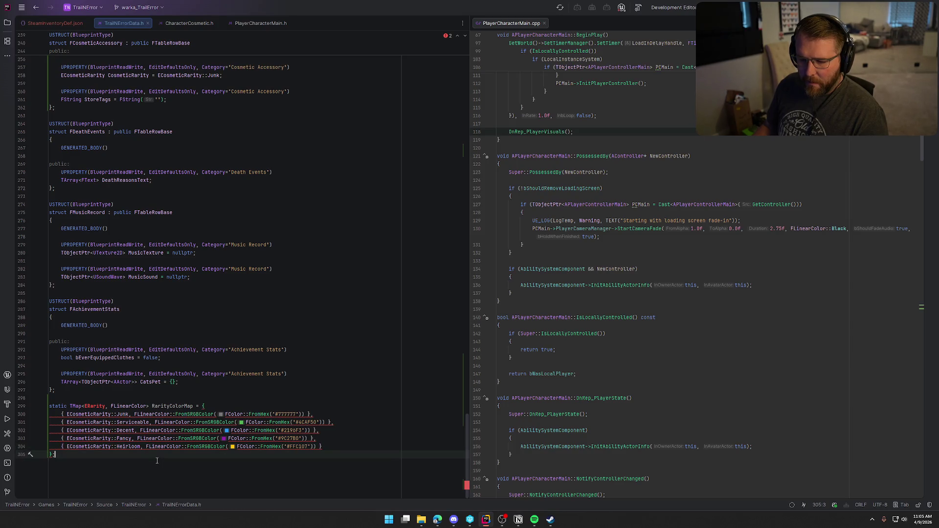
- Make ECosmeticRarity the TMap key type, then build the project
double_click(96, 414)
key("ctrl+c")
double_click(95, 406)
key("ctrl+v")
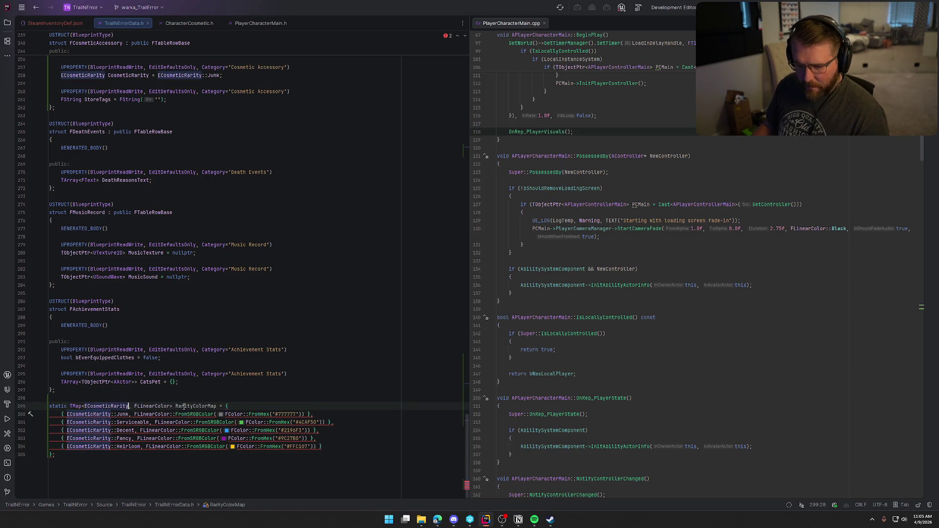
left_click(219, 476)
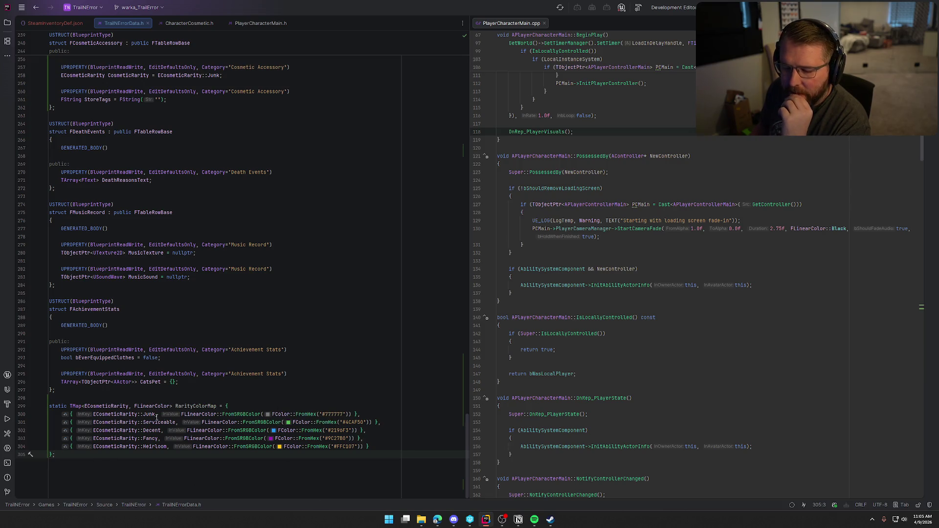
left_click(188, 406)
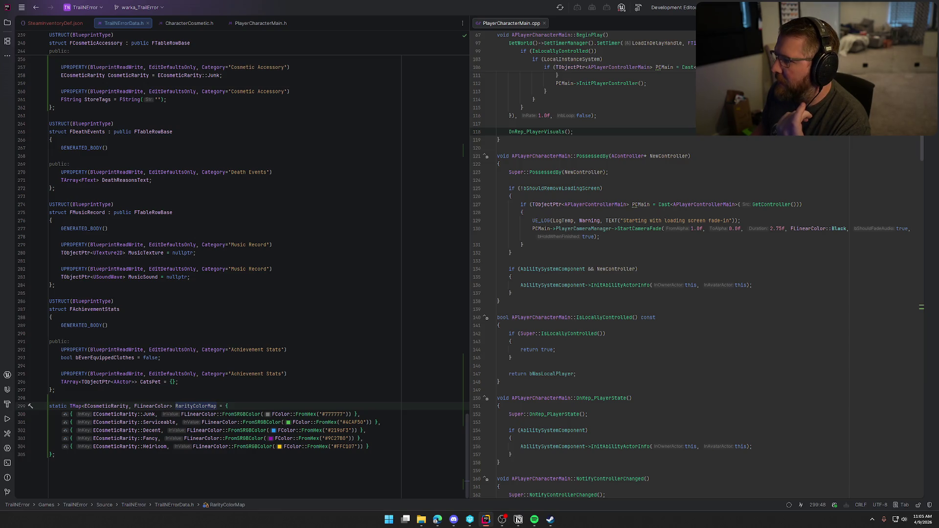
key("ctrl+shift+b")
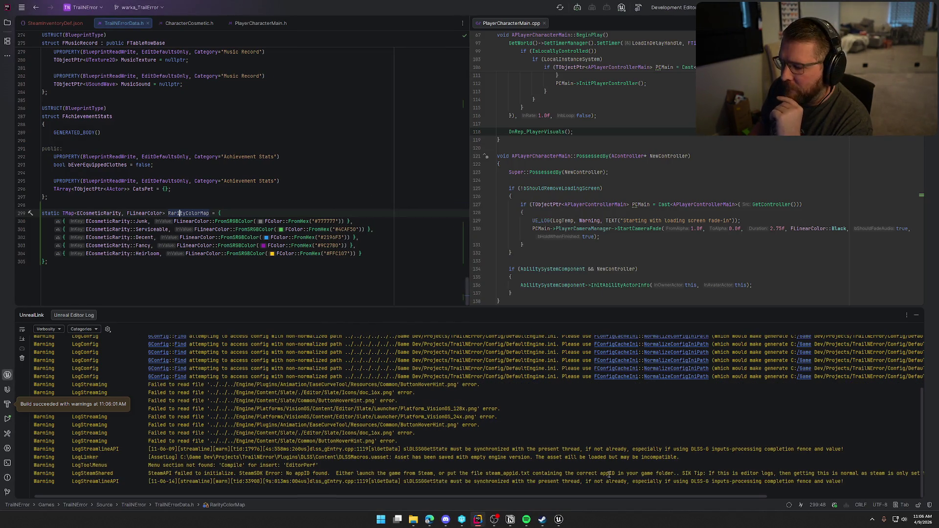
- Switch to Unreal Editor once the build succeeds
left_click(558, 519)
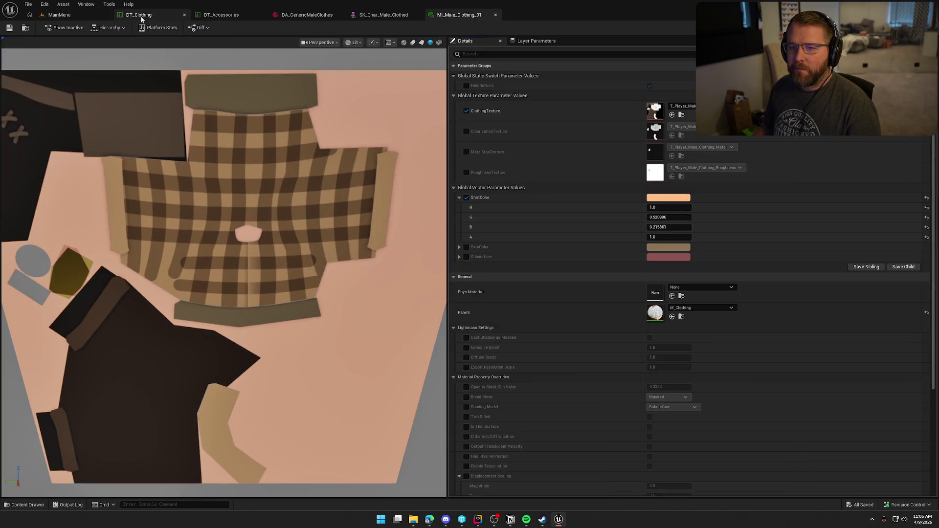
- Open the GI_Main blueprint from Logic/GameObjects and show its EventGraph
left_click(139, 15)
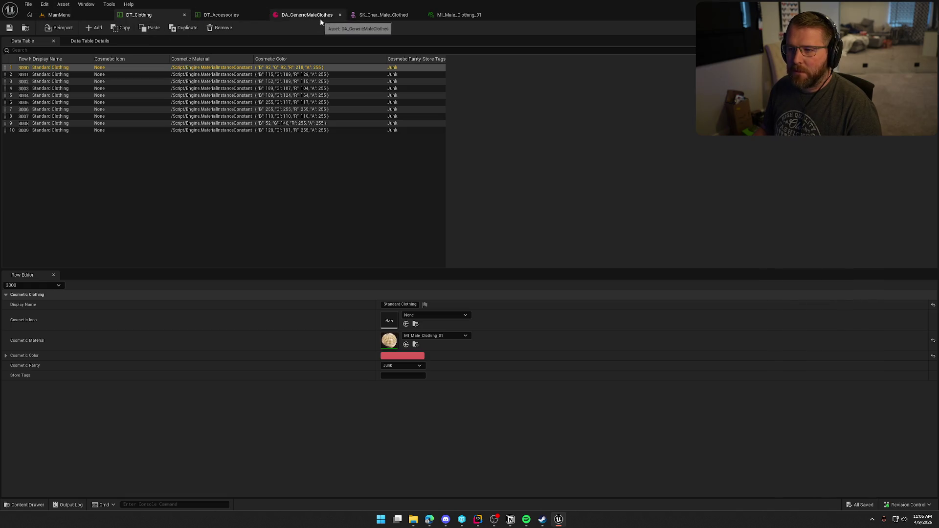
key("ctrl+space")
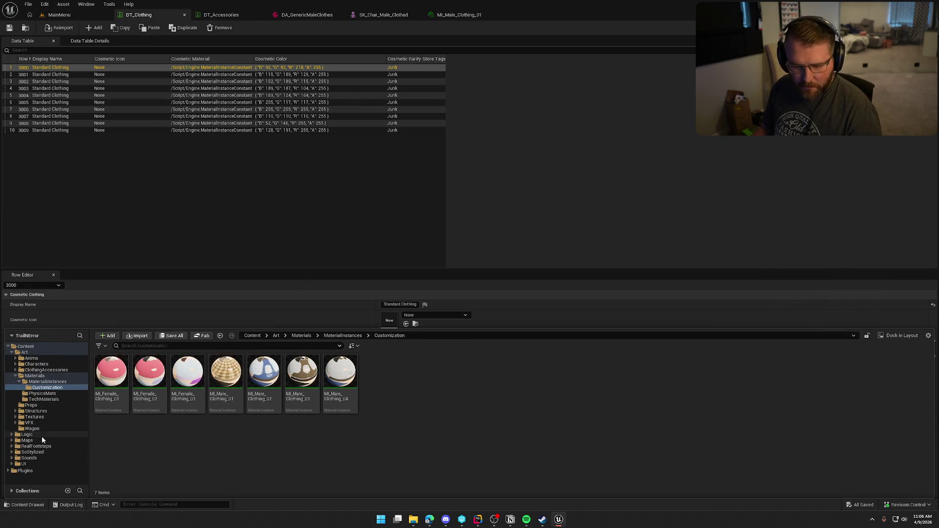
left_click(42, 434)
double_click(233, 373)
double_click(110, 377)
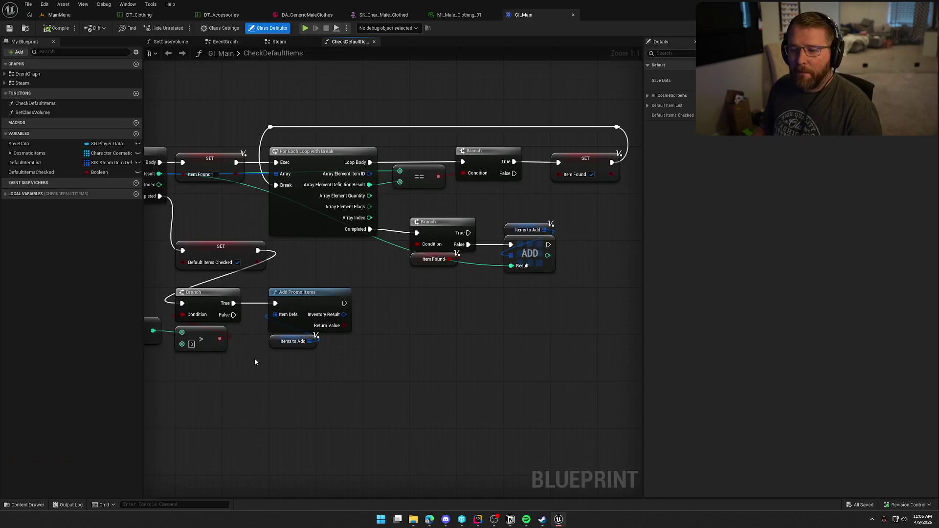
left_click(222, 42)
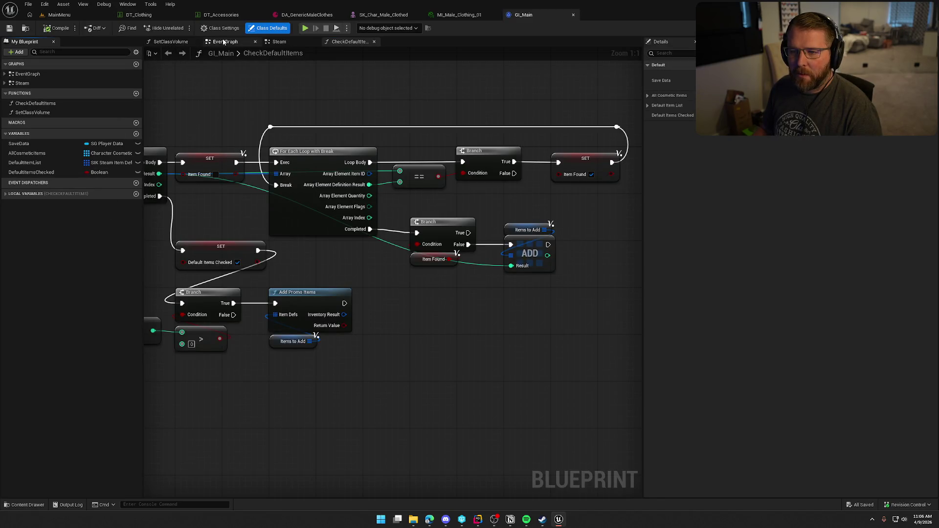
- Add a test ECosmetic Rarity variable, delete it, and compile GI_Main
left_click(136, 133)
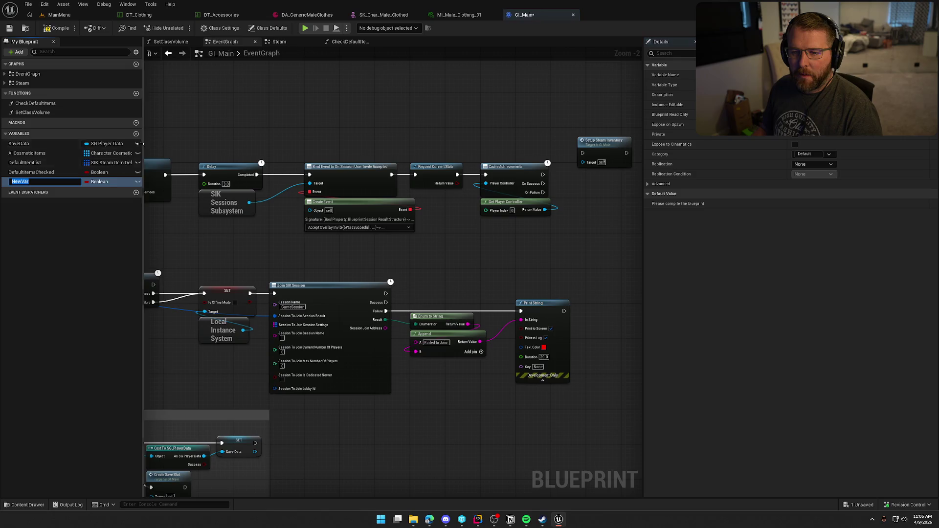
key("Return")
left_click(100, 182)
type("rarity")
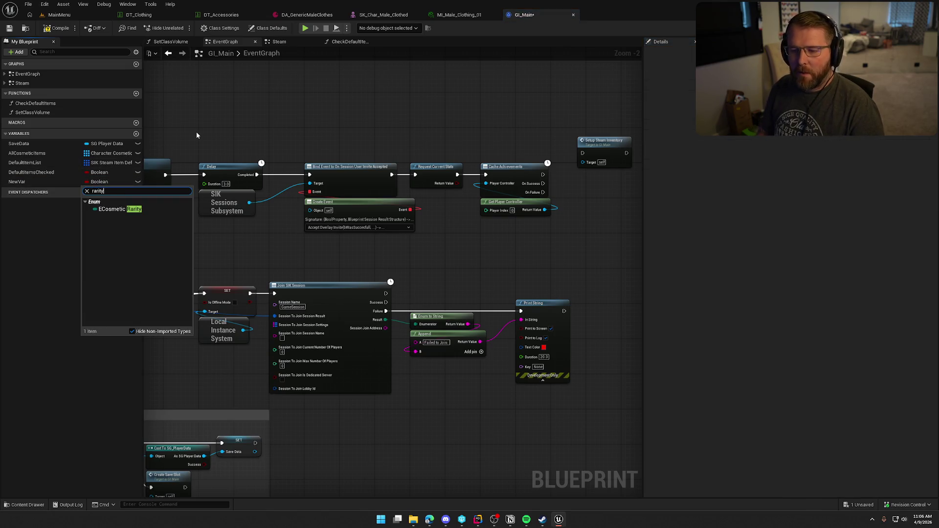
left_click(112, 209)
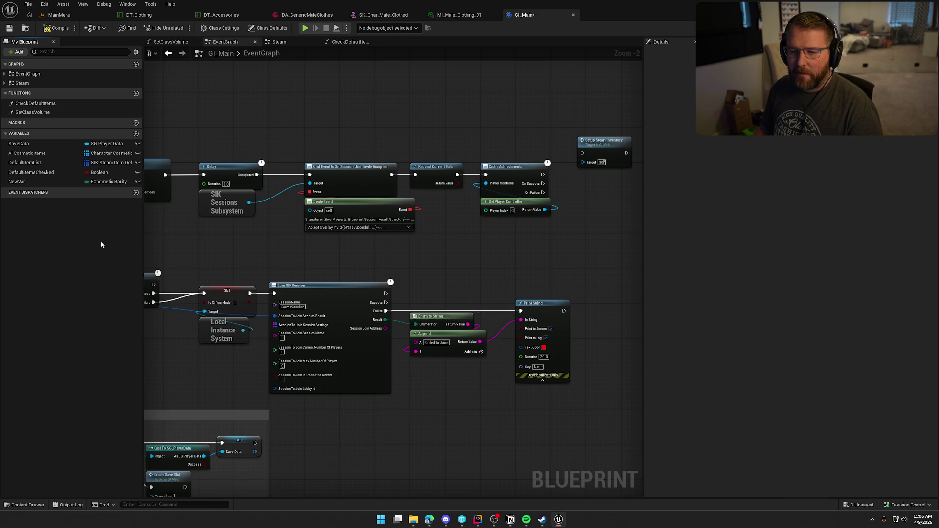
left_click(17, 182)
key("Delete")
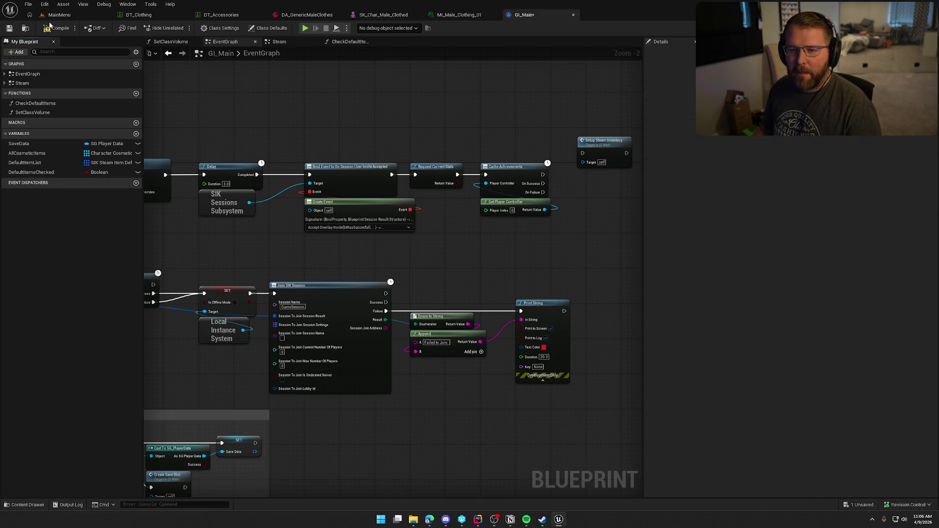
left_click(468, 348)
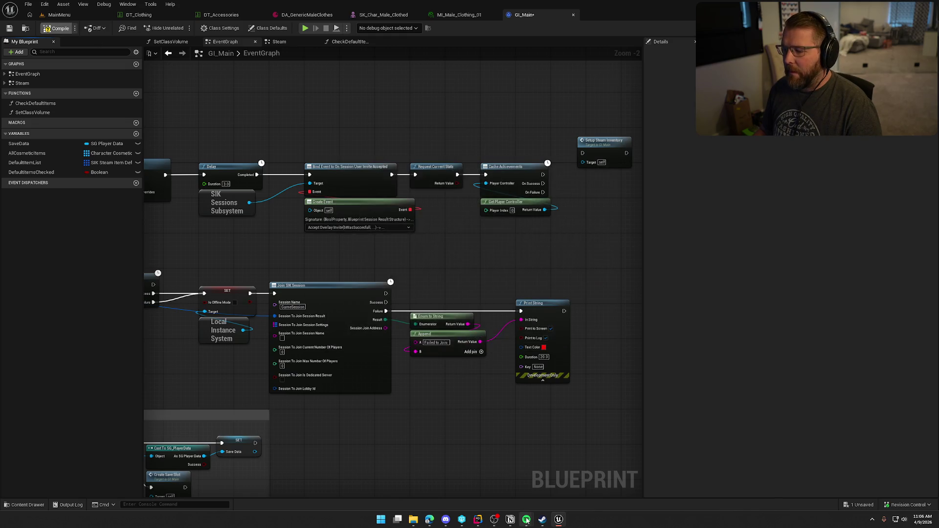
- In Rider, cut the RarityColorMap block out of TrailErrorData.h
mouse_move(526, 520)
left_click(478, 519)
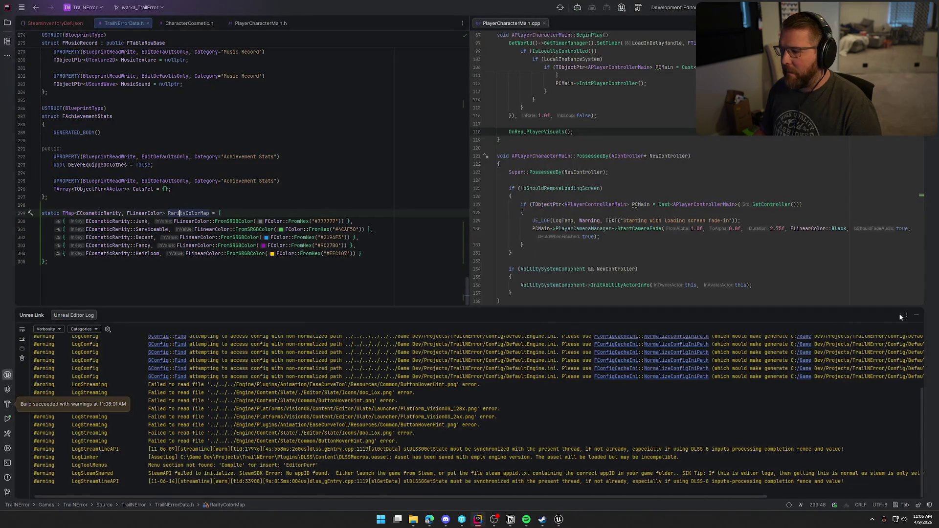
left_click(916, 315)
left_click_drag(74, 454, 38, 399)
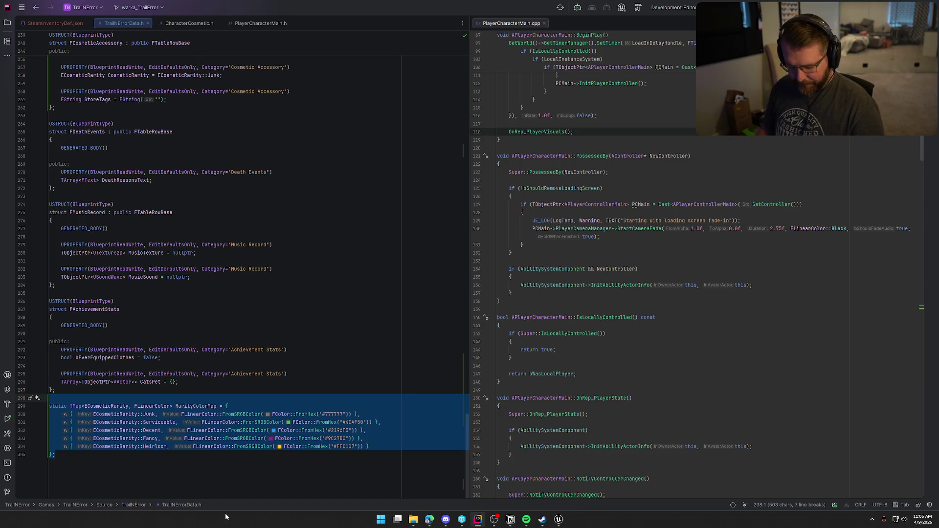
key("BackSpace")
key("BackSpace")
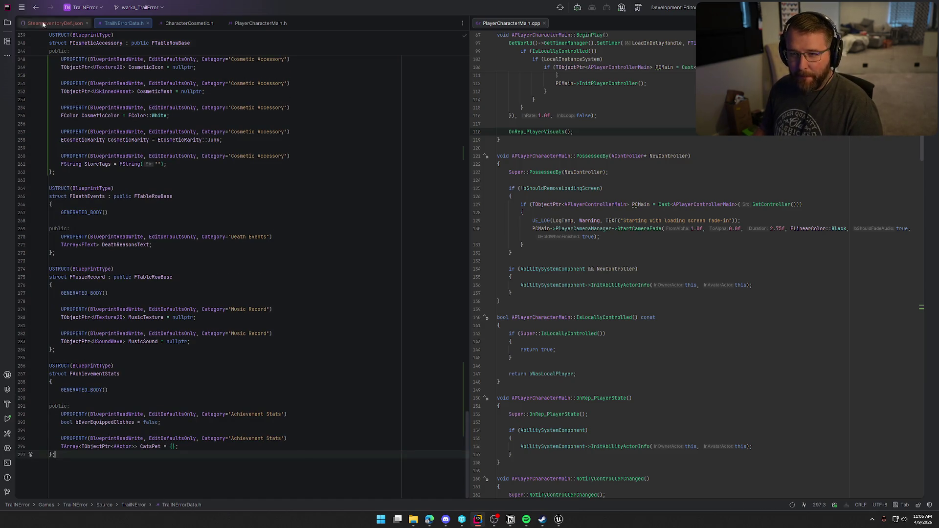
- Open LocalInstanceSystem.h and .cpp from Subsystems, side by side in split editors
left_click(7, 22)
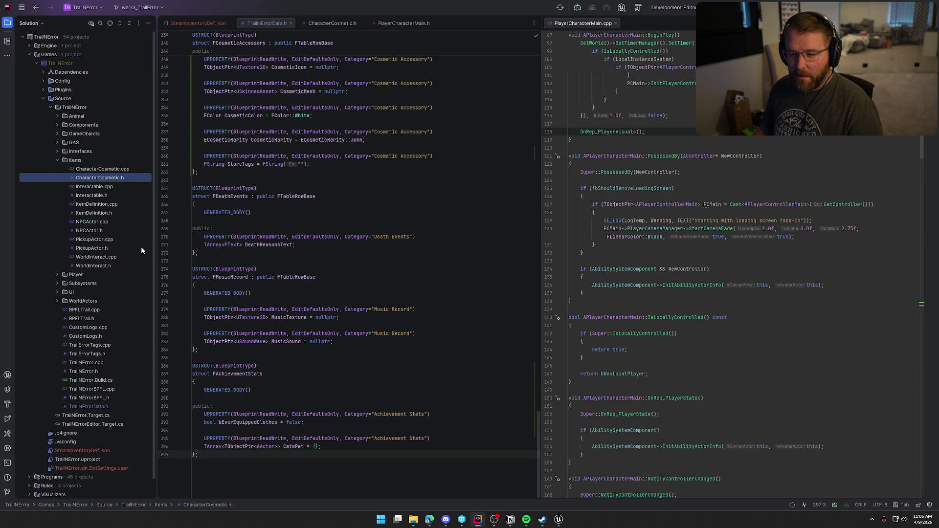
left_click(57, 283)
double_click(102, 301)
double_click(104, 292)
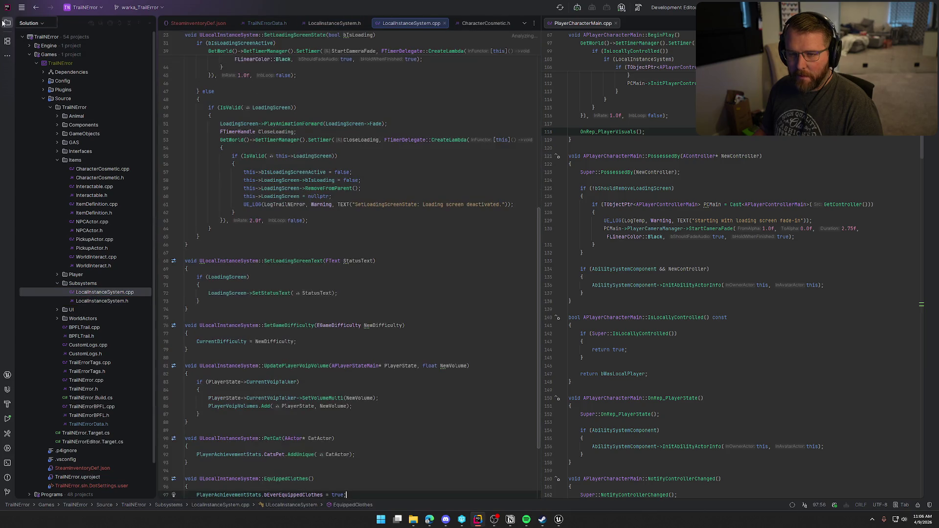
left_click(7, 23)
left_click_drag(268, 23, 604, 29)
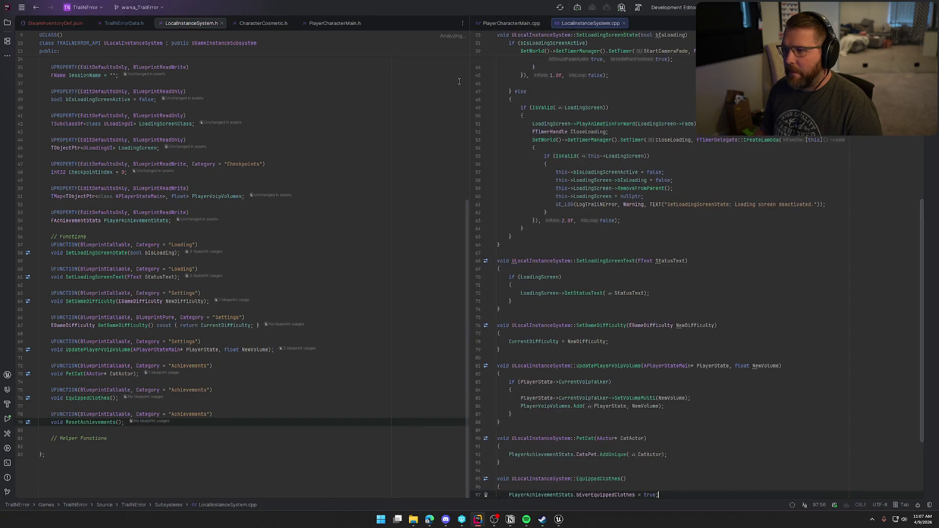
mouse_move(192, 23)
left_mouse_down()
mouse_move(73, 35)
mouse_move(50, 24)
mouse_move(130, 23)
mouse_move(186, 34)
mouse_move(178, 36)
left_mouse_up()
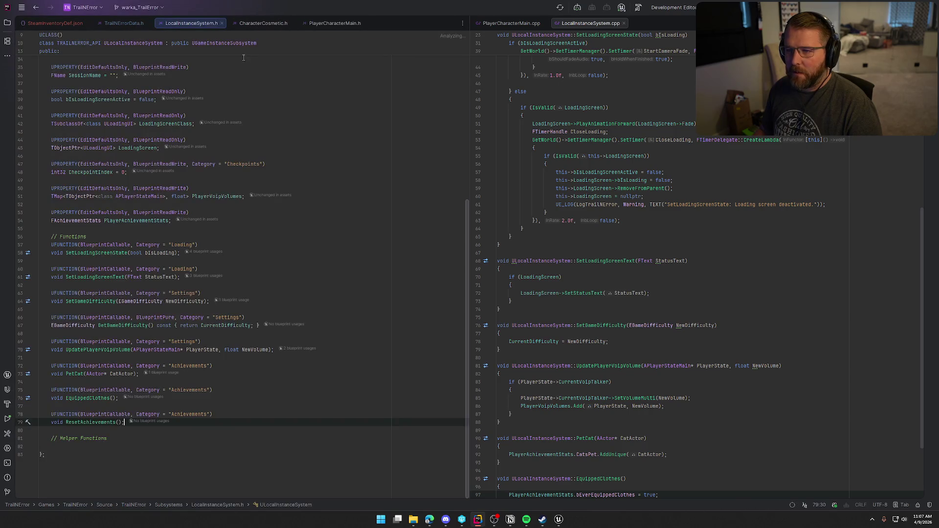
left_click_drag(590, 23, 526, 27)
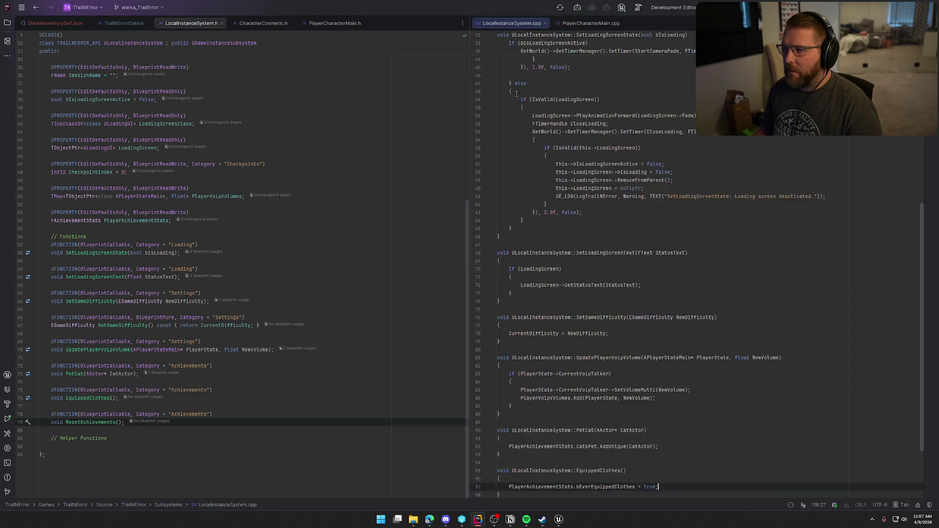
- Paste the RarityColorMap block after PlayerAchievementStats in LocalInstanceSystem.h
scroll(137, 413, "up", 10)
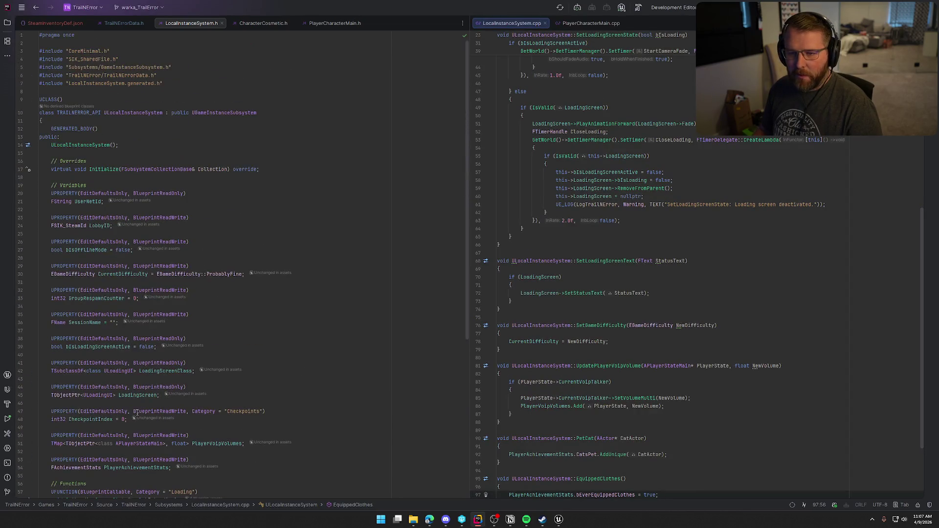
left_click(41, 88)
key("ctrl+v")
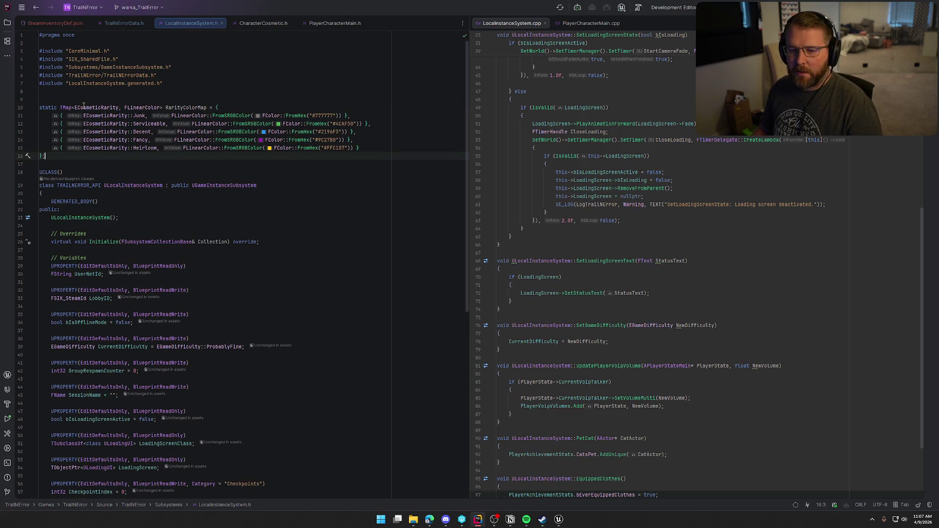
left_click(41, 107, "shift")
key("ctrl+x")
key("BackSpace")
scroll(223, 341, "down", 5)
left_click(170, 305)
key("Return")
key("Return")
key("ctrl+v")
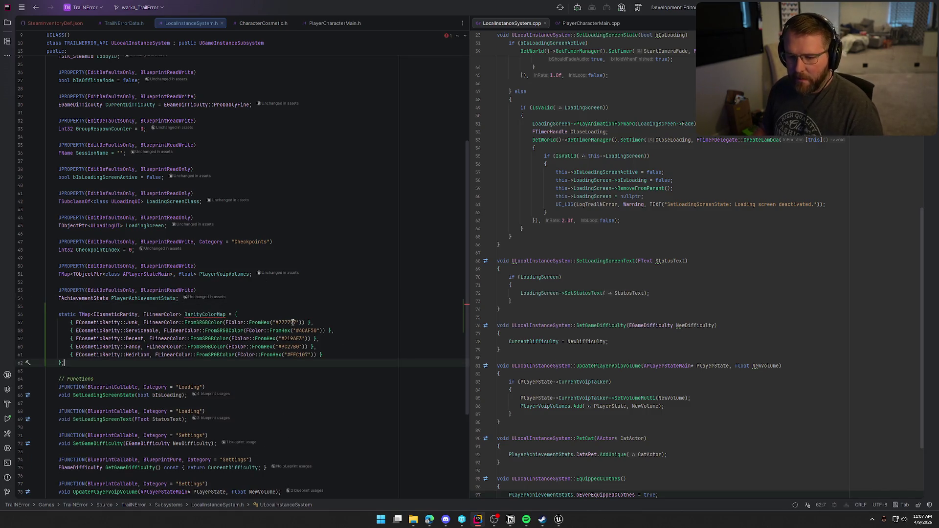
- Remove the static keyword from the RarityColorMap declaration
mouse_move(208, 314)
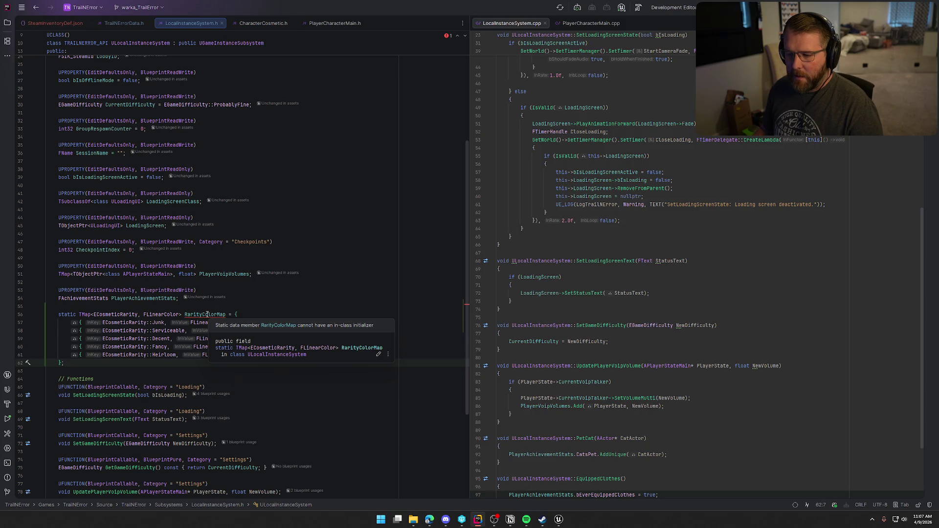
left_click(78, 315)
key("BackSpace")
key("BackSpace")
key("BackSpace")
left_click(106, 363)
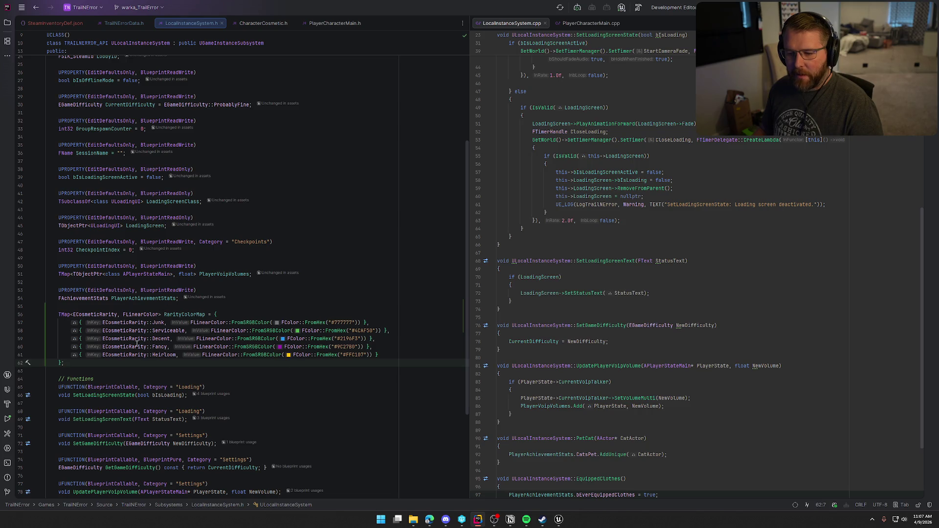
scroll(210, 358, "down", 6)
left_click(156, 423)
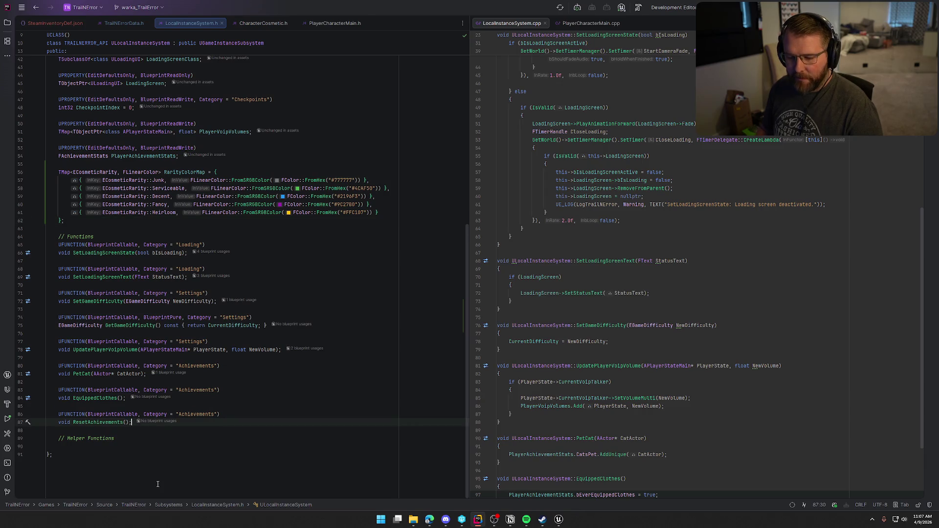
- Add a UFUNCTION macro with Category "Helpers" under the Helper Functions comment
key("Down")
key("Down")
key("Return")
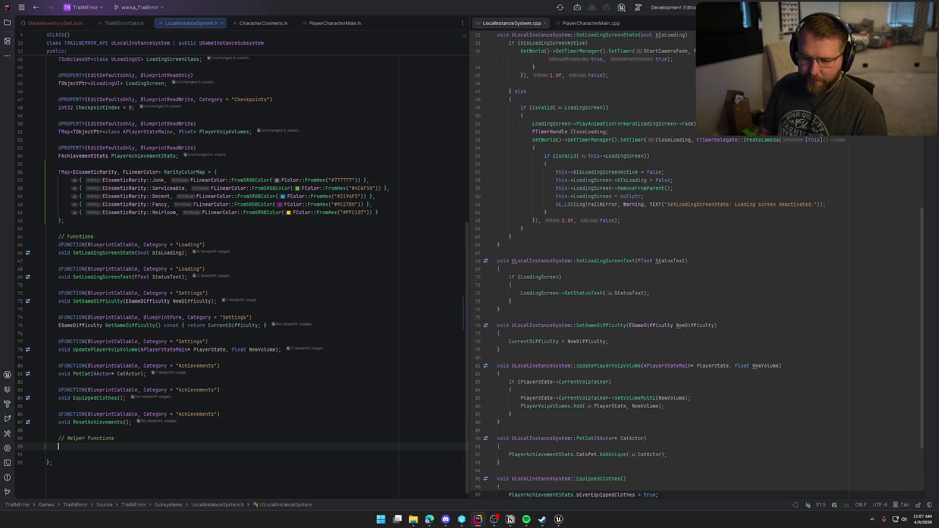
type("UFUNC")
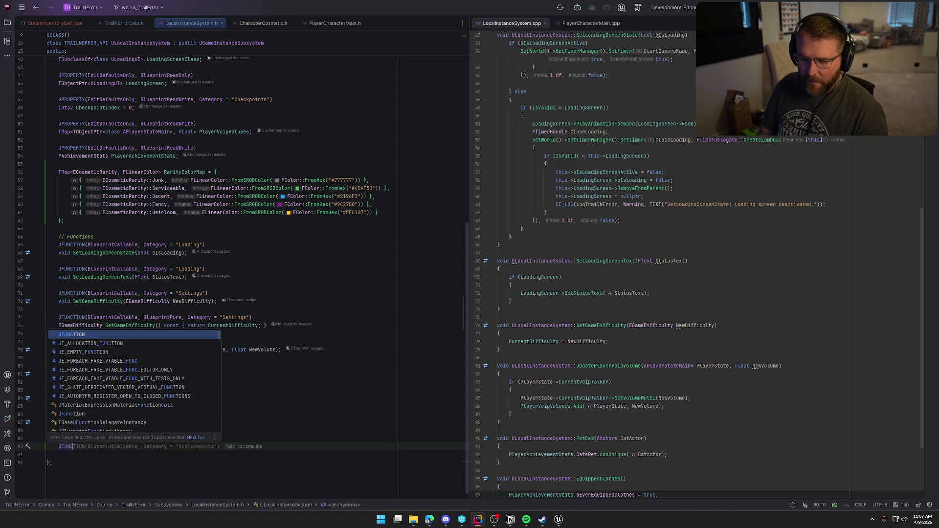
key("ctrl+Right")
key("ctrl+Right")
key("ctrl+Right")
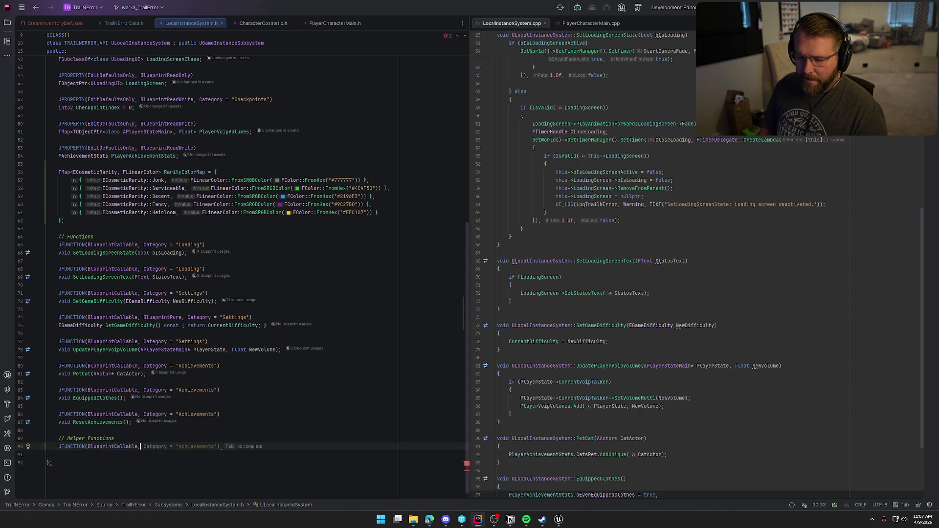
type("\"")
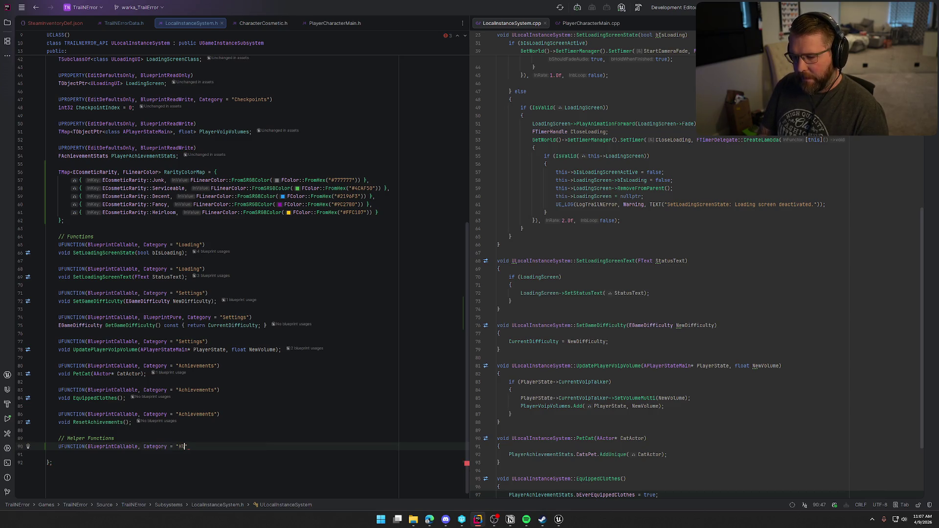
type("Helpers\")")
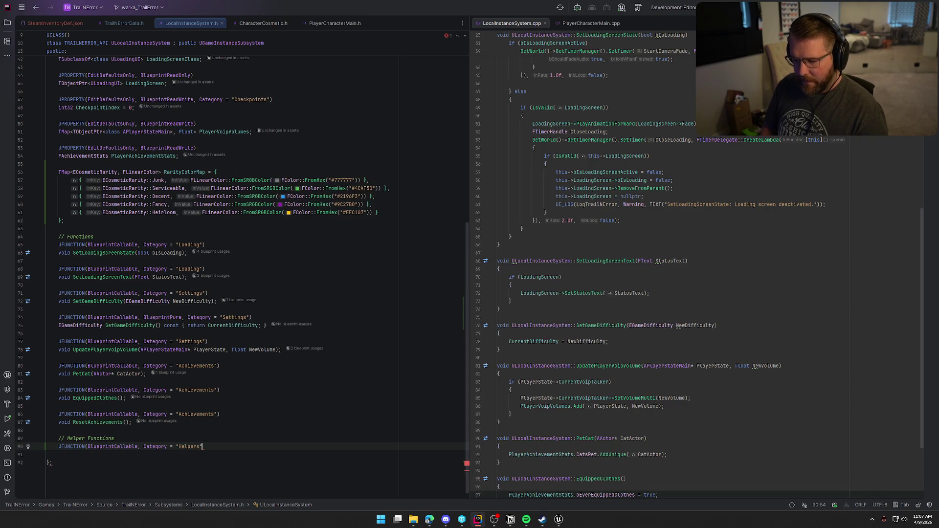
key("Return")
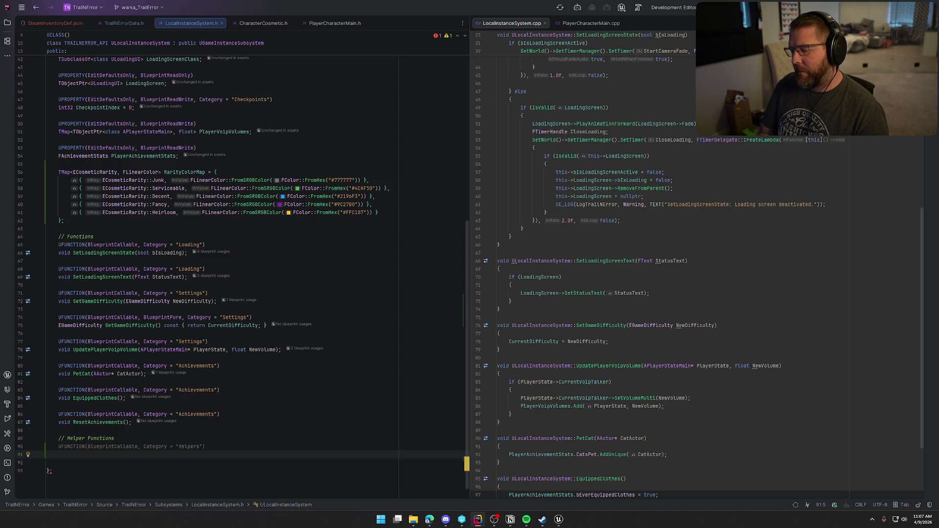
- Declare FLinearColor GetRarityColor(ECosmeticRarity Rarity) and generate its empty definition
type("FLin")
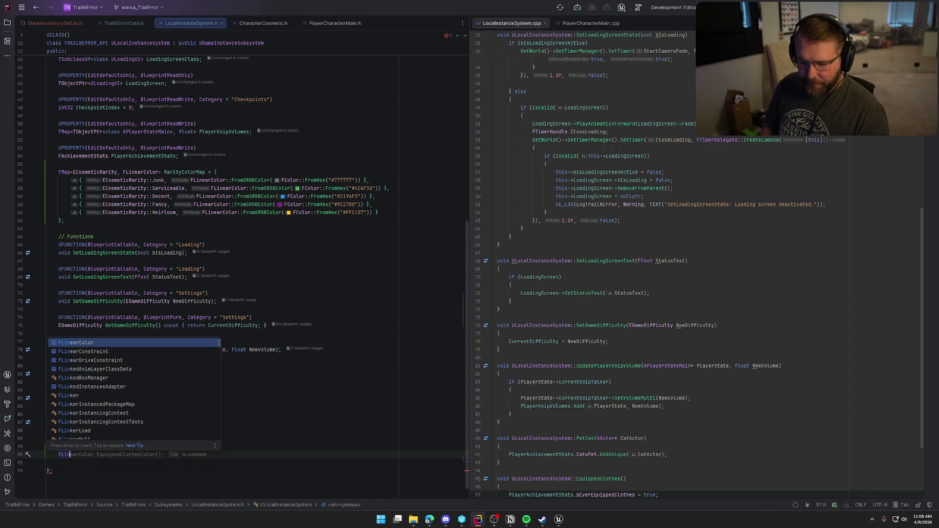
key("Return")
type("Equipped")
key("BackSpace")
key("BackSpace")
key("BackSpace")
type("GetRarityColor(")
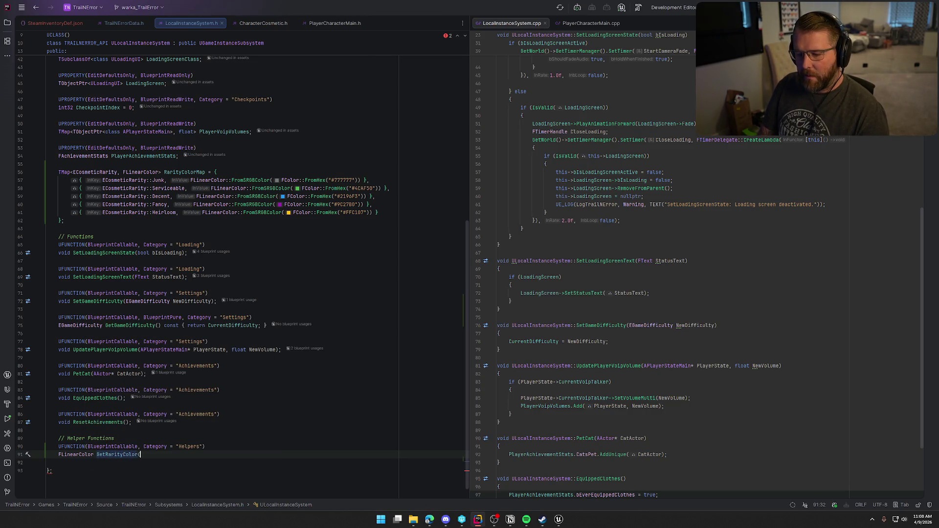
type("E")
type("Co")
type("sme")
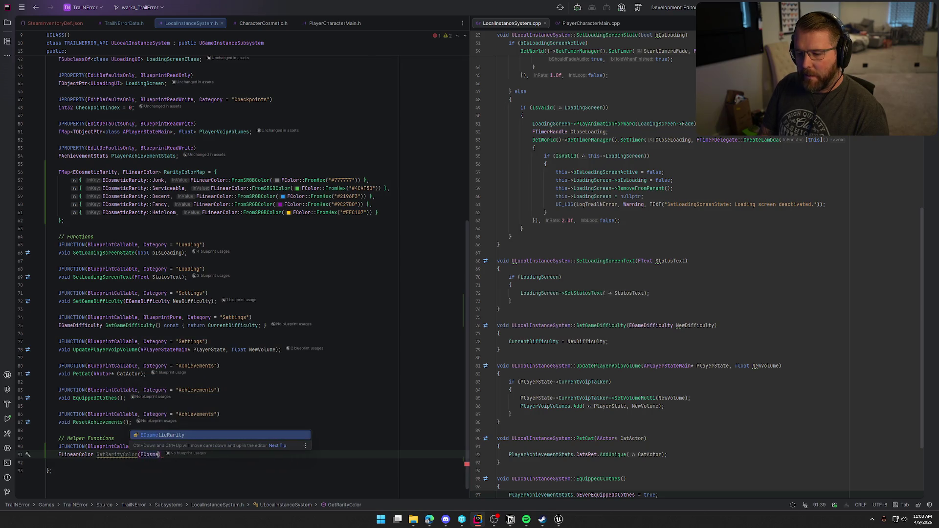
key("Return")
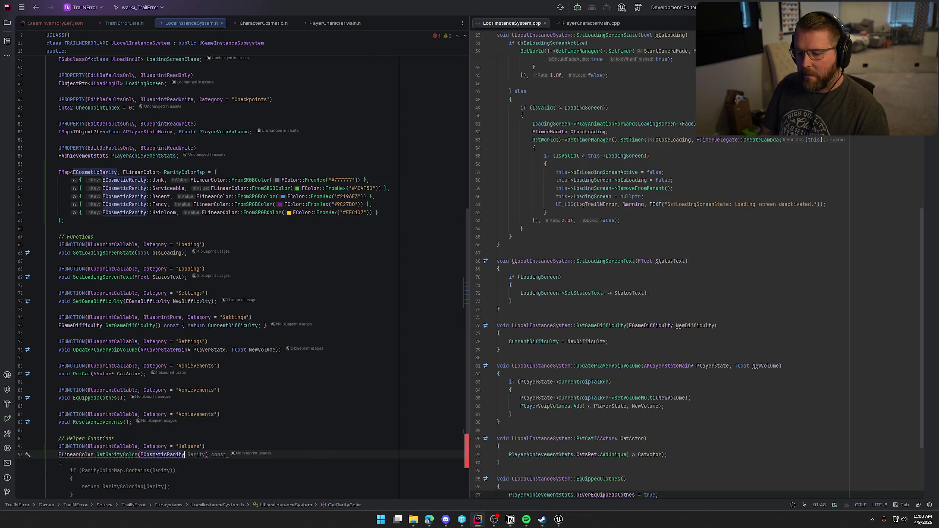
type("Rarity")
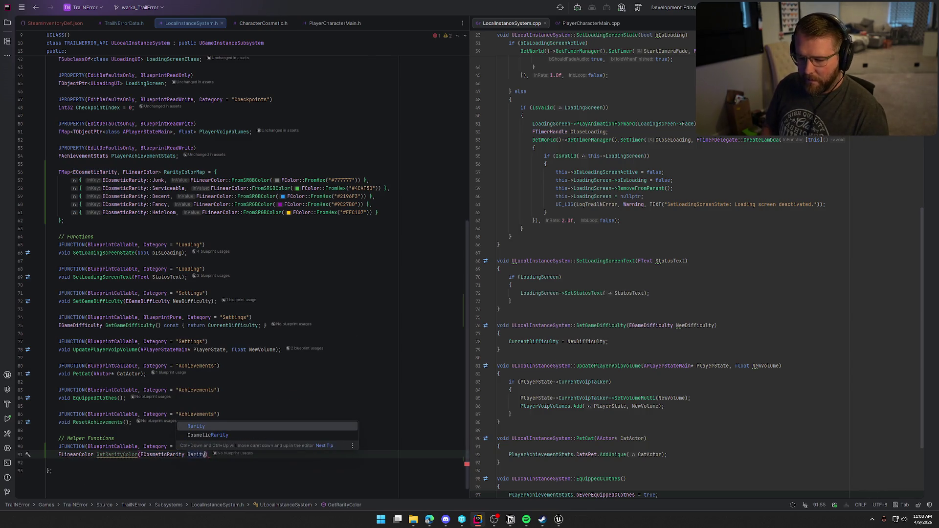
type(")")
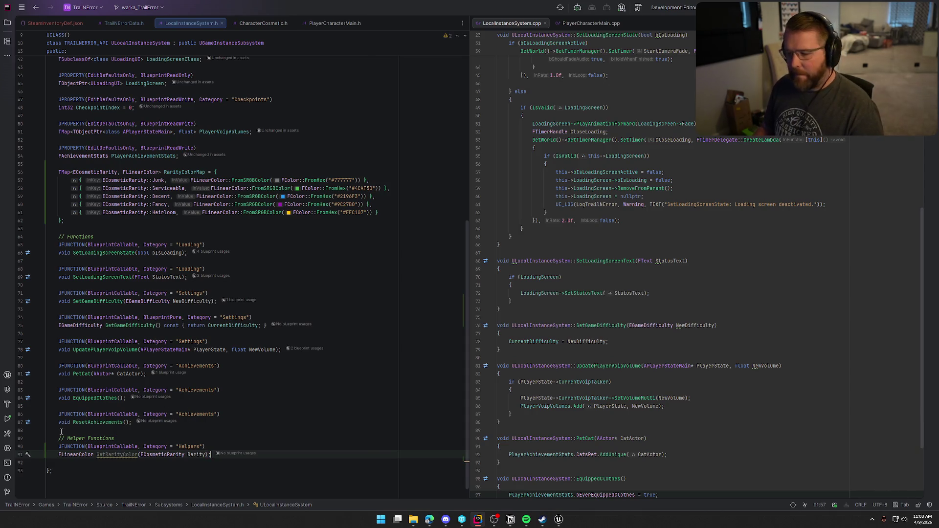
left_click(119, 455)
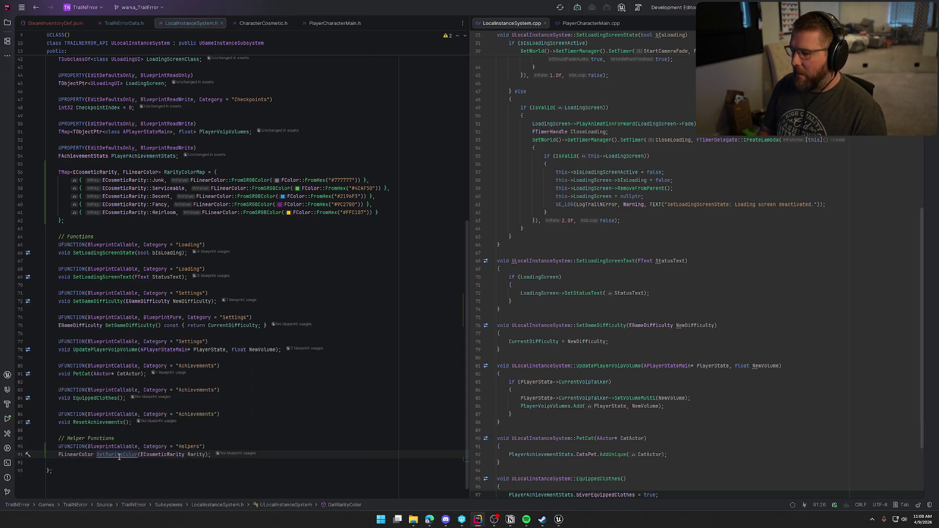
key("alt+Return")
key("Return")
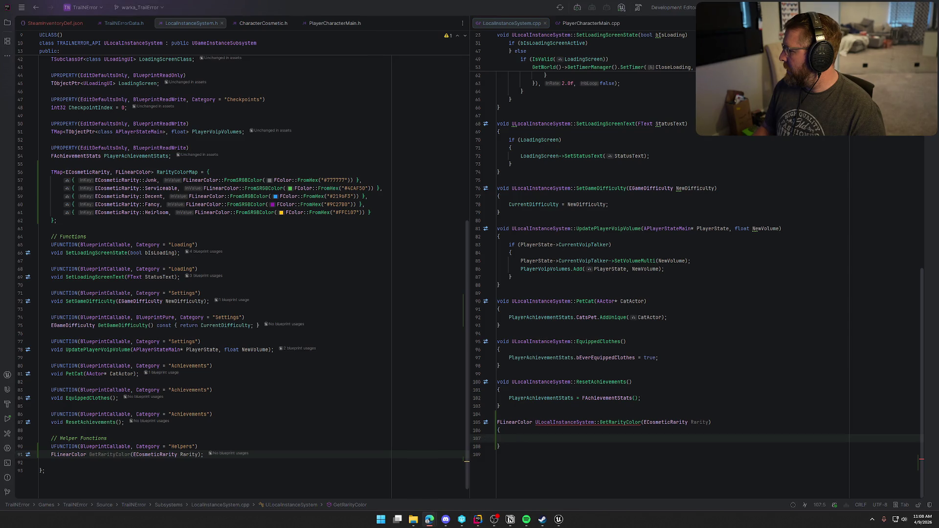
- Give GetRarityColor the RarityColorMap lookup body returning White by default, and add BlueprintPure
left_click(513, 441)
key("ctrl+v")
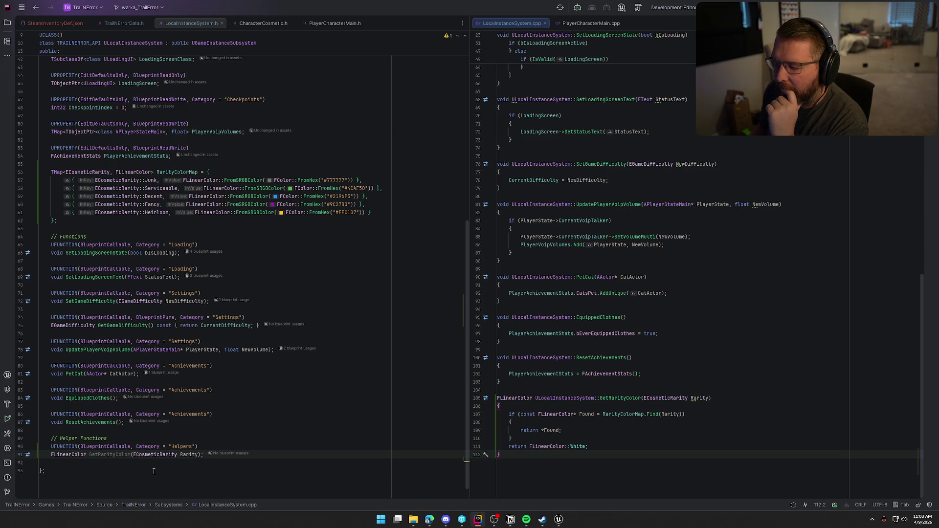
left_click(135, 447)
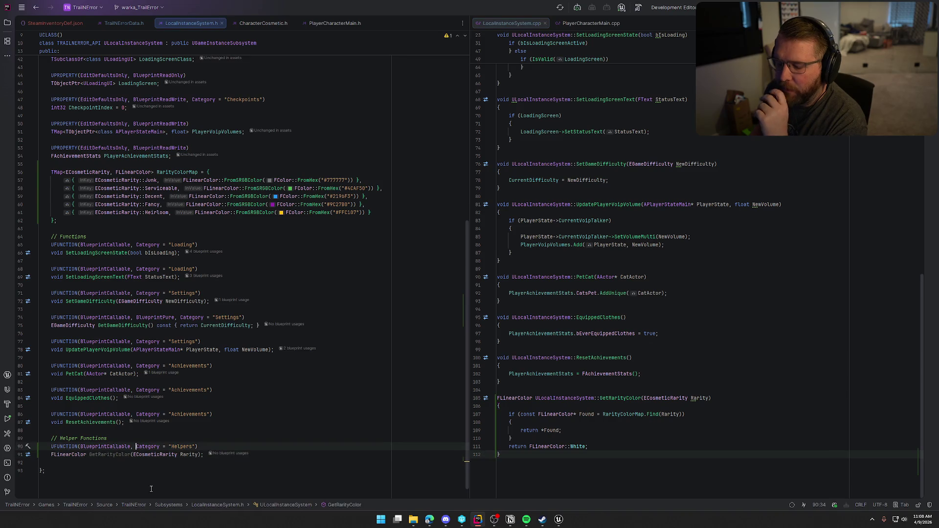
type("BlueprintPure")
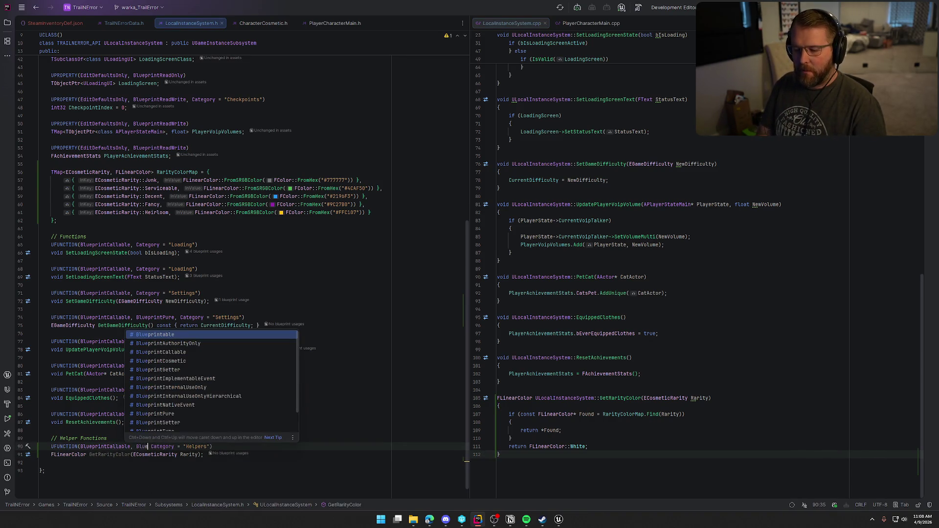
type(",")
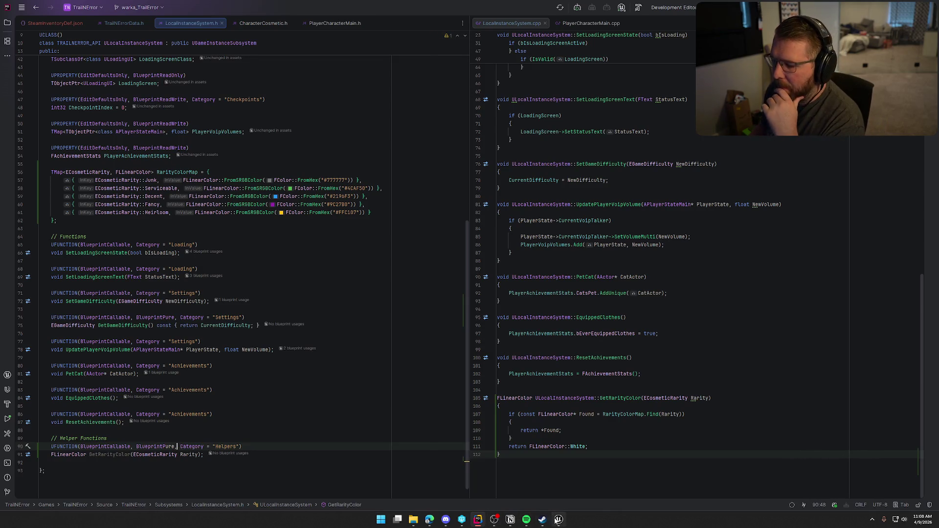
left_click(558, 520)
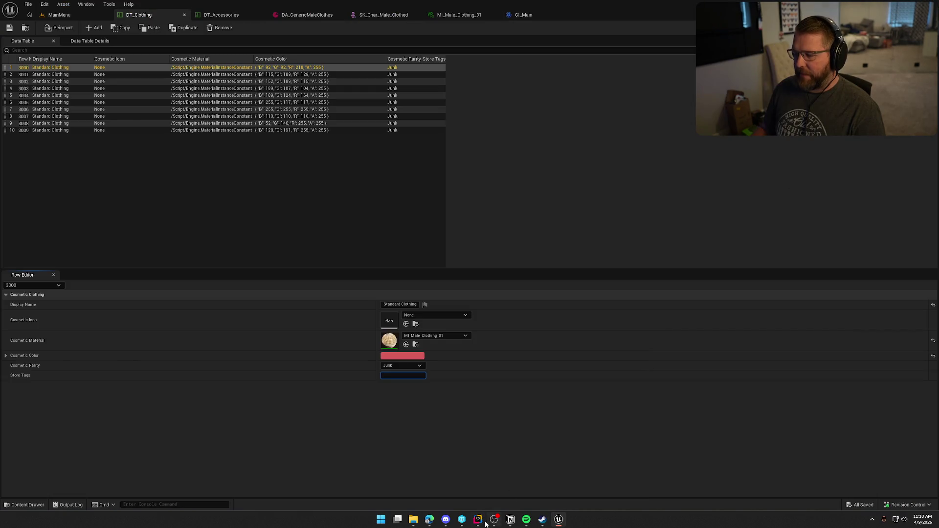
- Check the 'clothes' store tag in SteamInventoryDef.json, then go back to DT_Clothing
left_click(478, 520)
left_click(55, 23)
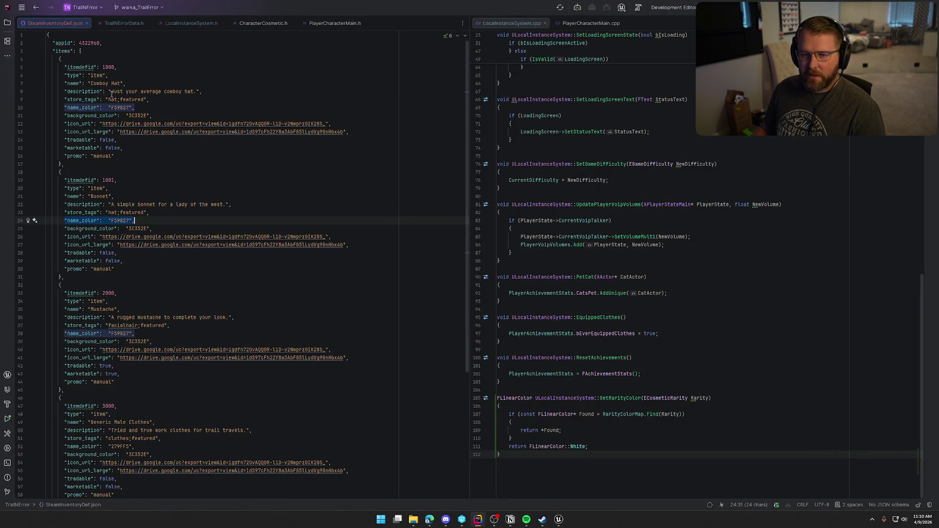
scroll(139, 317, "down", 6)
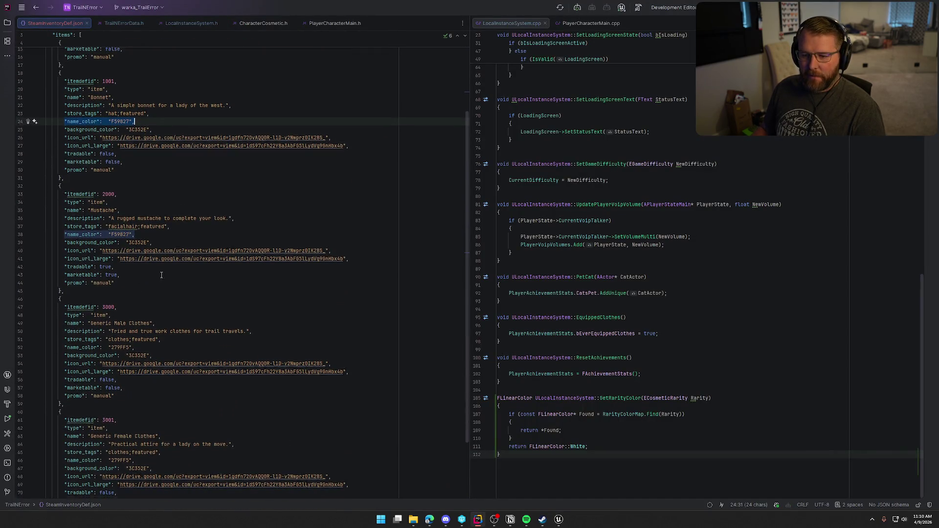
double_click(120, 260)
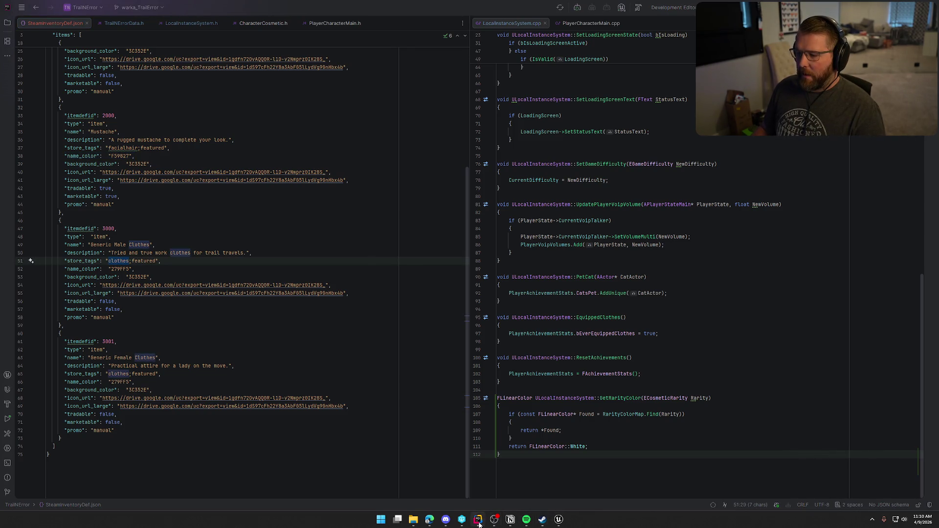
left_click(559, 519)
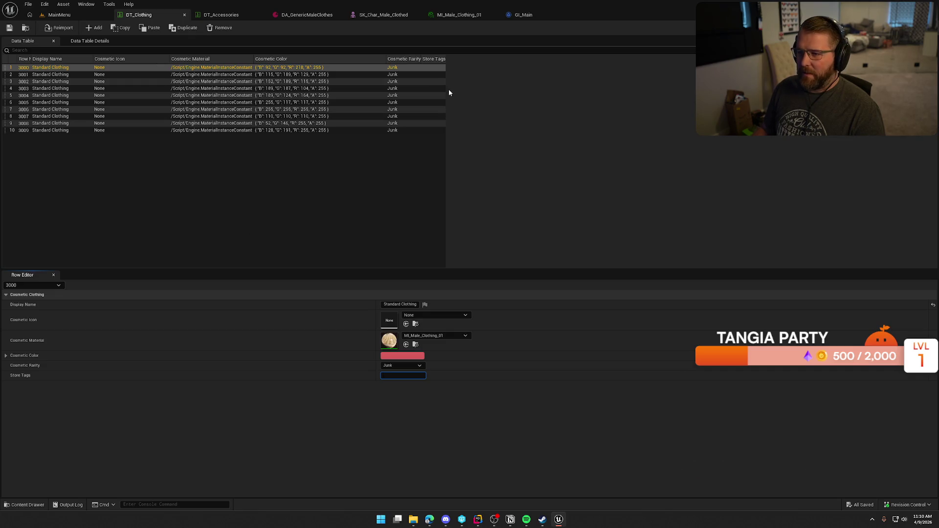
- Commit the clothes Store Tag on row 3000 and move on to row 3001
type("clothes")
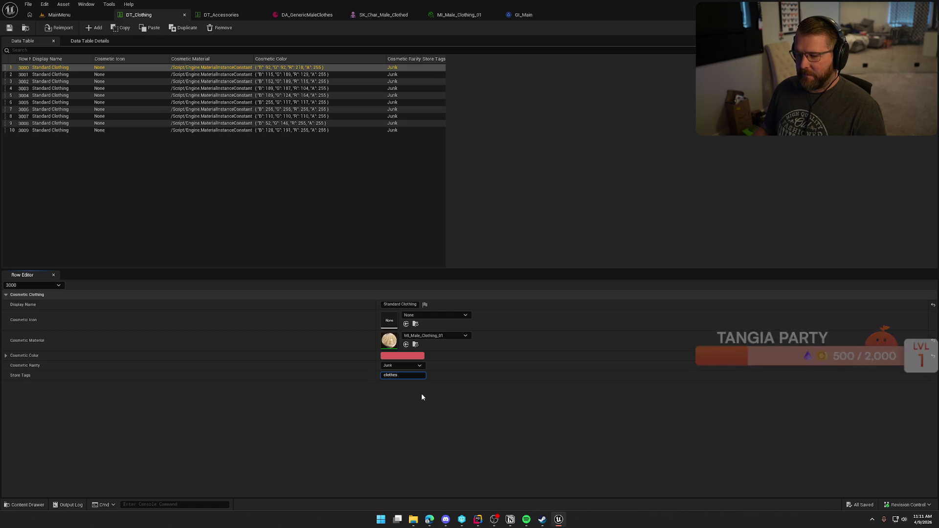
key("Return")
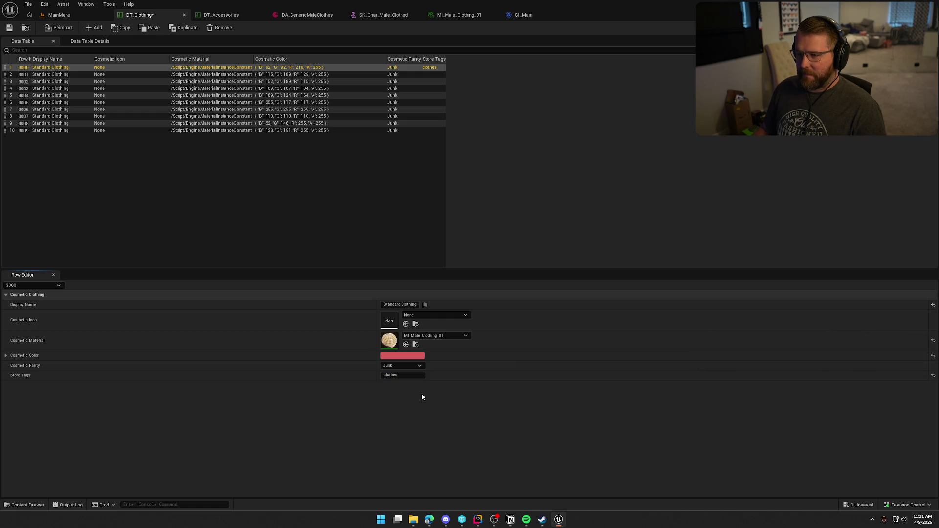
left_click(63, 74)
left_click(64, 130)
left_click(57, 74)
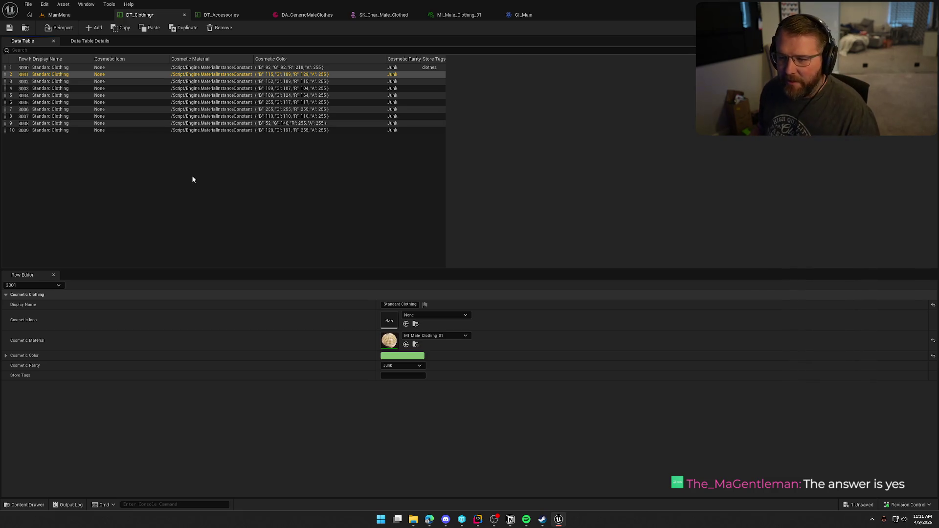
- Widen the Cosmetic Material, Cosmetic Rarity, Cosmetic Icon and Row Name columns
mouse_move(253, 59)
left_mouse_down()
mouse_move(543, 60)
mouse_move(458, 59)
left_mouse_up()
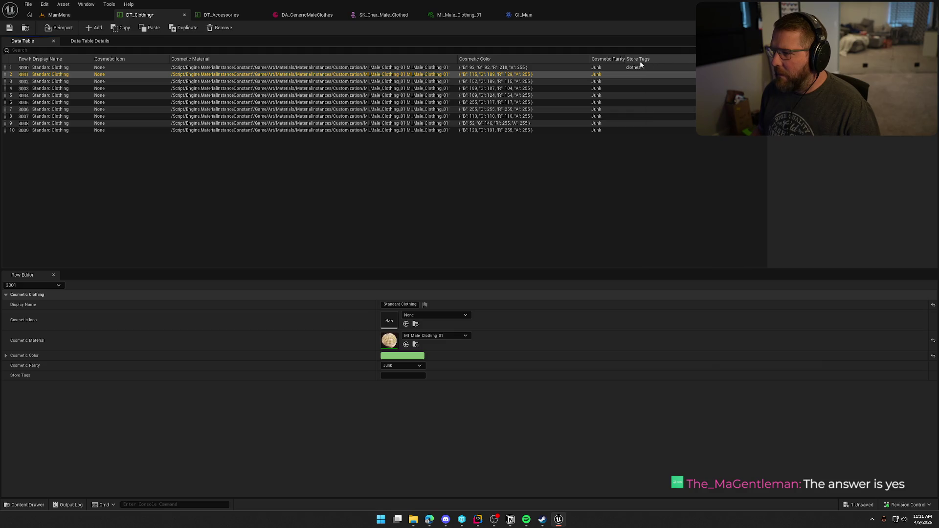
left_click_drag(625, 59, 649, 59)
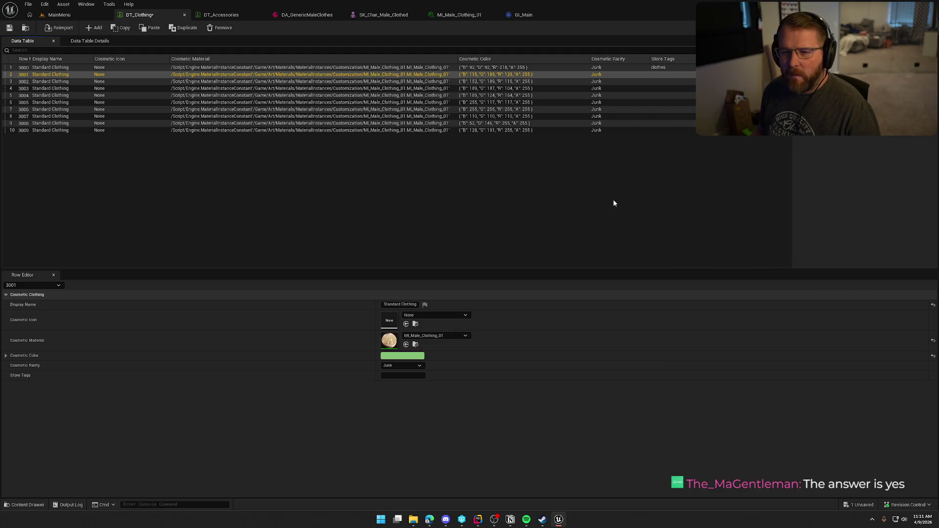
left_click_drag(169, 59, 314, 59)
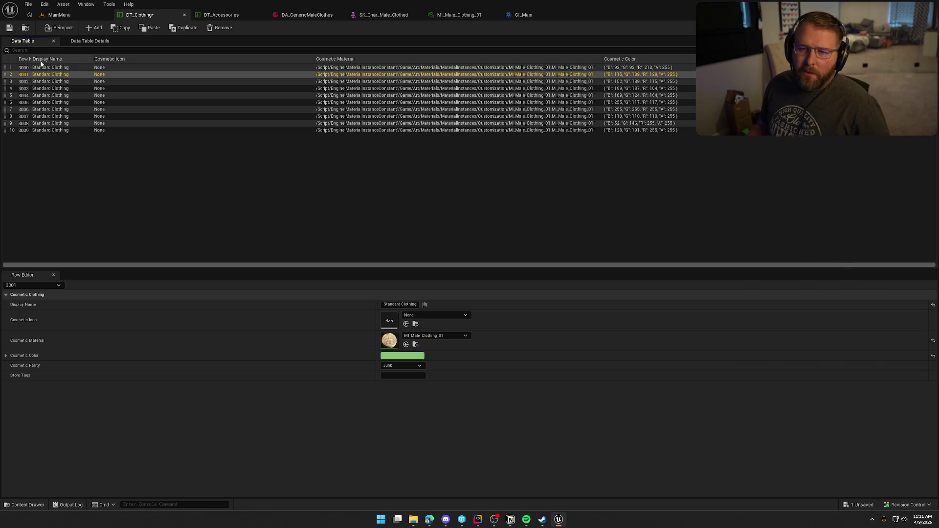
left_click_drag(30, 59, 45, 59)
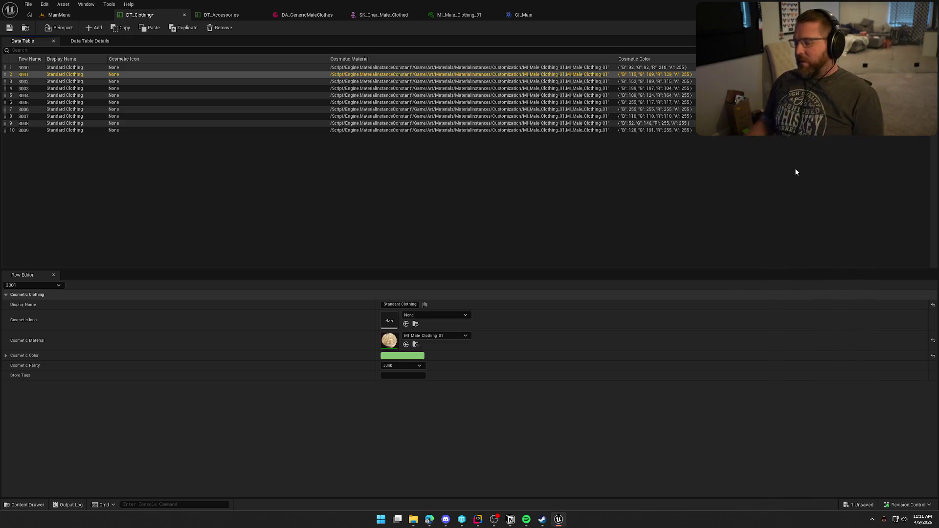
- Give rows 3001 and 3002 the Store Tag clothes
key("Down")
key("Up")
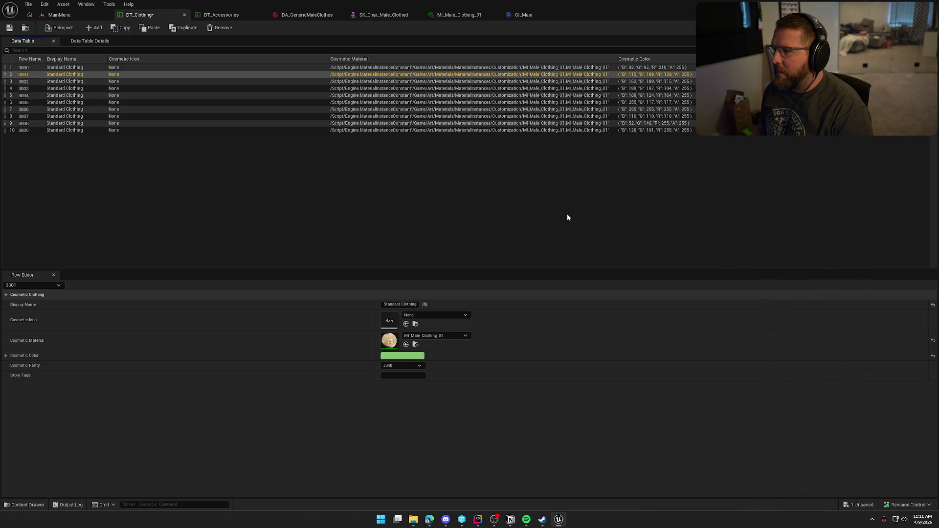
left_click(399, 377)
type("clothes")
key("Return")
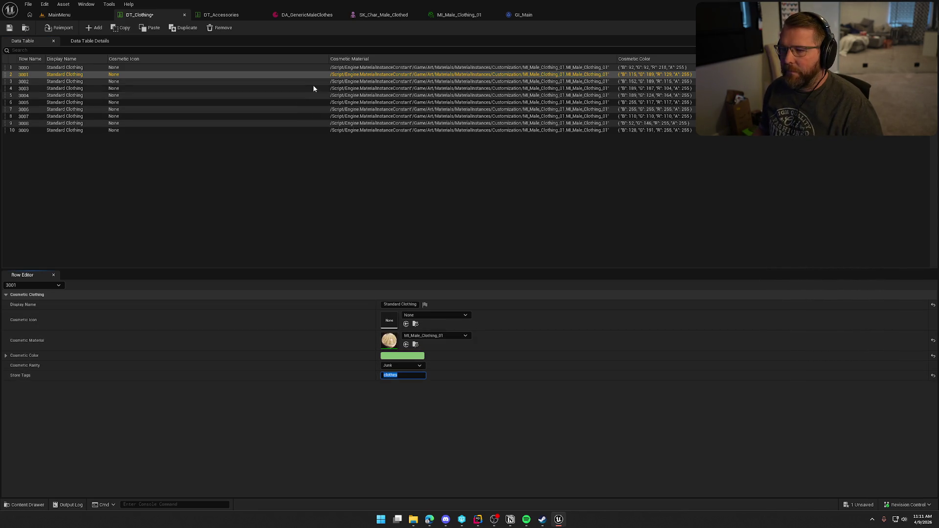
left_click(313, 82)
type("clothes")
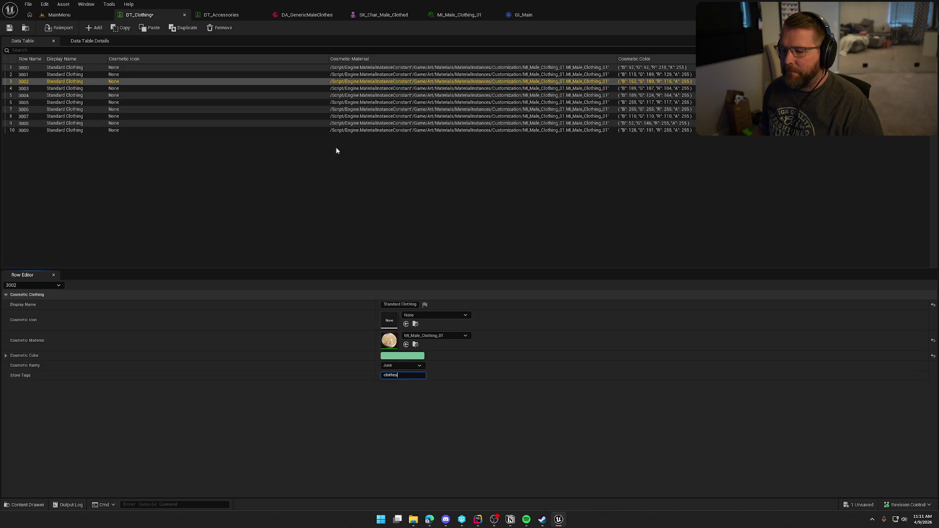
key("Return")
- Type clothes into the Store Tags of rows 3004, 3005, 3006 and 3007
left_click(348, 88)
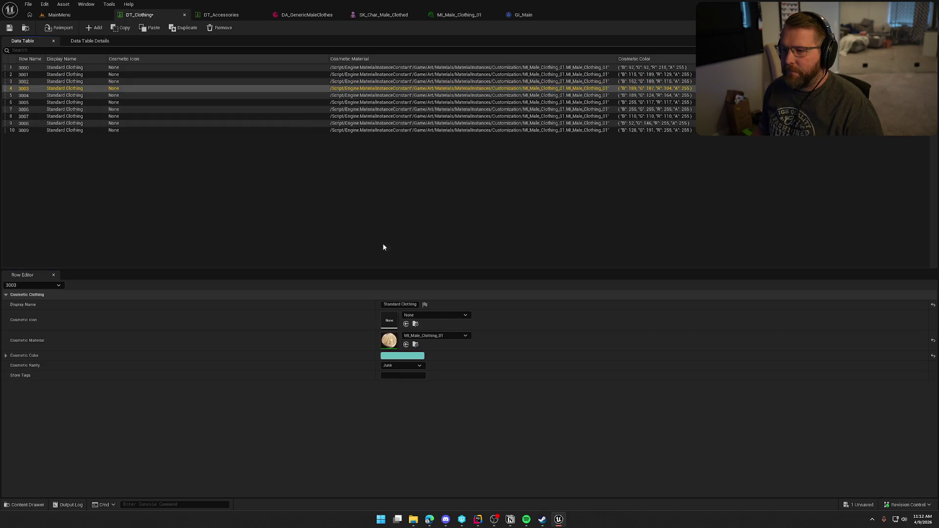
left_click(339, 96)
left_click(407, 375)
type("clothes")
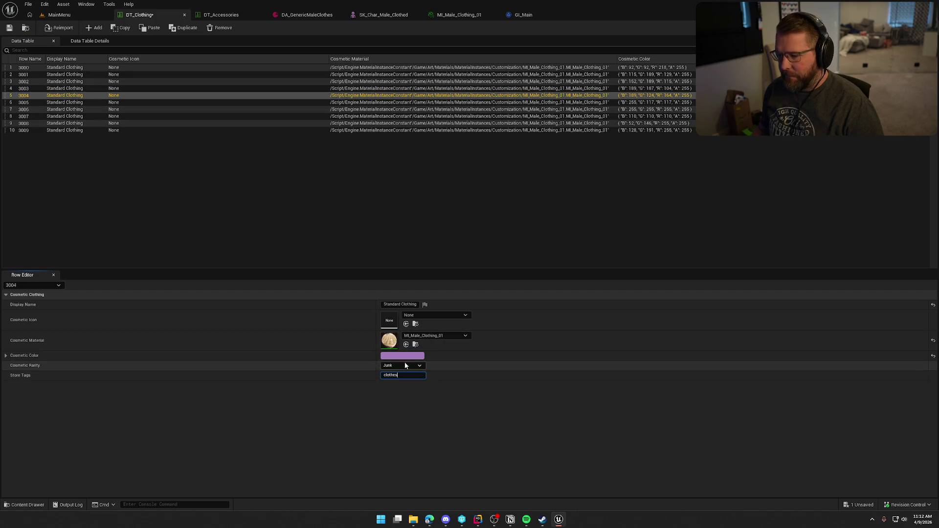
left_click(328, 102)
left_click(403, 375)
type("clothes")
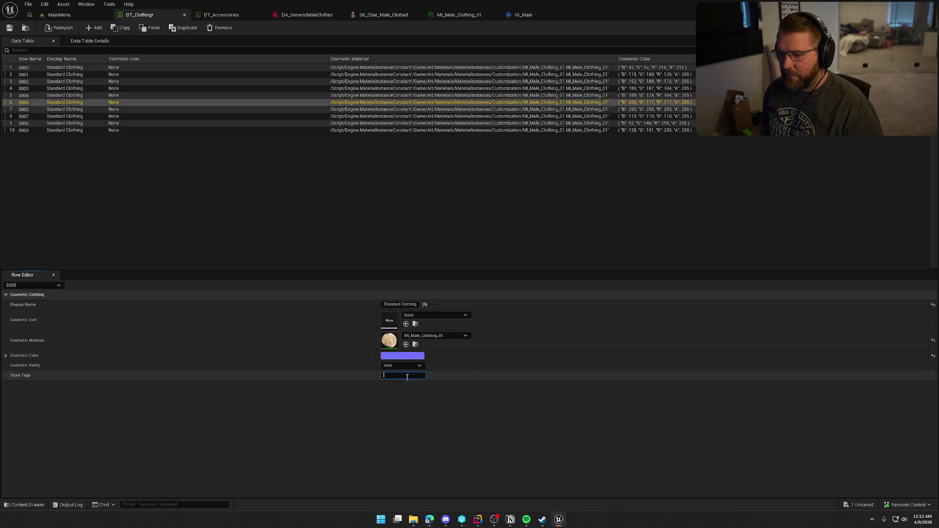
left_click(297, 109)
left_click(407, 375)
type("clothes")
left_click(304, 116)
left_click(406, 375)
type("clothes")
- Tag row 3009 with clothes, then go back to review rows 3000 and 3001
left_click(301, 123)
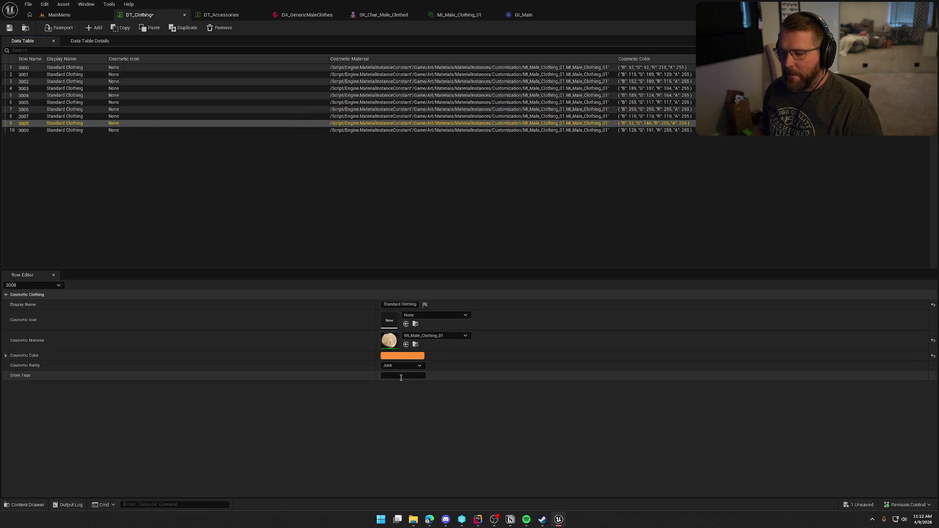
left_click(305, 130)
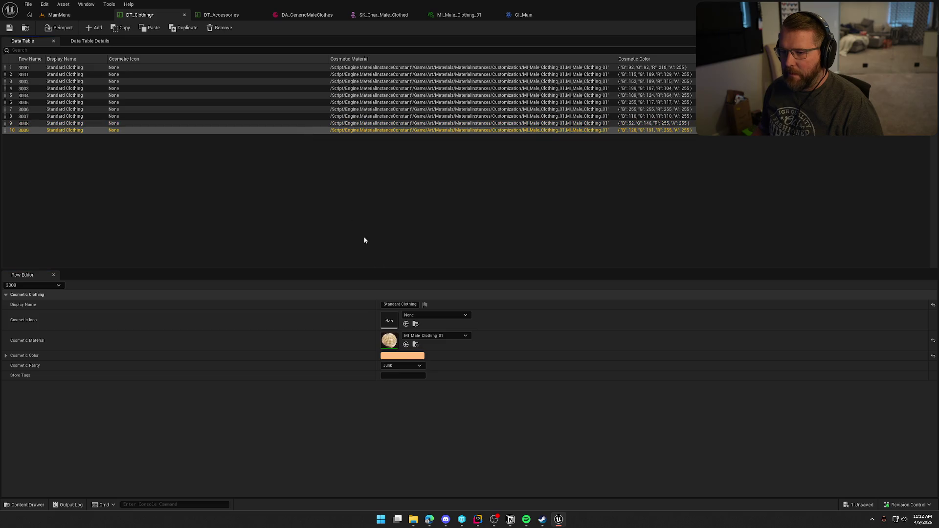
type("clothes")
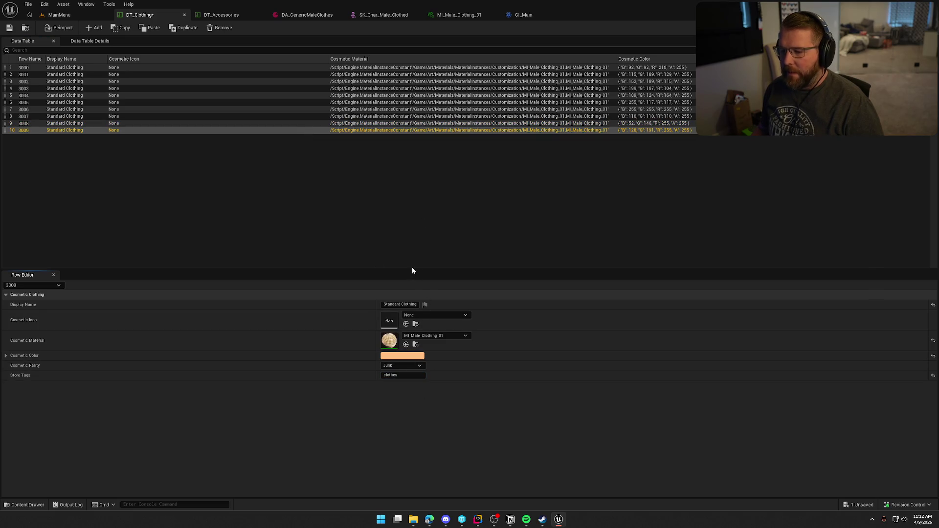
left_click(361, 68)
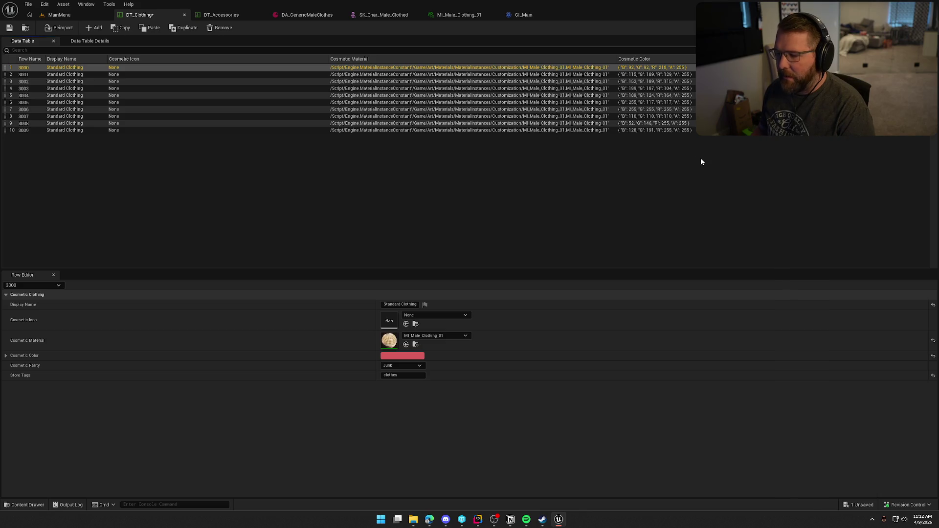
key("Down")
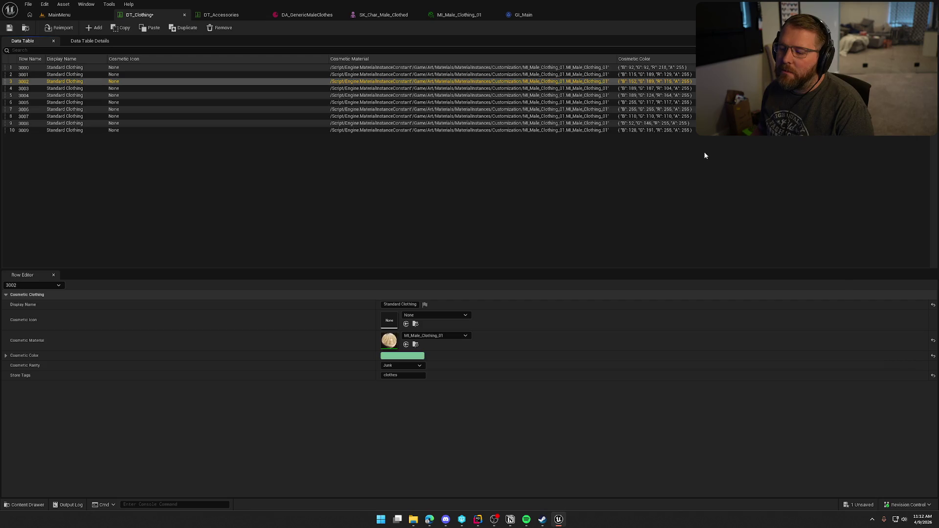
- Set rarity to Fancy for row 3001, Decent for 3002 and Serviceable for 3003
left_click(396, 368)
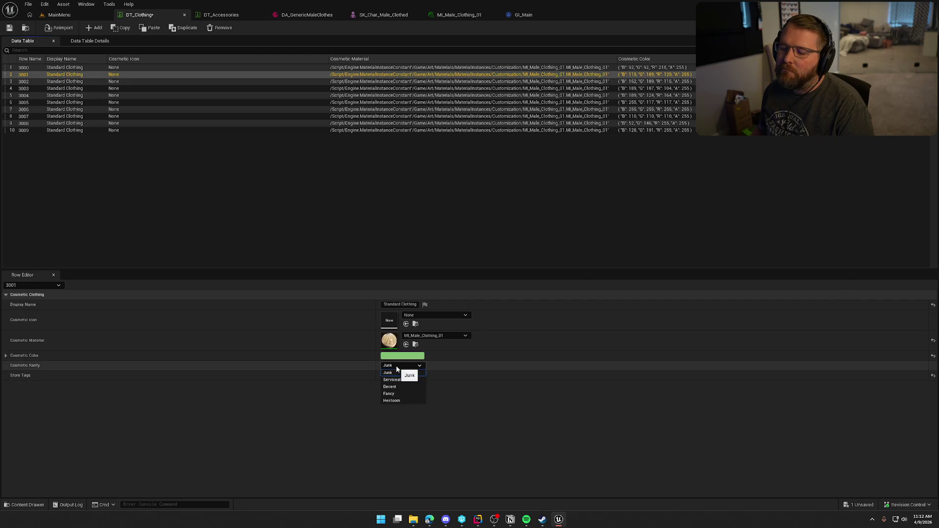
left_click(404, 394)
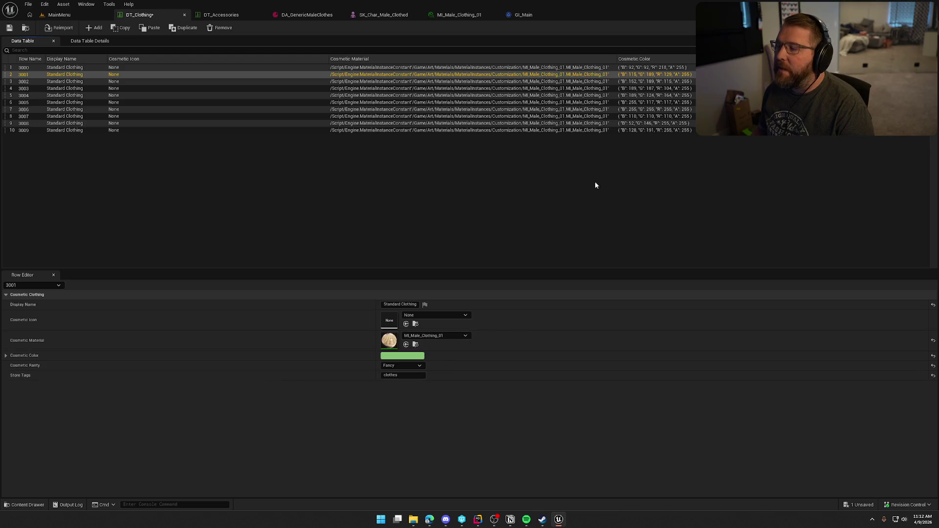
left_click(474, 81)
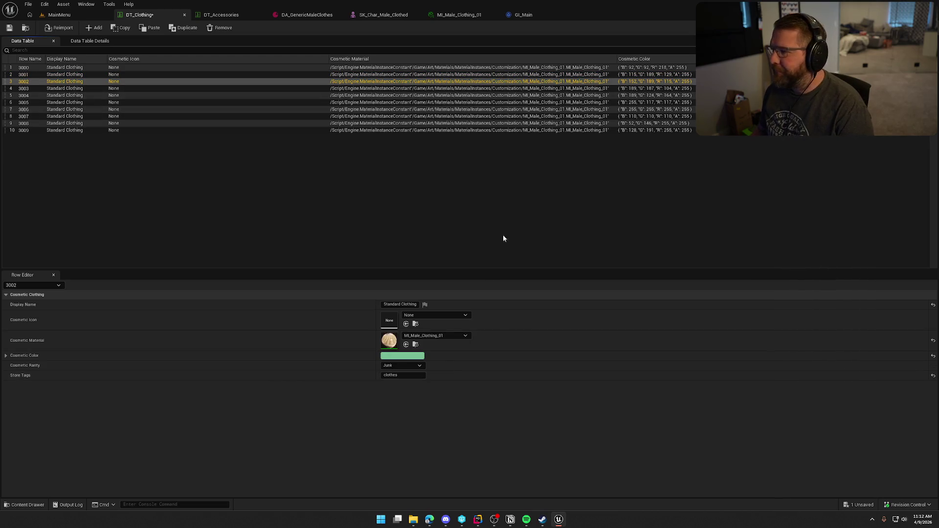
left_click(411, 364)
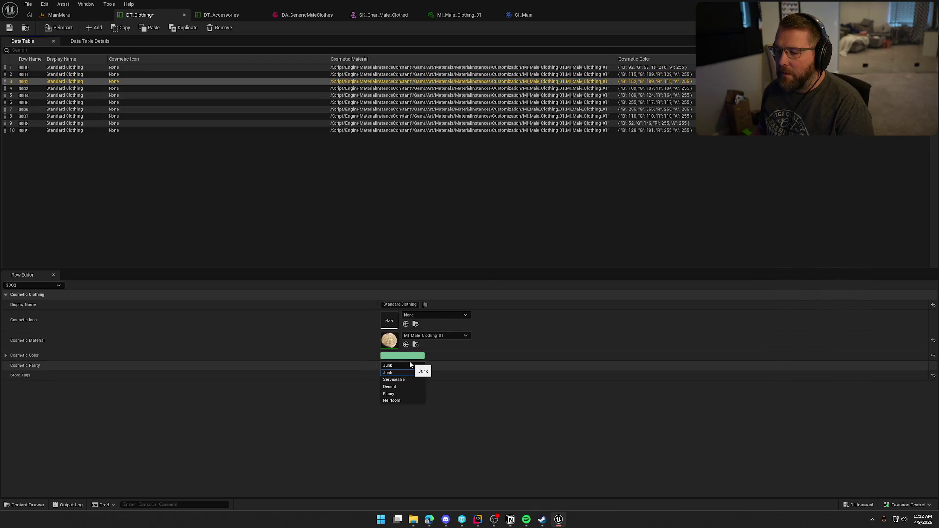
left_click(411, 387)
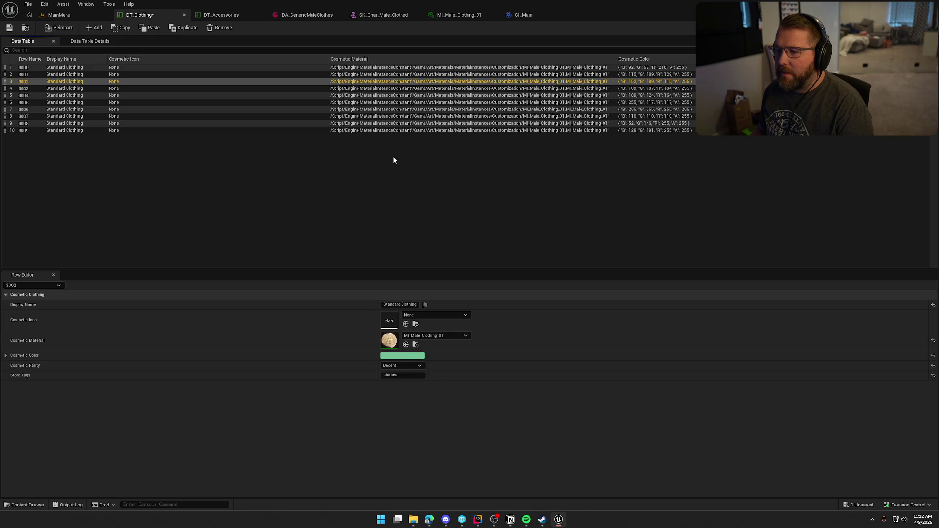
left_click(386, 89)
left_click(411, 365)
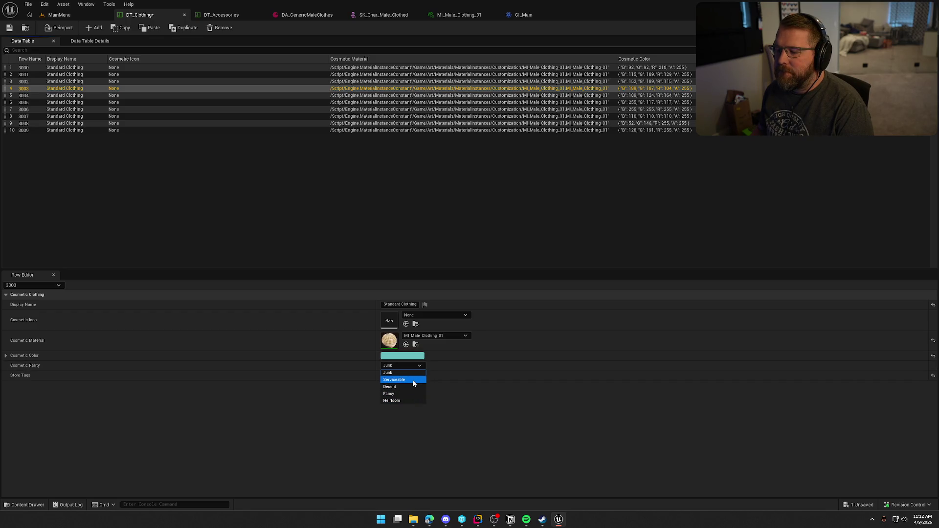
left_click(414, 380)
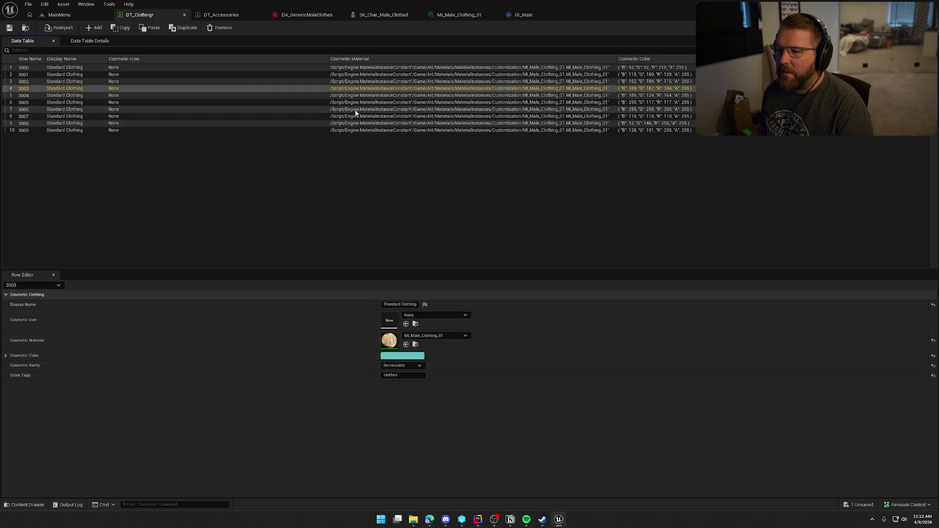
- Set row 3004 to Serviceable and leave rows 3006 and 3007 at Junk
left_click(350, 95)
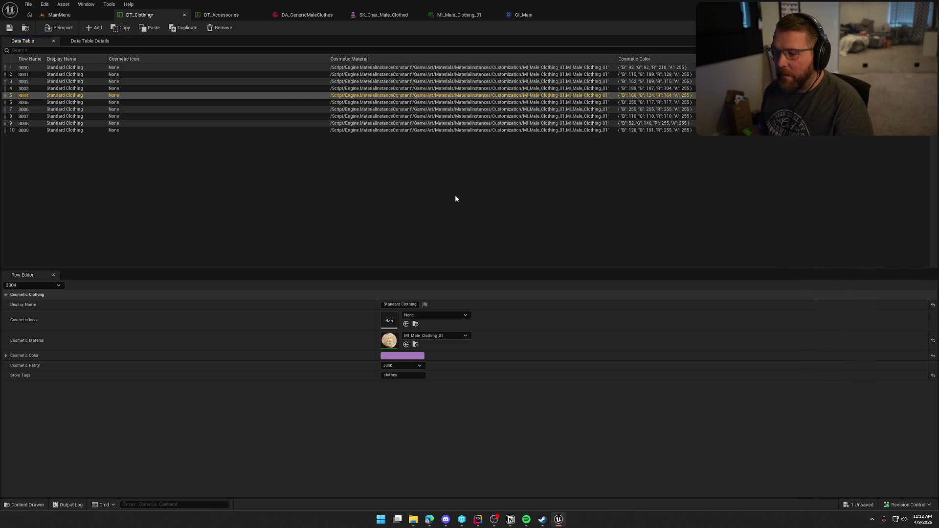
left_click(403, 366)
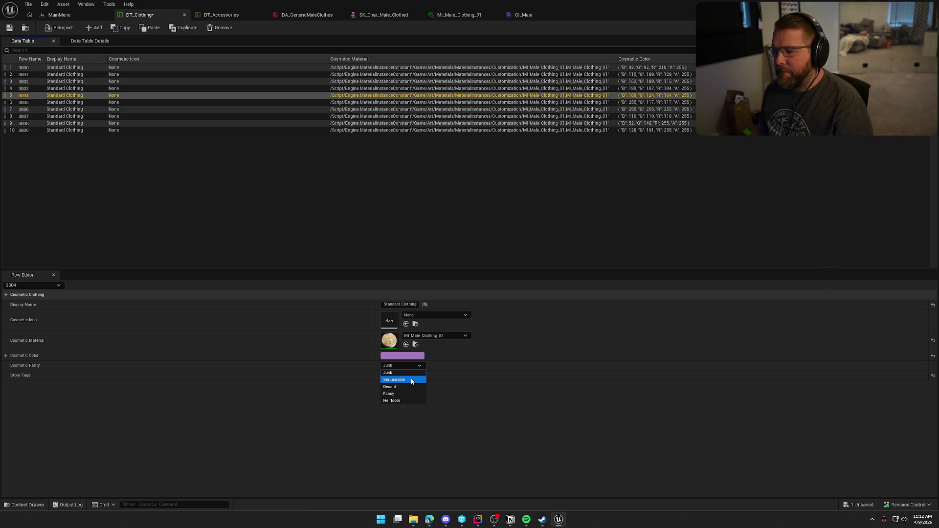
left_click(410, 366)
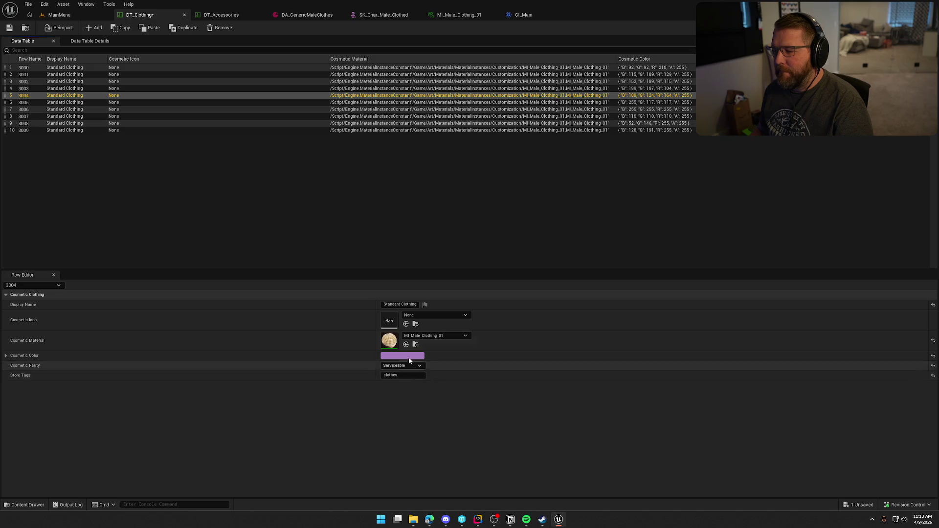
left_click(370, 104)
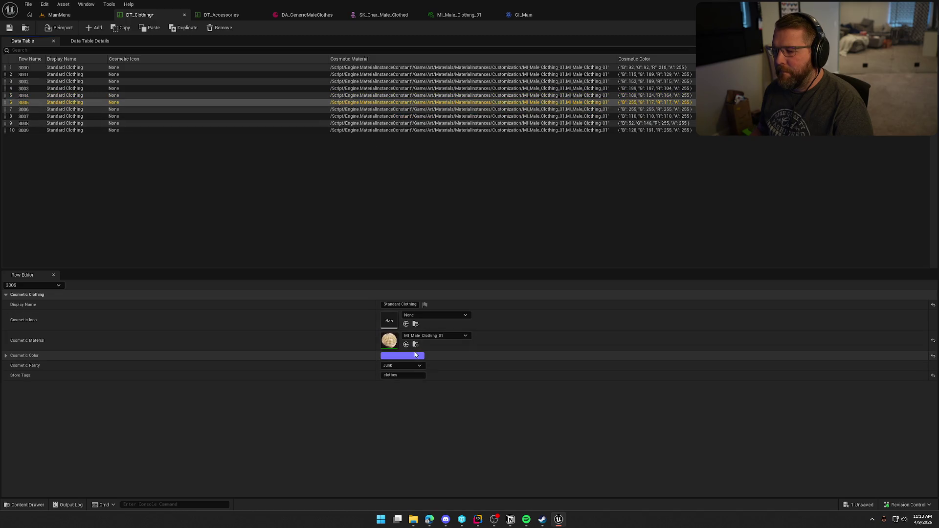
left_click(385, 110)
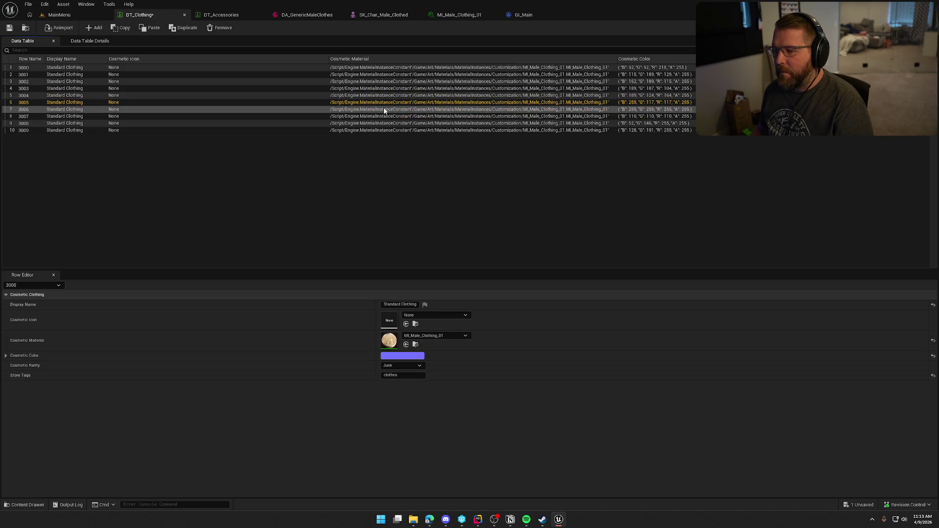
left_click(412, 367)
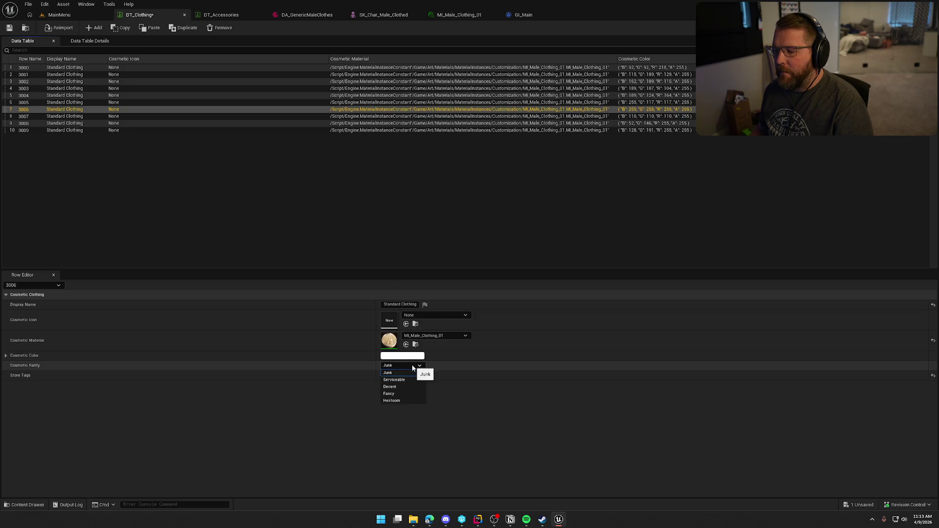
left_click(400, 116)
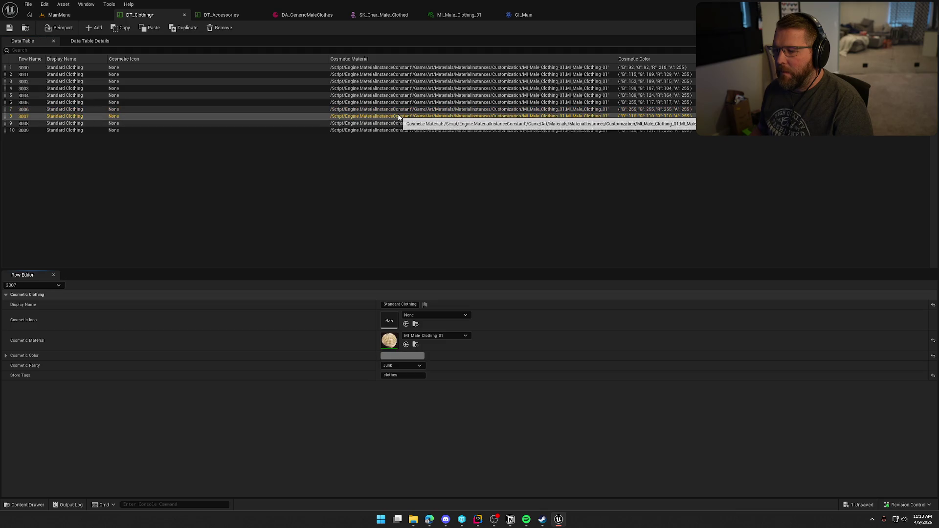
left_click(420, 365)
left_click(417, 373)
- Set row 3008 to Heirloom and row 3009 to Decent, then widen the Cosmetic Icon column
left_click(406, 125)
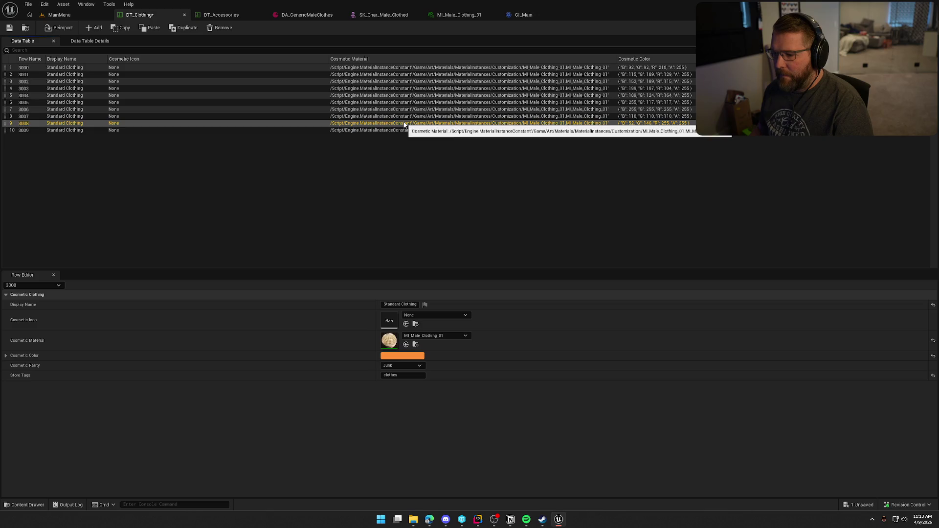
left_click(387, 367)
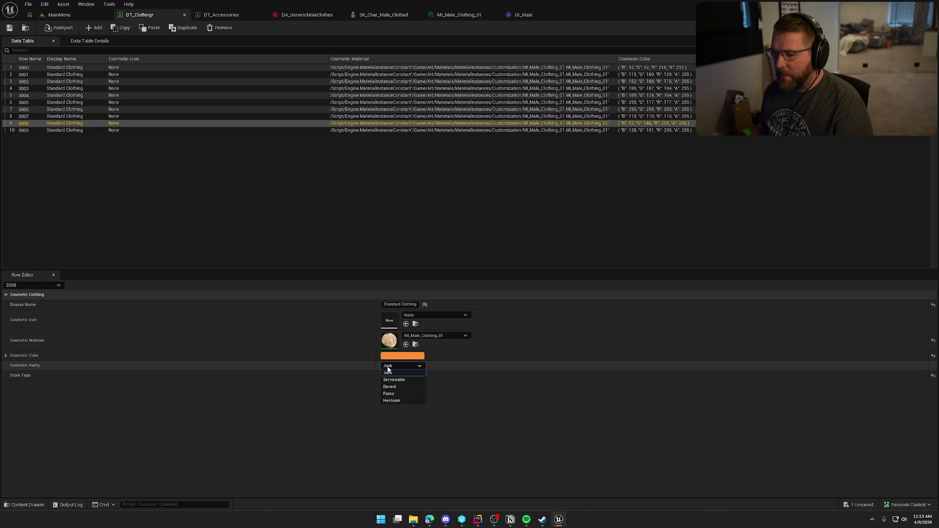
left_click(398, 401)
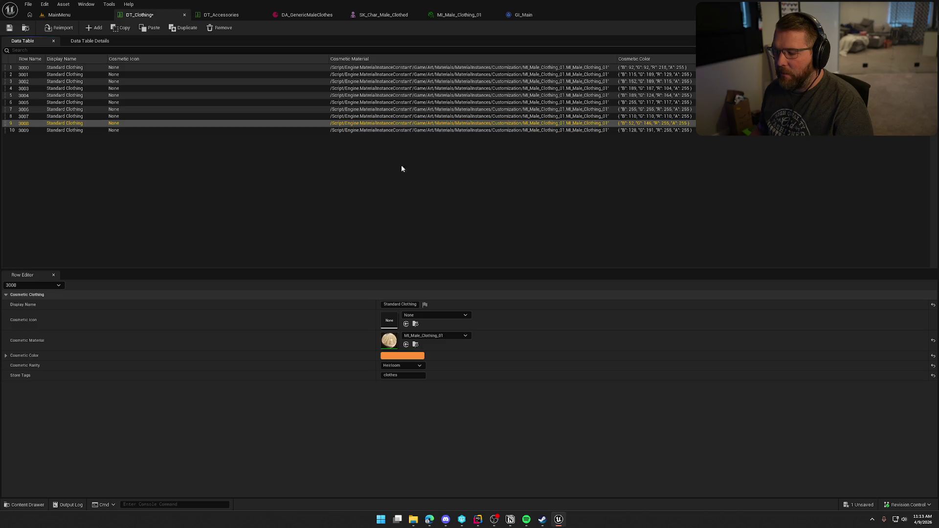
left_click(380, 132)
left_click(411, 366)
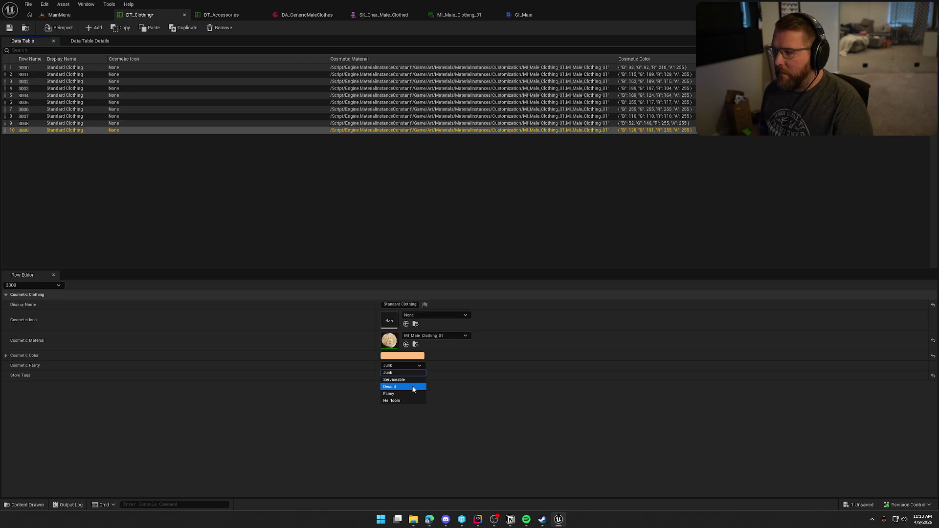
left_click(412, 387)
left_click(609, 167)
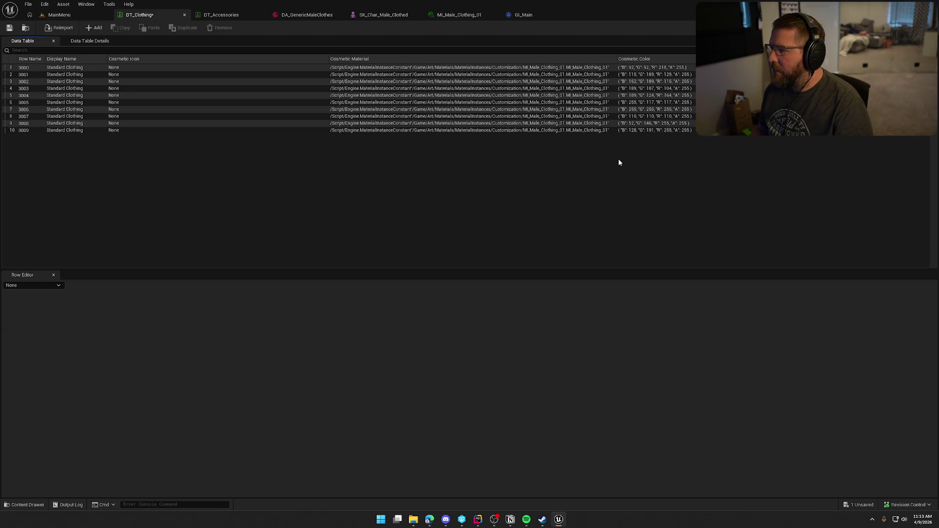
left_click(388, 123)
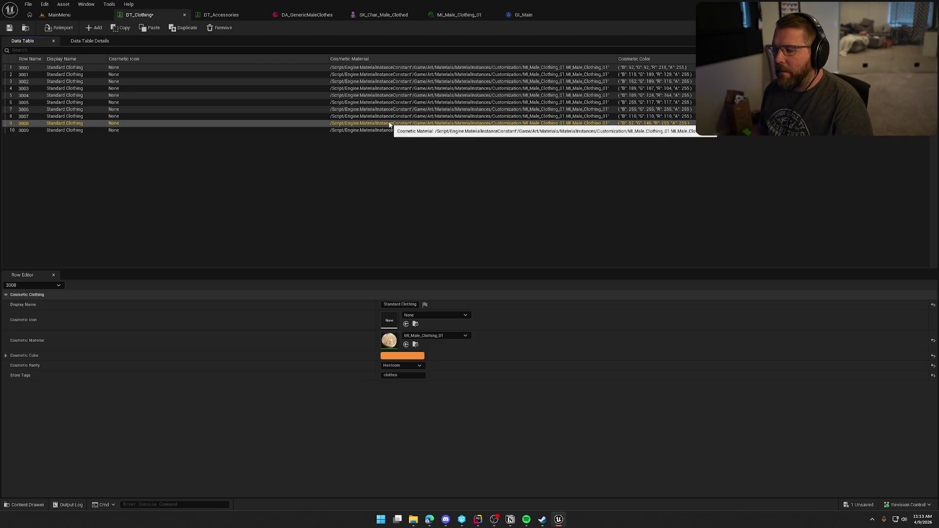
left_click(471, 167)
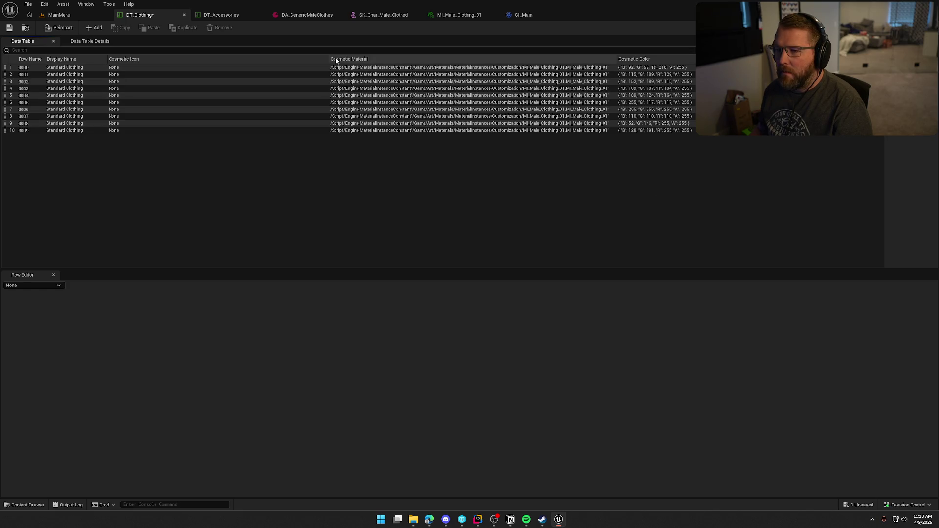
left_click_drag(328, 59, 373, 60)
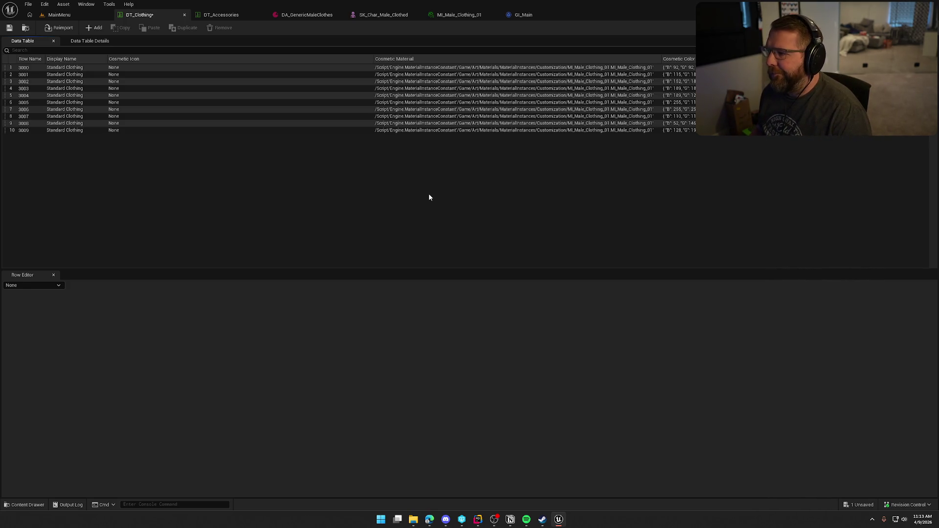
- Select row 3000 and switch to SteamInventoryDef.json in Rider
left_click(56, 68)
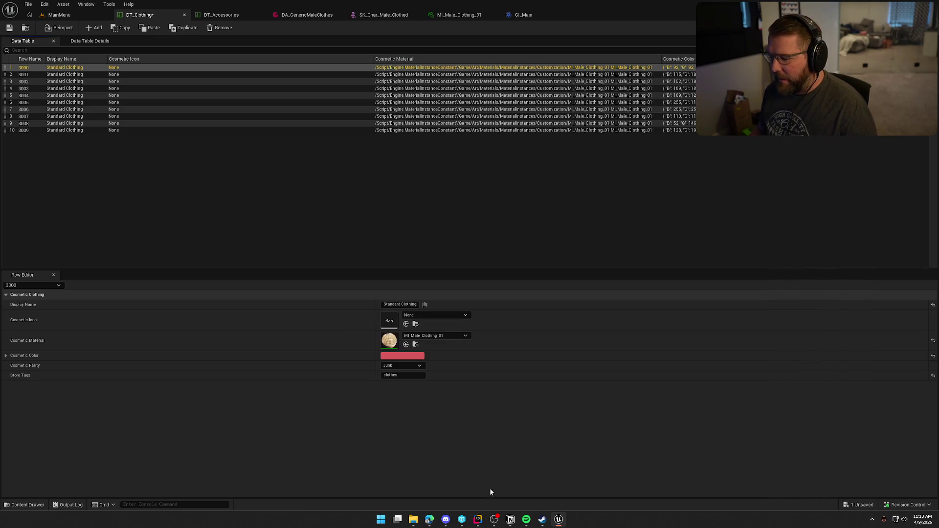
left_click(478, 519)
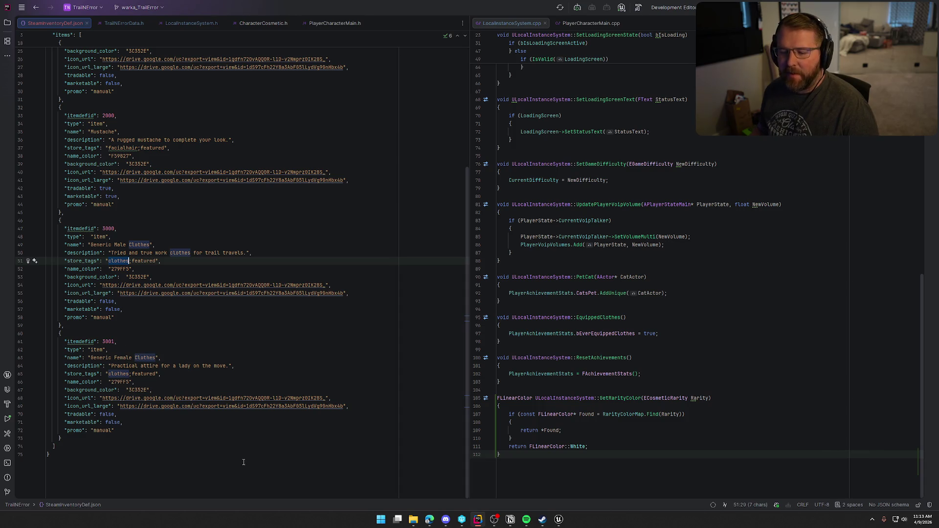
- Return from Rider to the DT_Clothing table in Unreal Editor with Alt+Tab
key("alt+Tab")
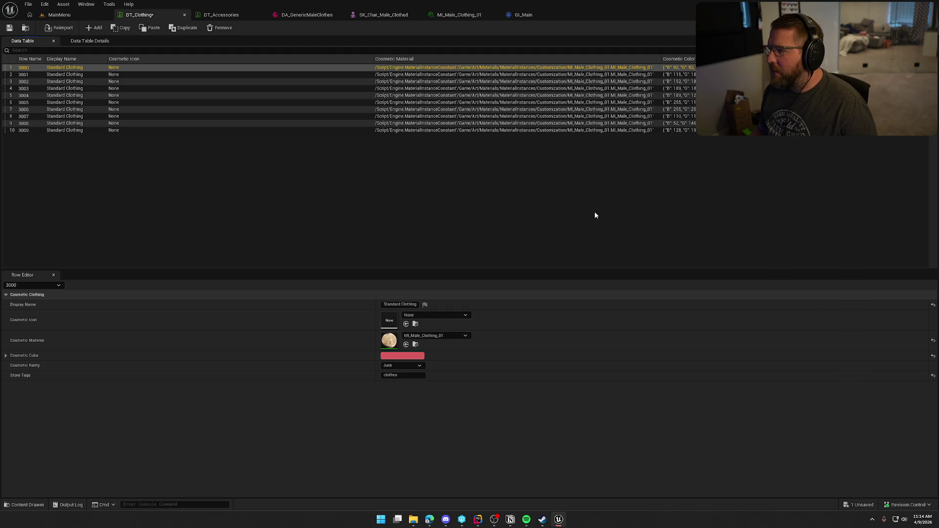
- Deselect row 3000 and show SteamInventoryDef.json in Rider from its first line
left_click(315, 194)
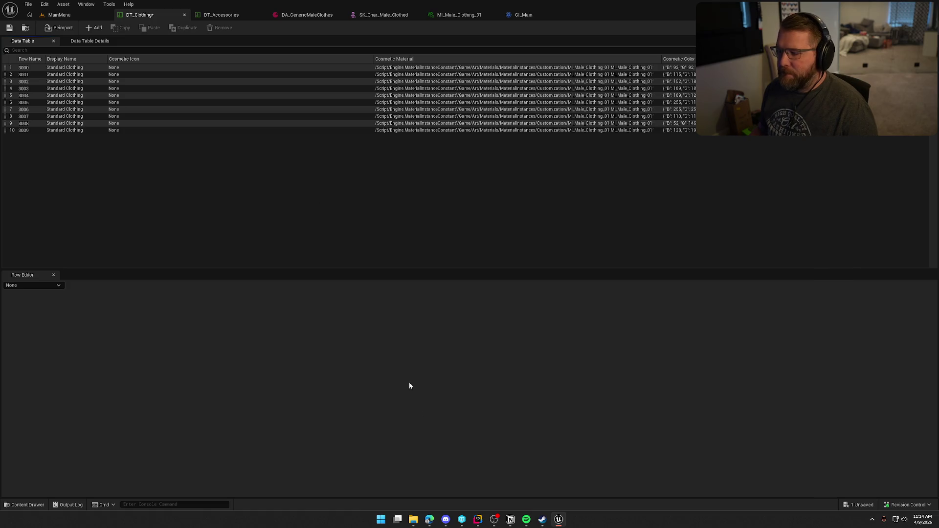
left_click(477, 520)
scroll(97, 72, "up", 5)
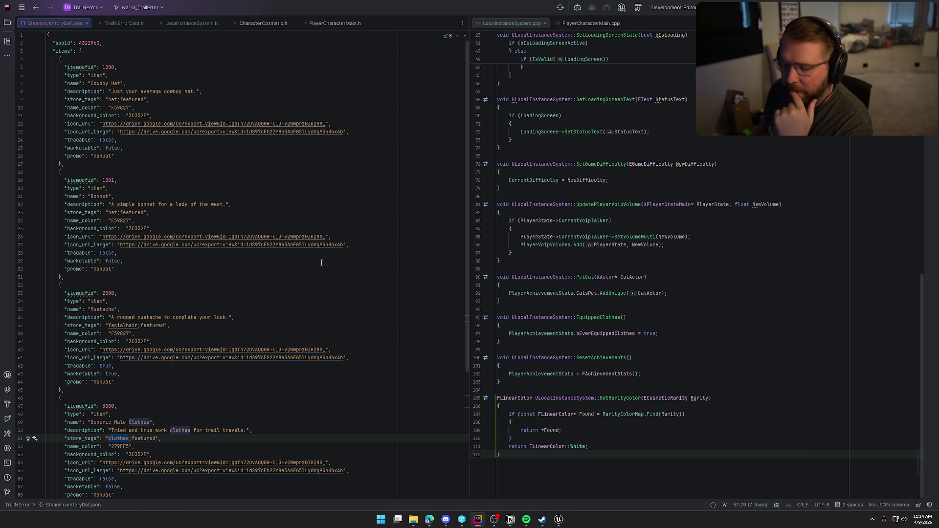
- In TrailNErrorData.h, add a UPROPERTY FText Description defaulting to "Default Cosmetic" after DisplayName
left_click(124, 24)
scroll(292, 347, "up", 5)
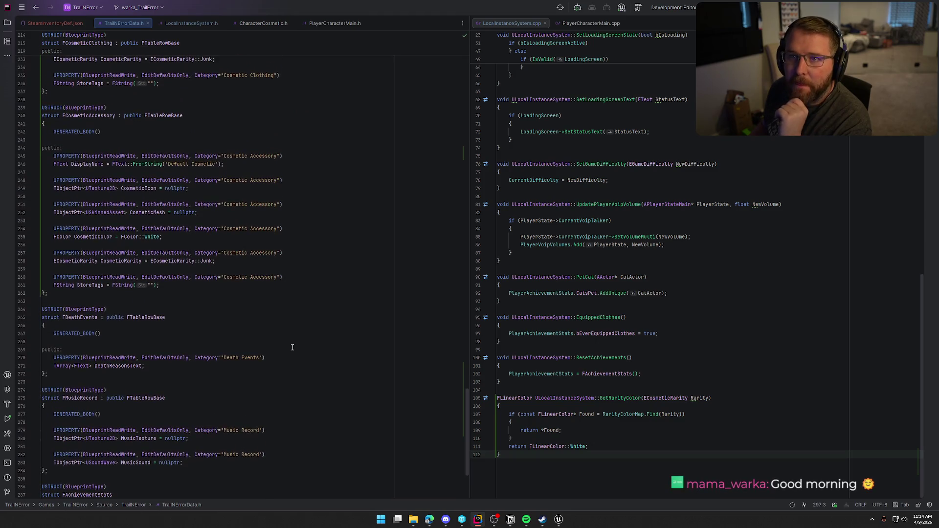
scroll(320, 359, "up", 6)
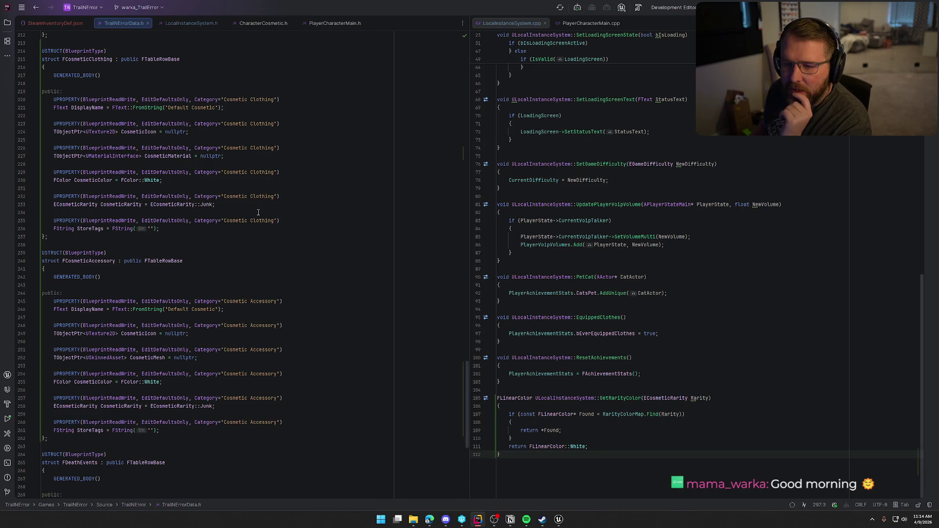
left_click(230, 110)
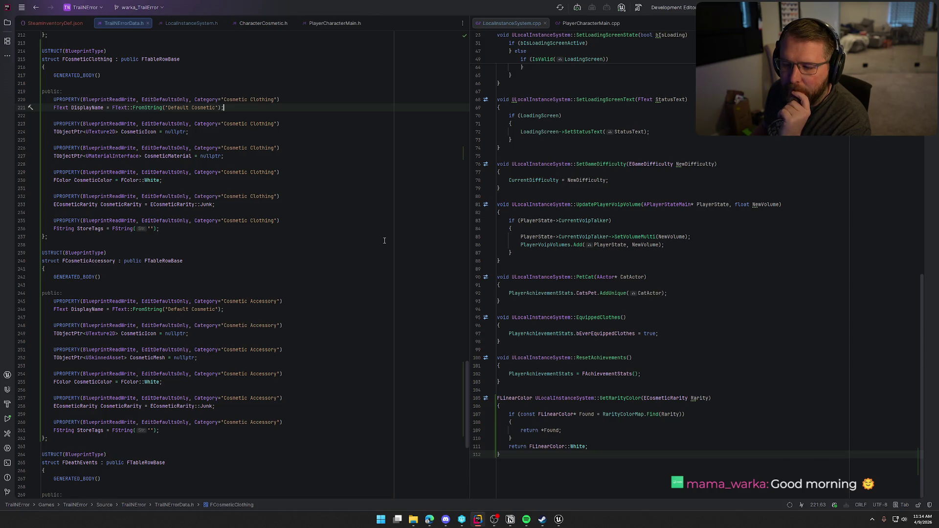
key("Return")
key("Return")
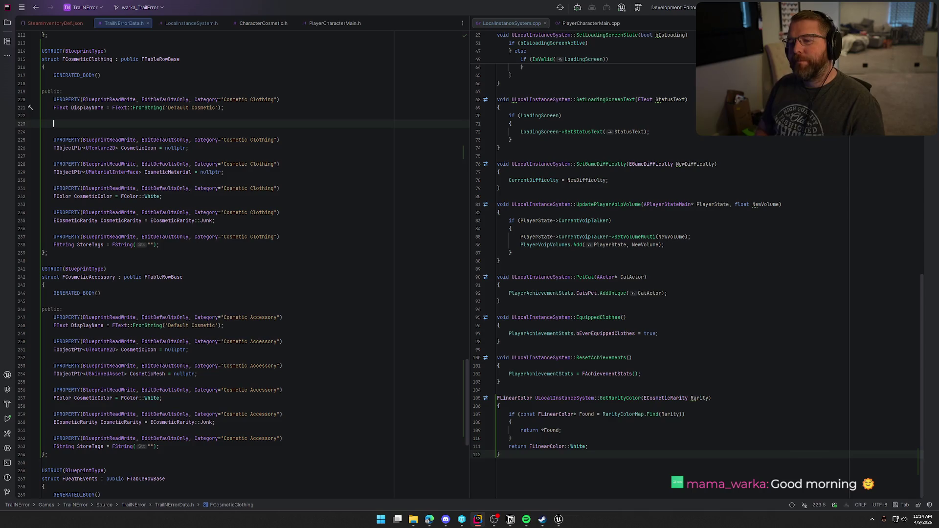
type("URP")
key("BackSpace")
key("BackSpace")
type("PORI")
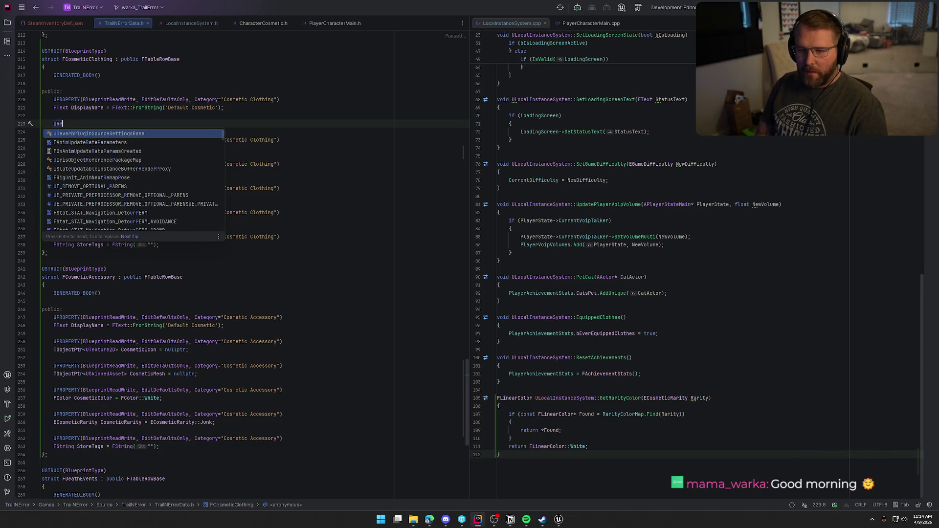
key("ctrl+BackSpace")
type("UPROP")
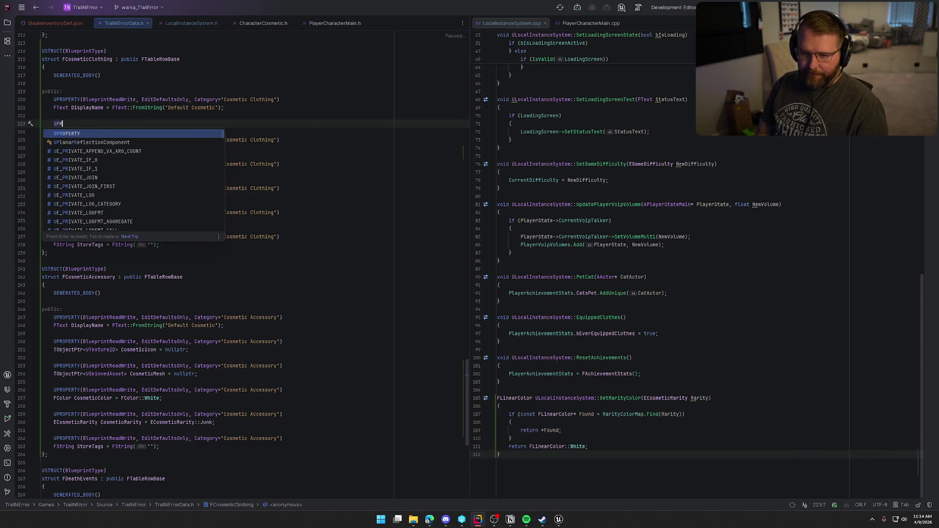
key("Return")
key("Return")
type("FT")
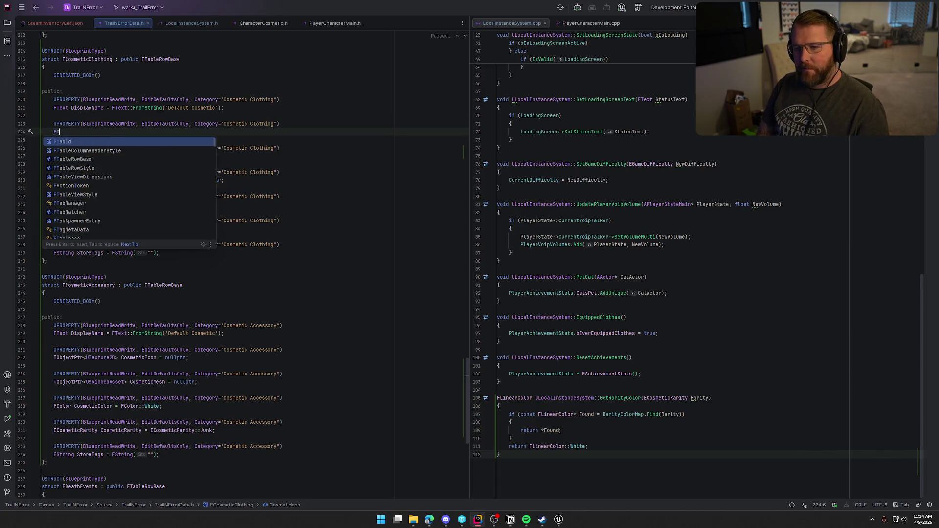
type("ext Description = FText::FromString(\"Default Cosmetic\");")
key("Tab")
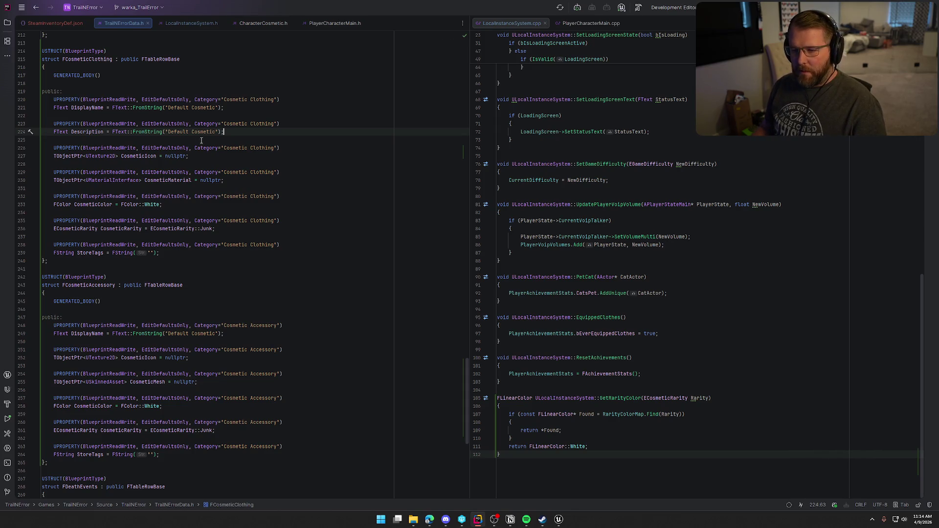
- Copy the Description property into FCosmeticAccessory, then bring up Unreal's save-assets prompt
left_click(52, 125, "shift")
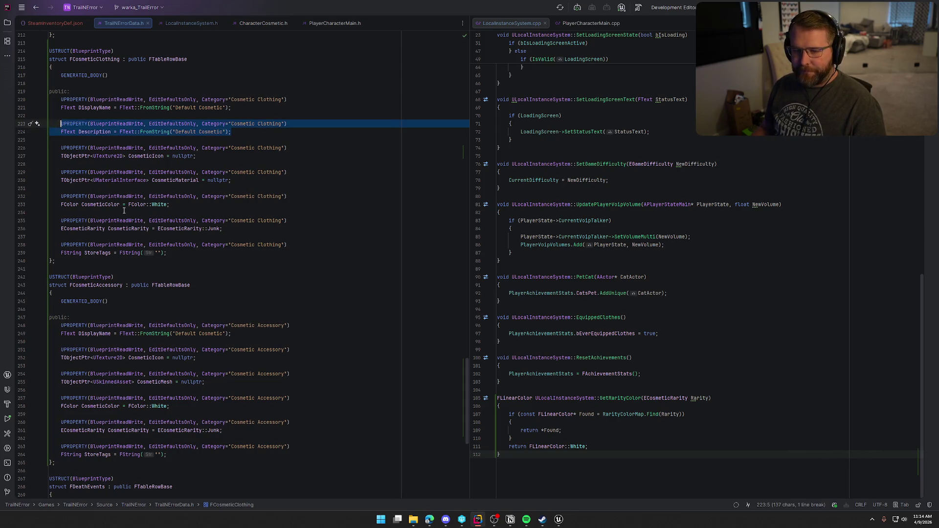
key("ctrl+c")
left_click(233, 340)
key("Return")
key("Return")
key("ctrl+v")
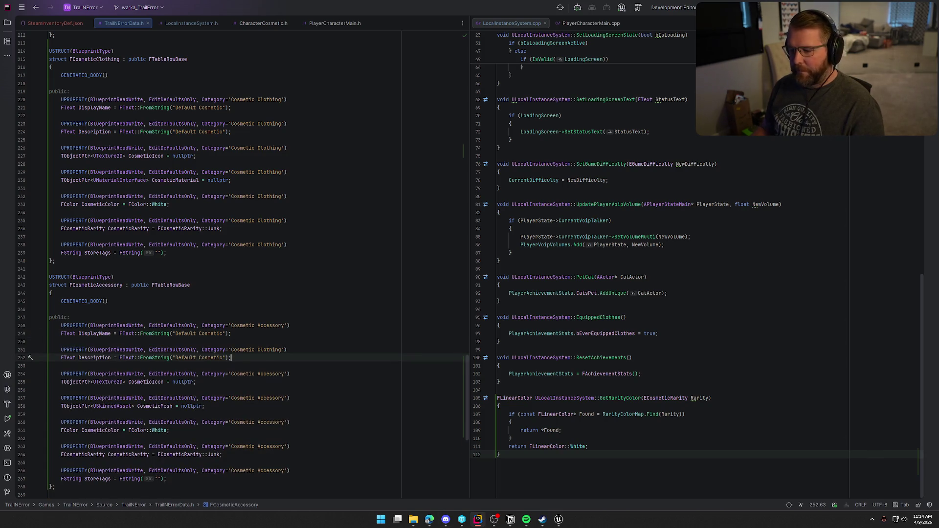
left_click(559, 520)
key("ctrl+shift+s")
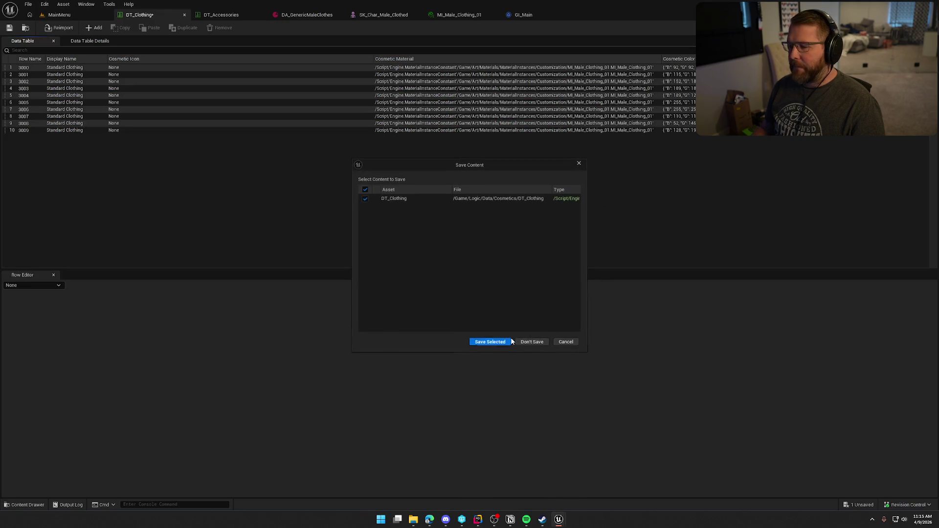
- Save DT_Clothing with Save Selected and return to Rider
left_click(492, 341)
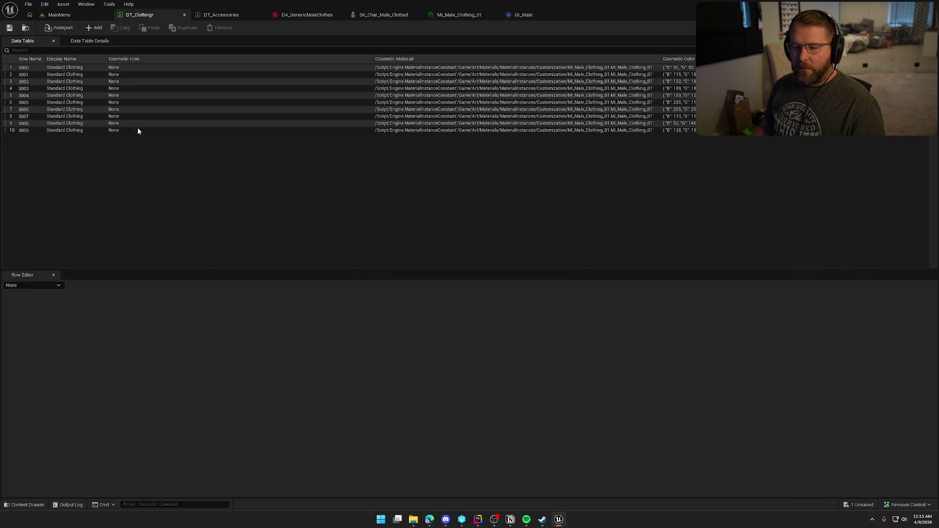
key("alt+Tab")
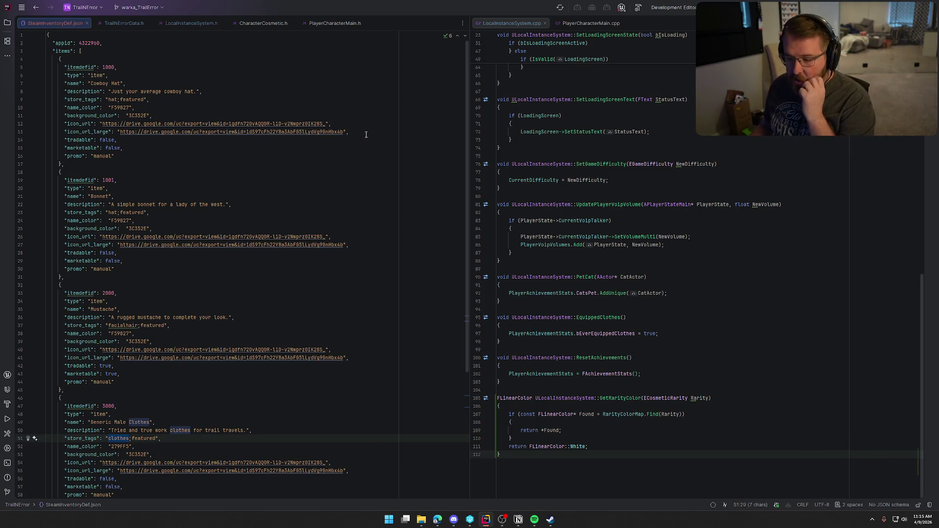
- Rebuild the project until it succeeds, hide the UnrealLink log, and return to Unreal Editor
mouse_move(472, 523)
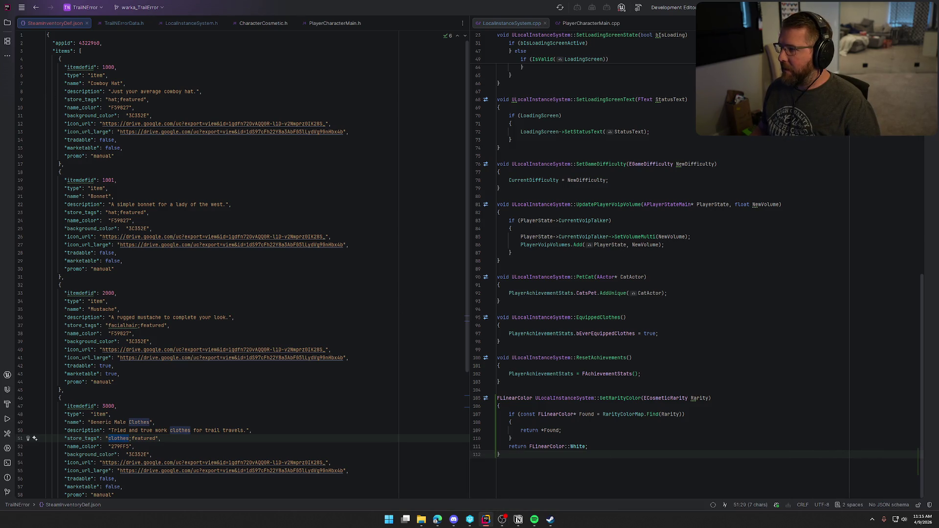
key("ctrl+shift+b")
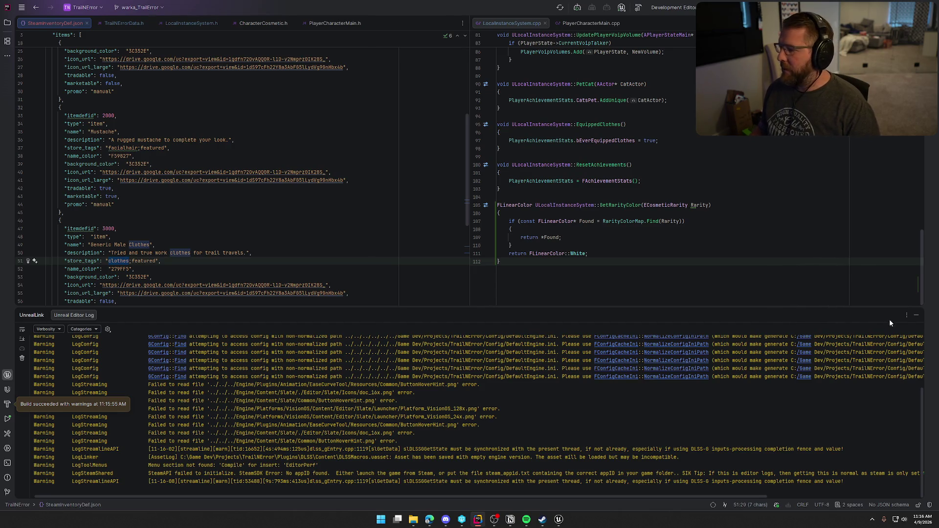
left_click(916, 316)
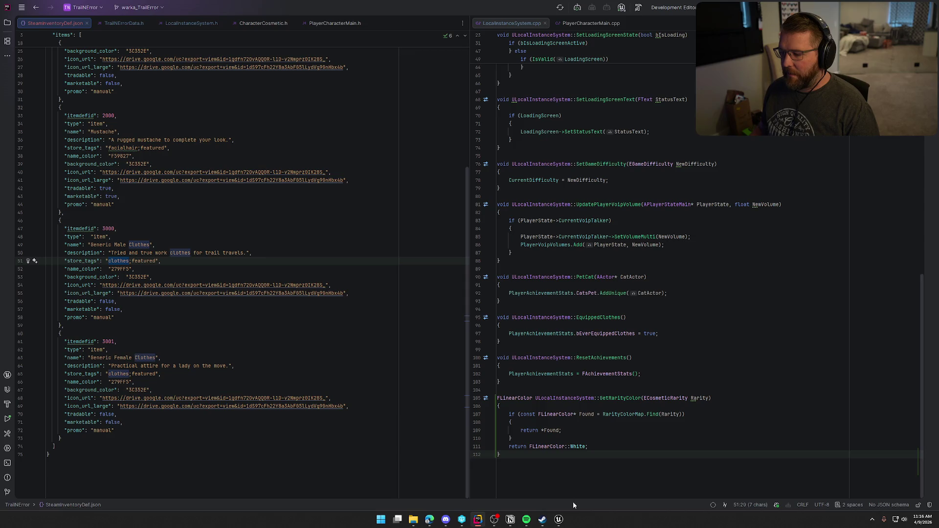
left_click(559, 519)
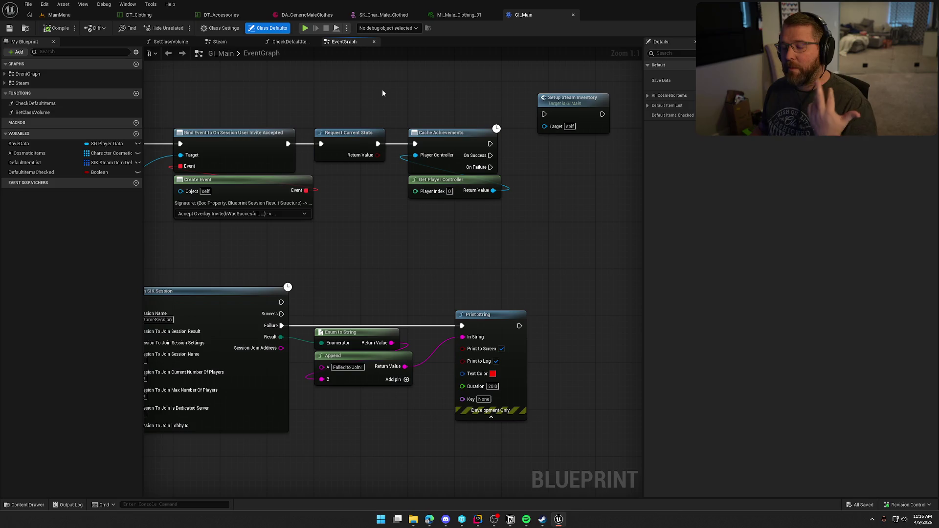
- Reopen DT_Clothing, widen Description and narrow Display Name, Cosmetic Icon and Cosmetic Material so Cosmetic Color fits
left_click(138, 14)
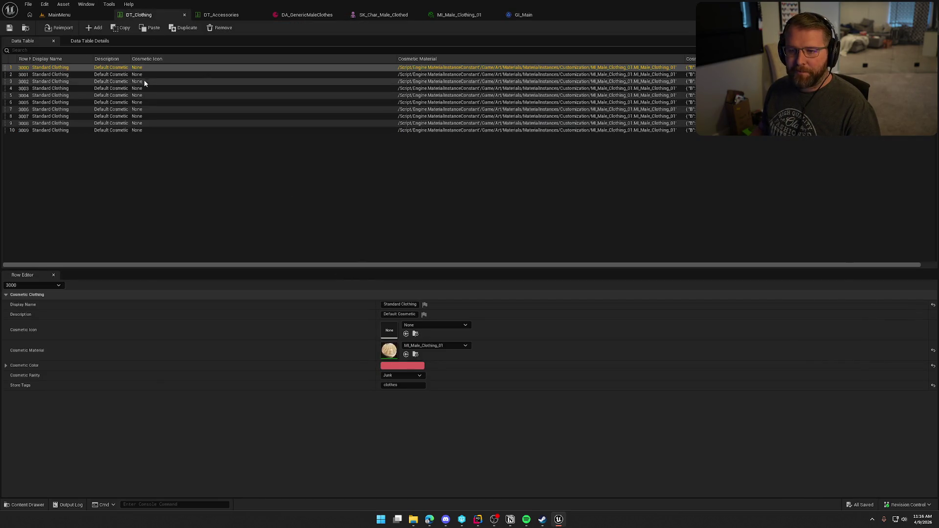
left_click_drag(131, 59, 225, 59)
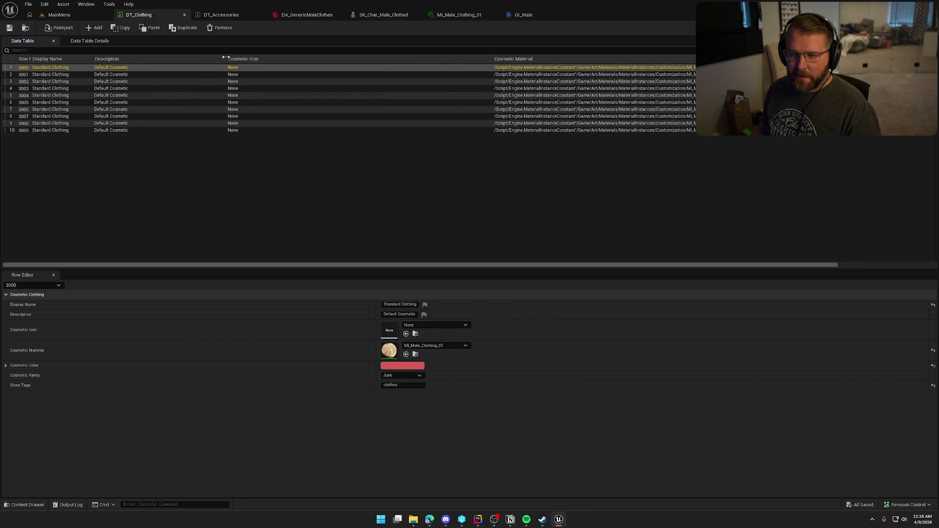
left_click_drag(94, 59, 85, 59)
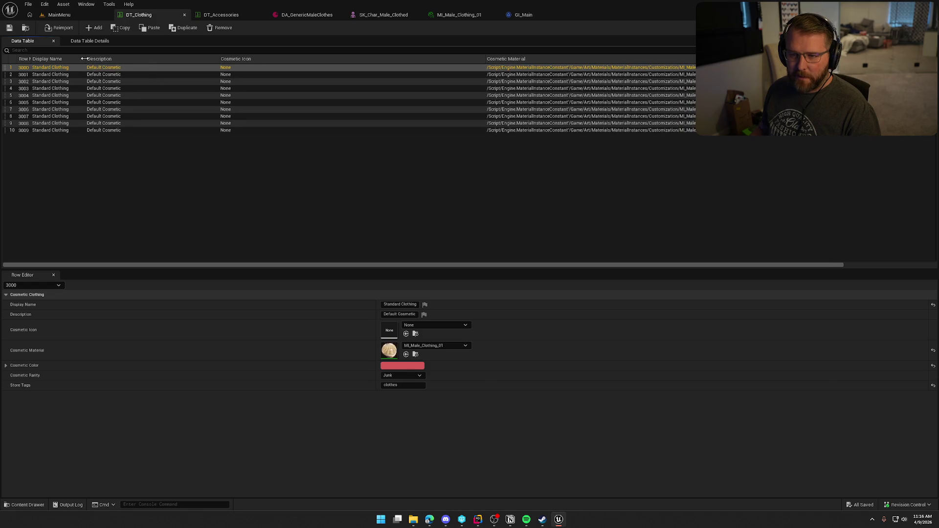
mouse_move(486, 59)
left_mouse_down()
mouse_move(336, 61)
mouse_move(373, 62)
left_mouse_up()
left_click_drag(661, 59, 539, 60)
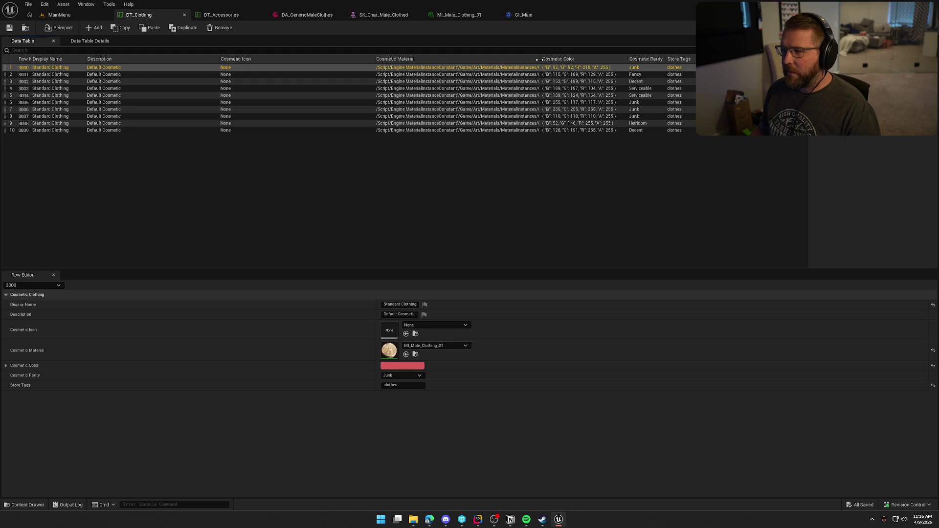
left_click(478, 247)
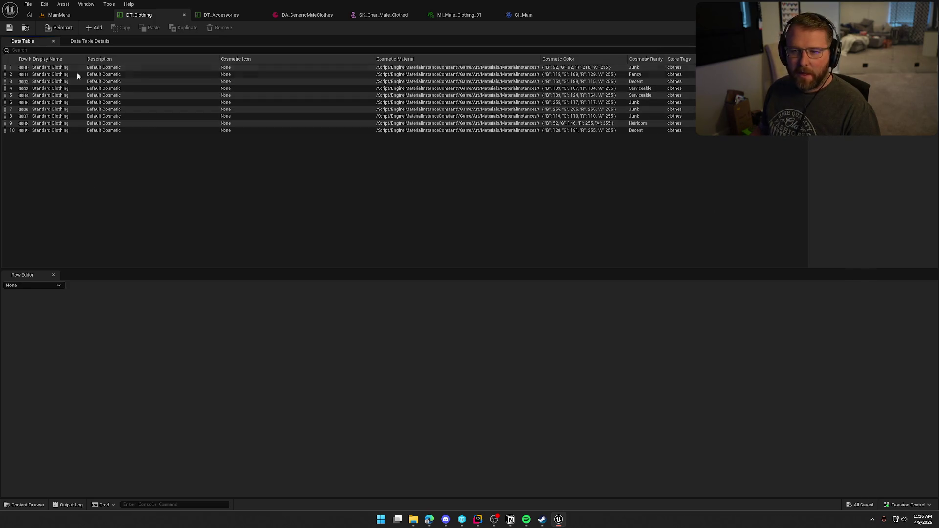
- Type 'Standard Set of Clothing' as row 3000's Description and copy the text
left_click(99, 69)
left_click(399, 314)
type("Default")
key("BackSpace")
key("BackSpace")
key("BackSpace")
type("Standard Set")
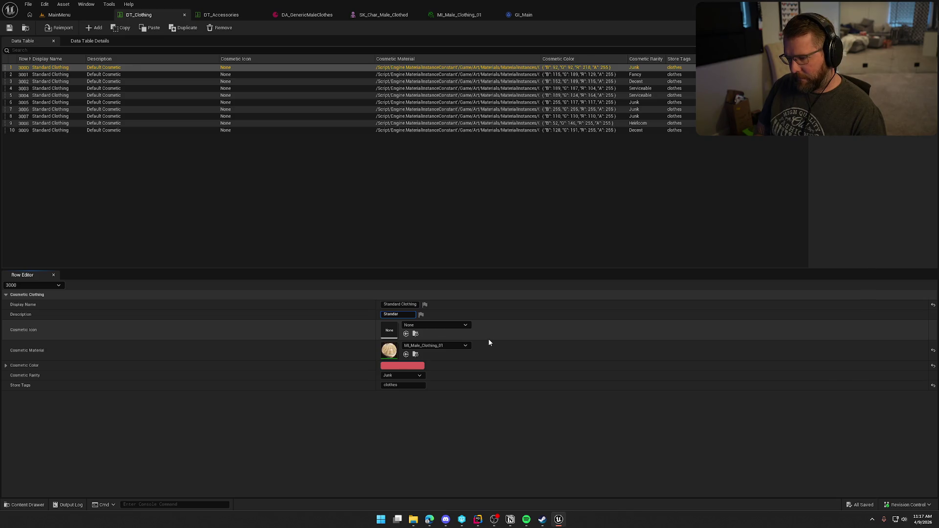
type(" Of")
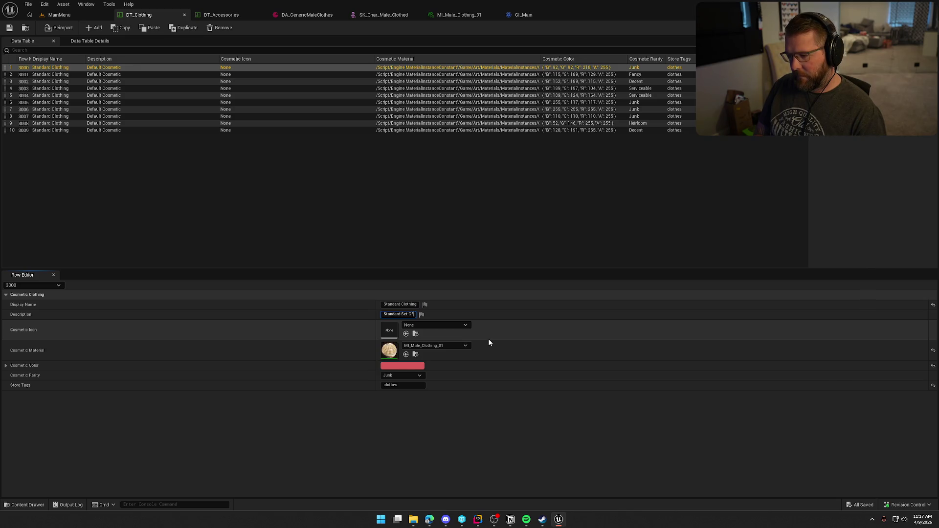
key("BackSpace")
key("BackSpace")
key("BackSpace")
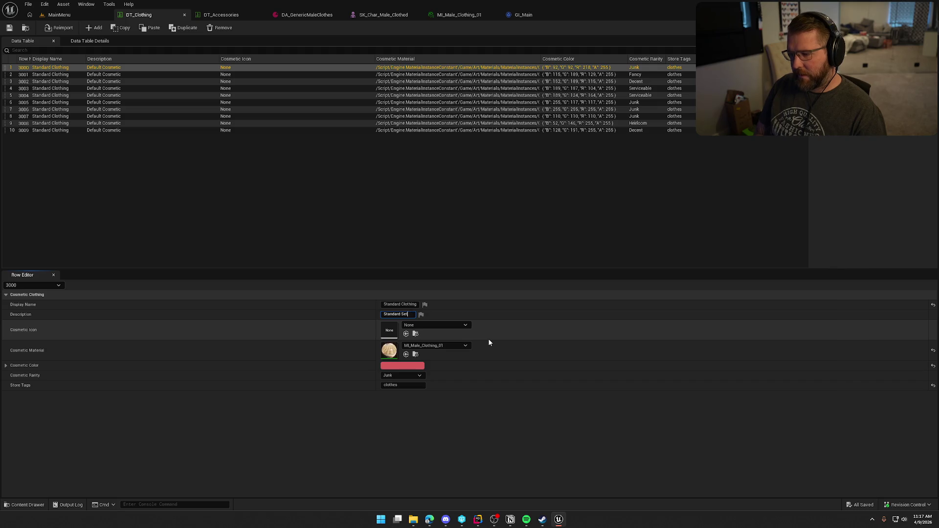
type(" of Clothing")
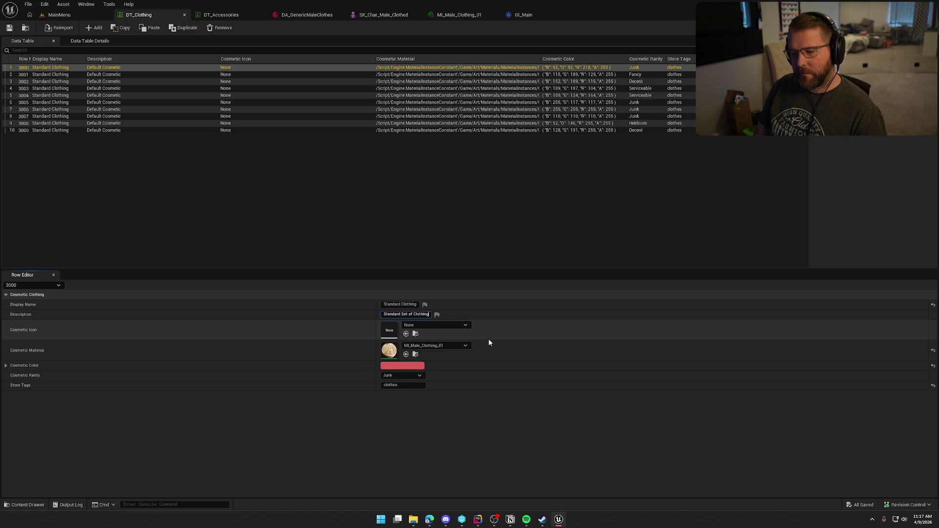
key("ctrl+a")
key("ctrl+c")
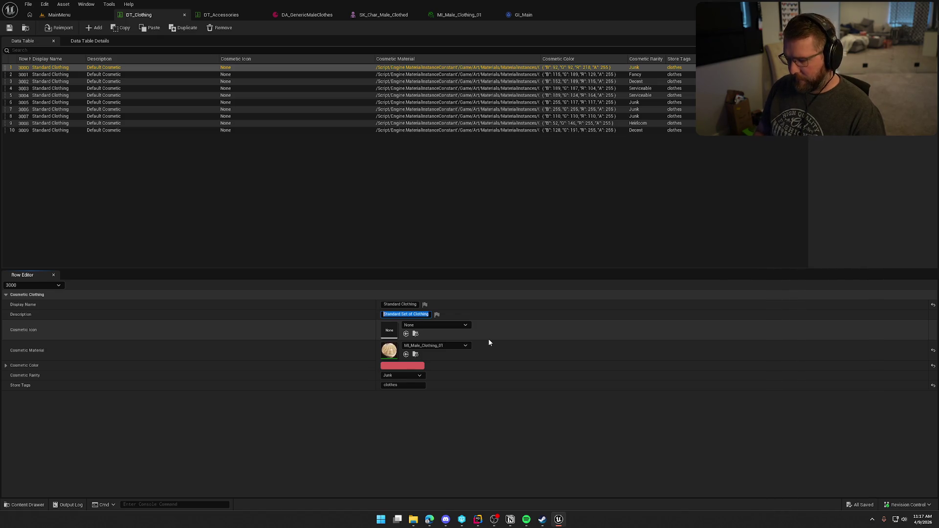
left_click(62, 75)
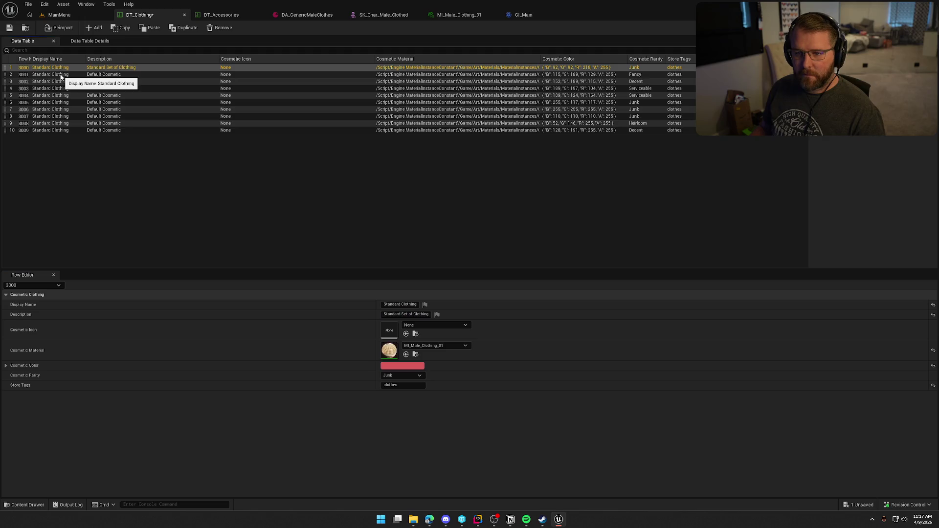
- Paste 'Standard Set of Clothing' into the Descriptions of rows 3001, 3002 and 3003
left_click(404, 315)
type("Defau")
key("ctrl+v")
key("Return")
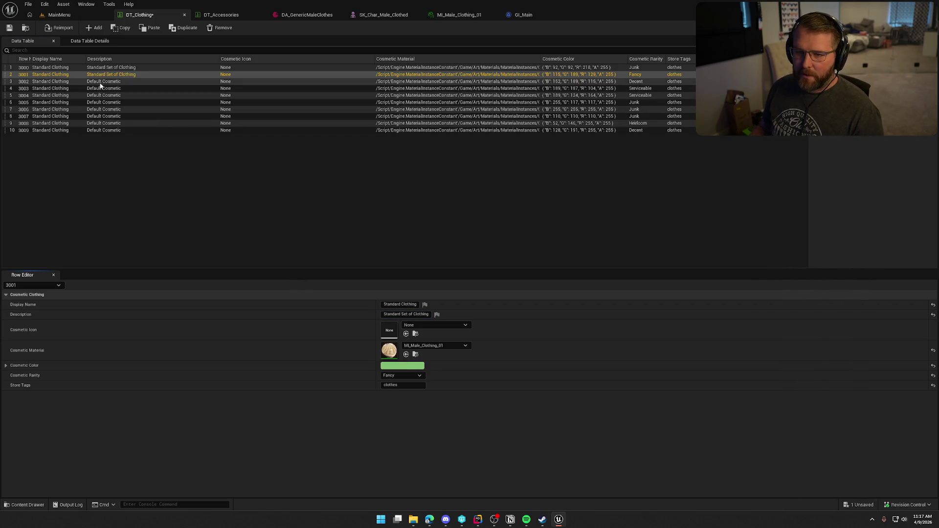
left_click(101, 83)
left_click(386, 316)
key("ctrl+v")
key("Return")
left_click(107, 89)
left_click(383, 315)
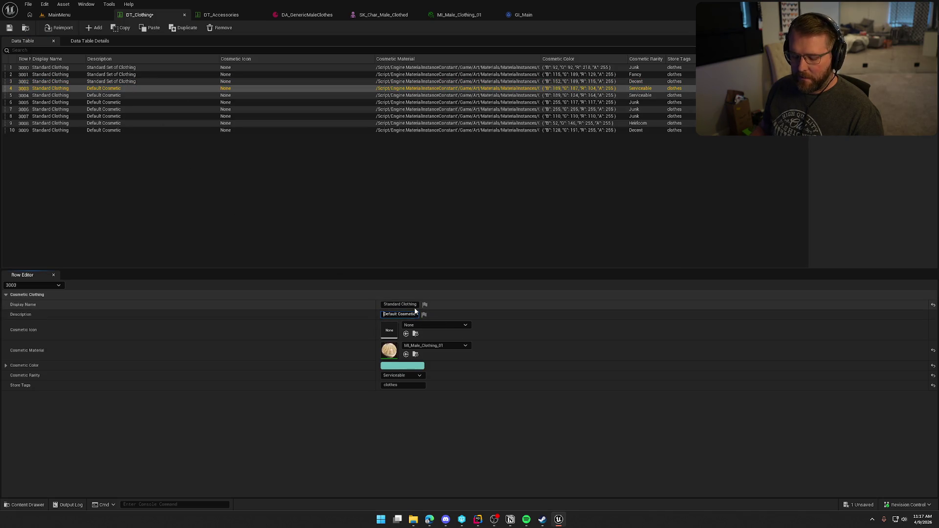
key("ctrl+v")
- Replace the Descriptions of rows 3004, 3005 and 3006 with 'Standard Set of Clothing'
left_click(96, 96)
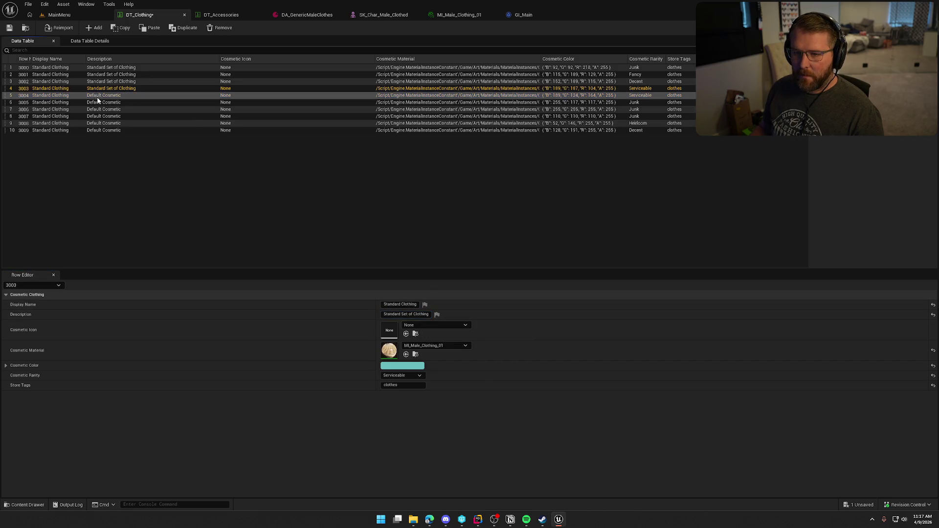
left_click(394, 314)
double_click(394, 313)
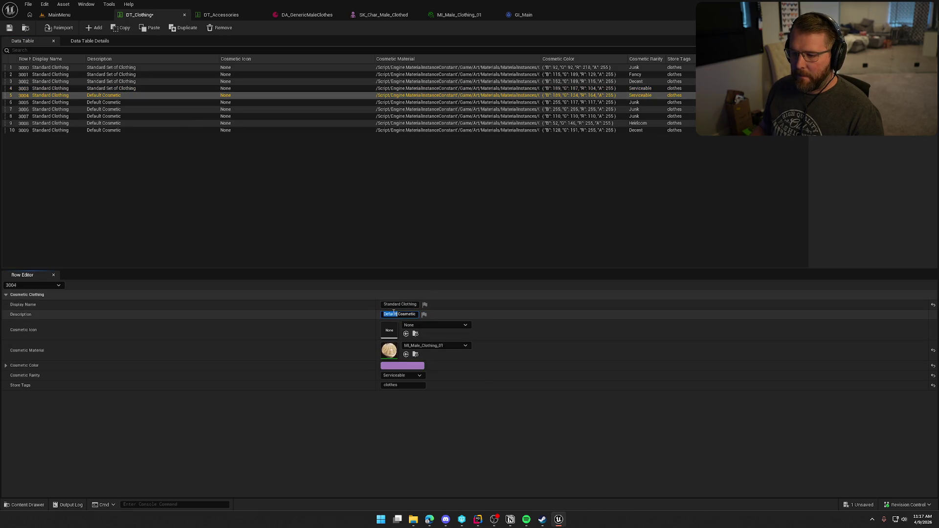
key("ctrl+a")
key("ctrl+v")
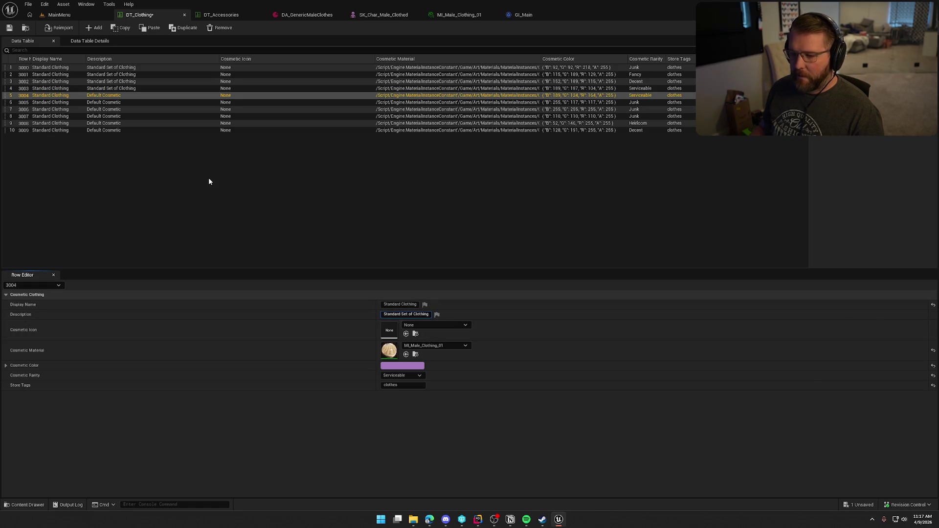
key("Return")
left_click(119, 102)
left_click_drag(384, 314, 452, 318)
key("ctrl+v")
key("Return")
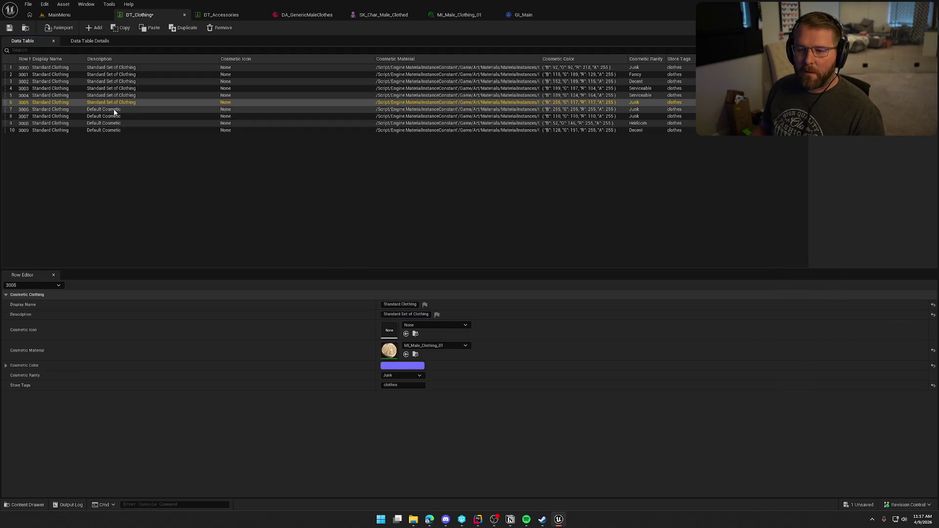
left_click(114, 111)
left_click_drag(386, 316, 444, 320)
key("ctrl+v")
key("Return")
- Set rows 3007 and 3008 to 'Standard Set of Clothing', fixing 3008's doubled paste
left_click(102, 118)
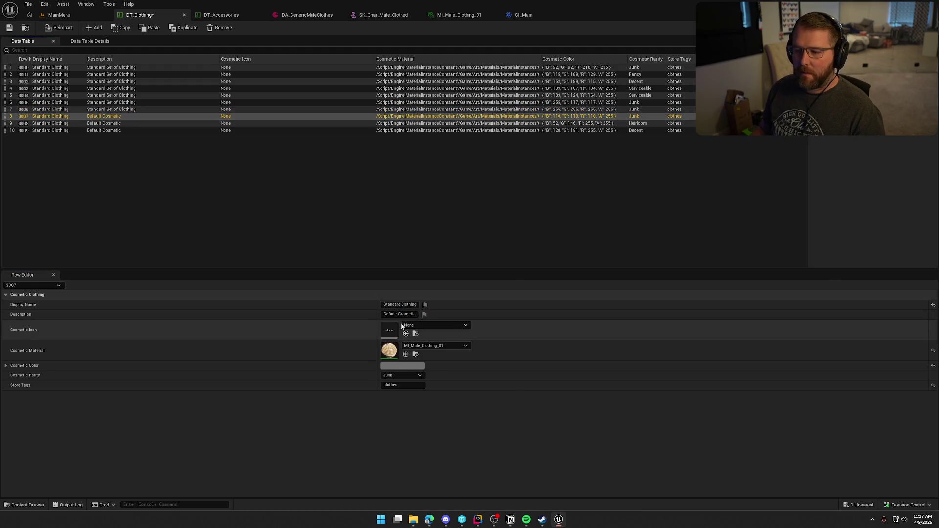
left_click_drag(384, 315, 456, 320)
key("ctrl+v")
key("Return")
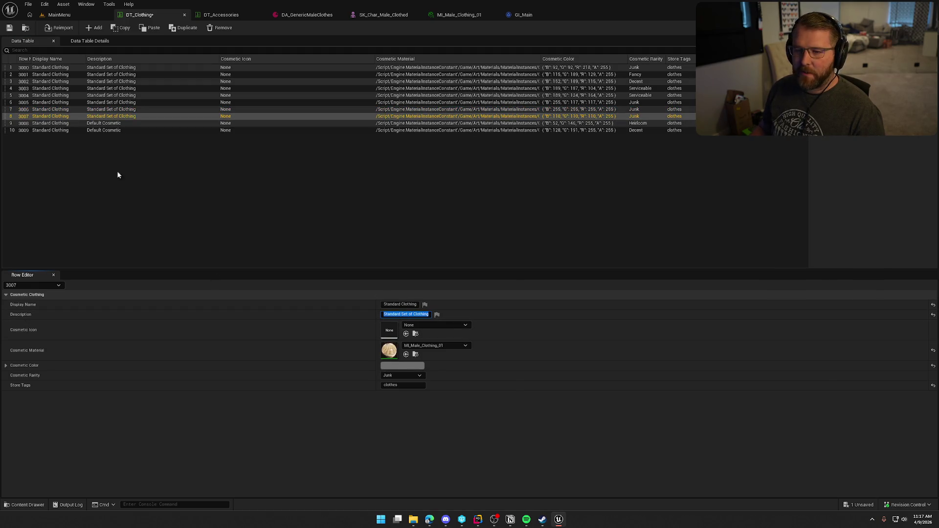
left_click(110, 123)
left_click_drag(384, 315, 457, 315)
key("ctrl+v")
key("ctrl+v")
key("ctrl+v")
key("Return")
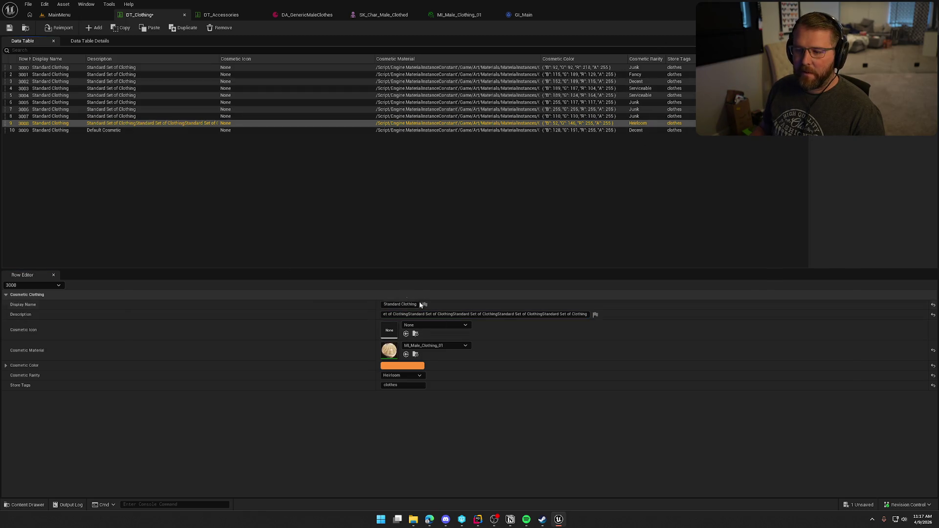
left_click(437, 315)
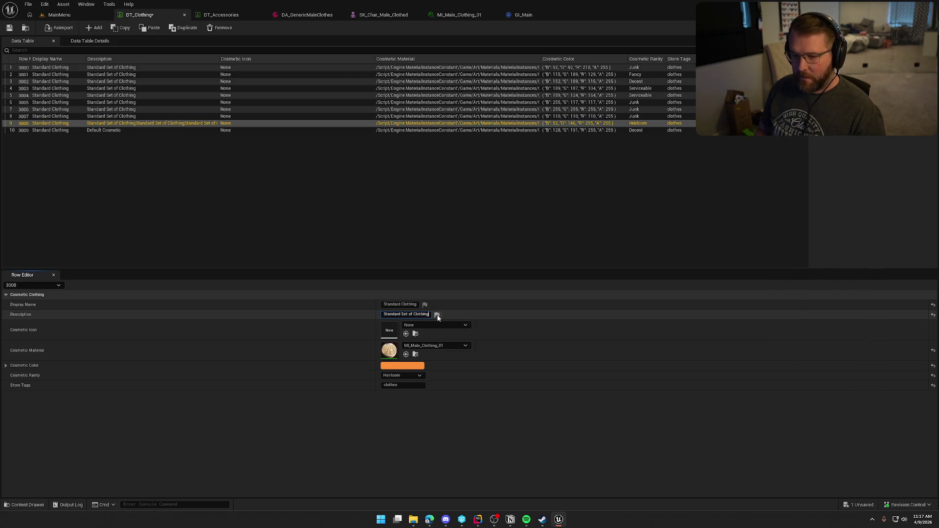
key("ctrl+v")
key("Return")
- Give row 3009 the same Description, save DT_Clothing, and widen the Row Name column
left_click(113, 130)
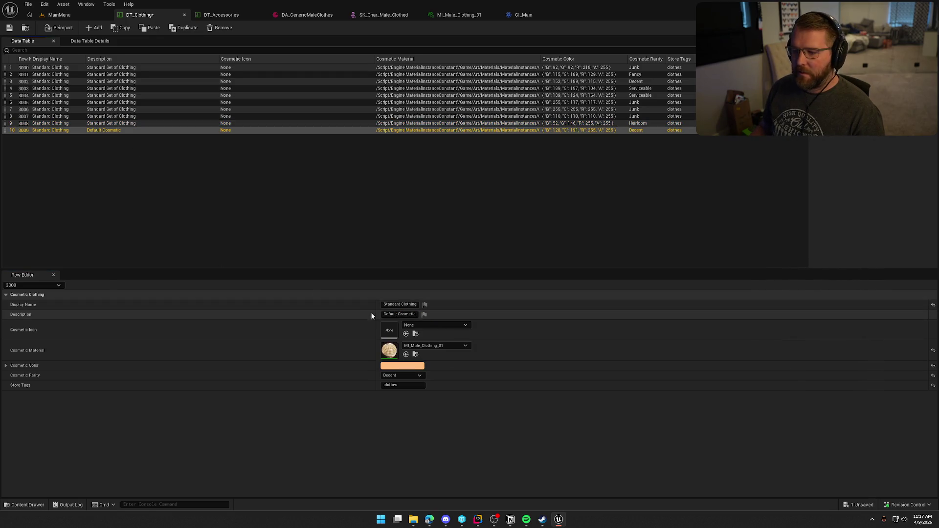
left_click(396, 316)
key("ctrl+v")
key("Return")
left_click(172, 166)
left_click(12, 30)
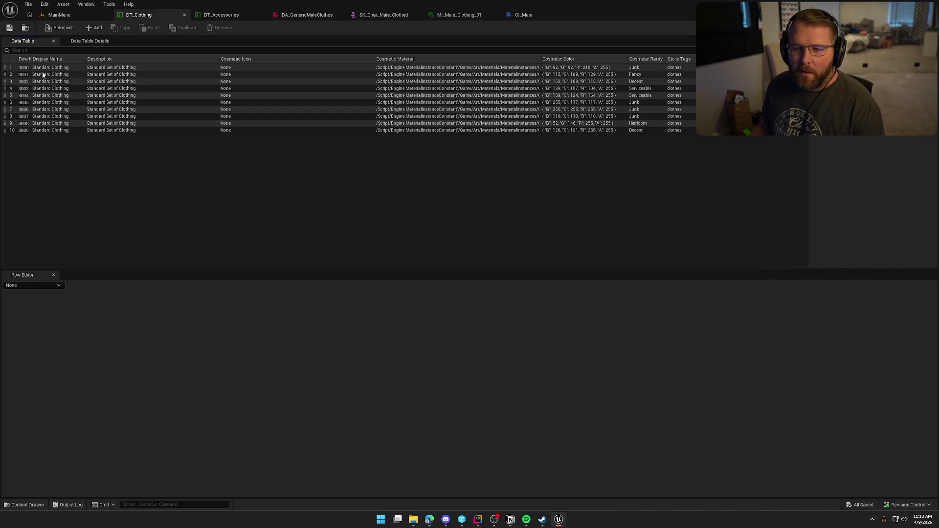
left_click_drag(30, 59, 44, 59)
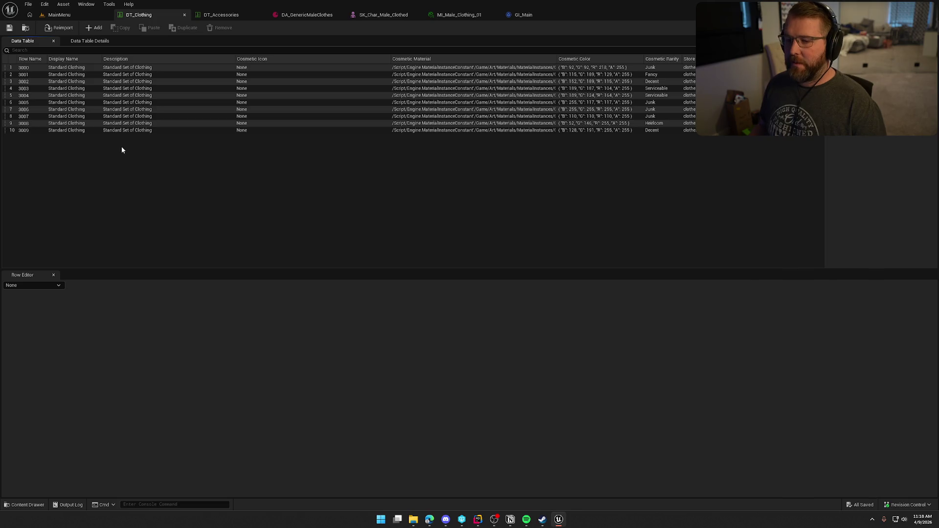
- Duplicate row 3009 and rename the copy to 3010
left_click(72, 133)
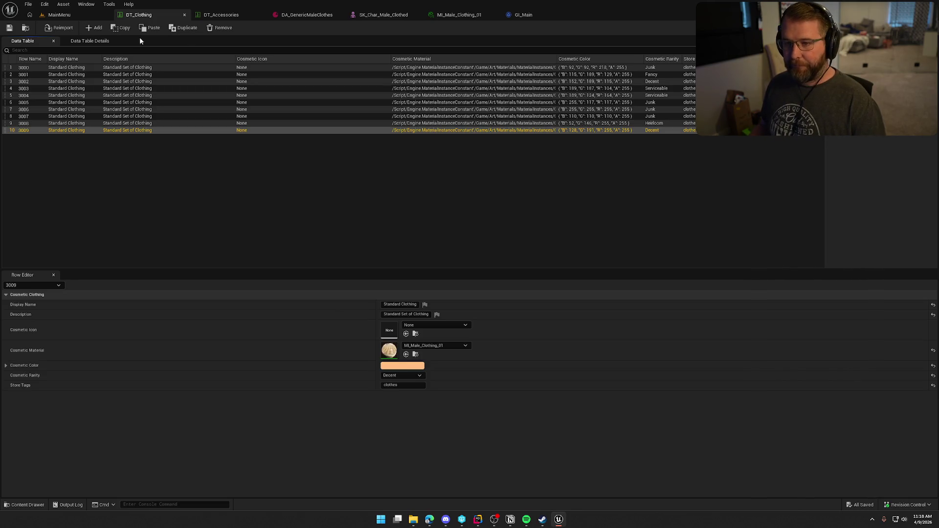
left_click(184, 27)
double_click(25, 137)
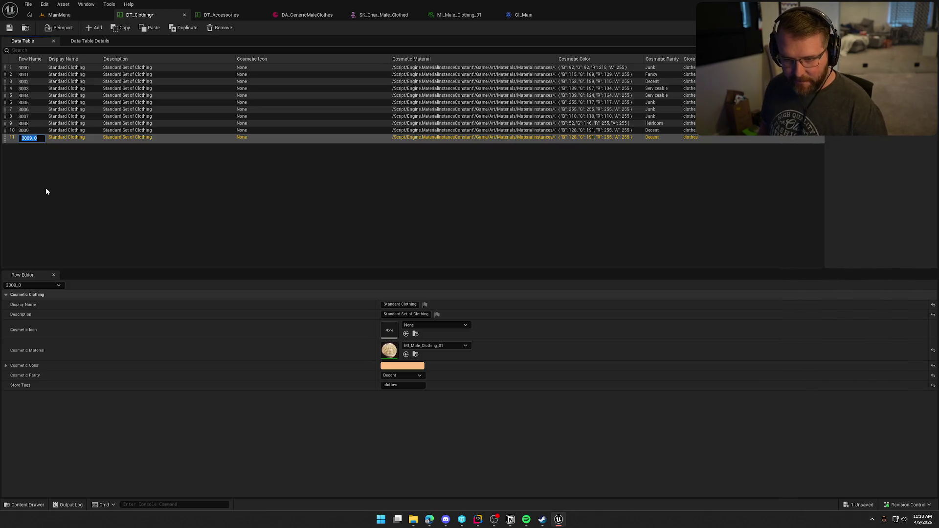
type("301")
key("Return")
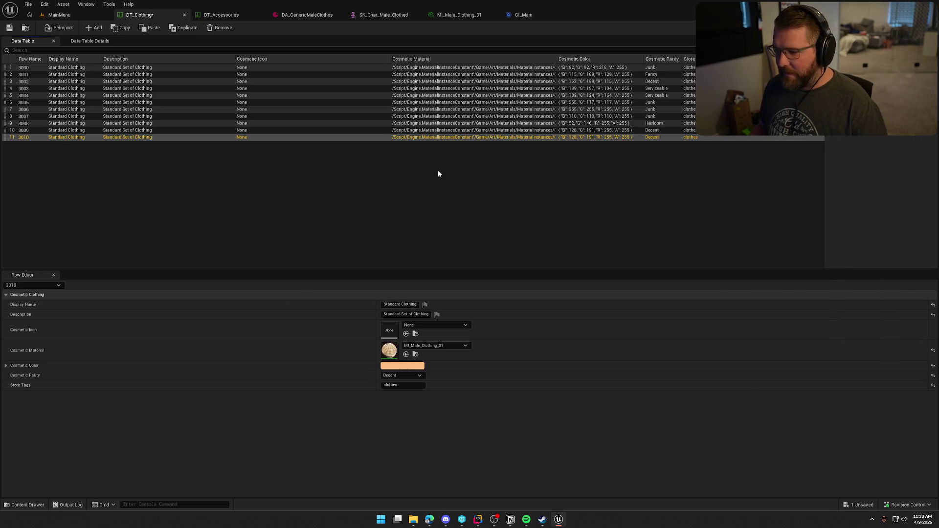
- Set row 3010's Cosmetic Material to MI_Male_Clothing_02
left_click(415, 354)
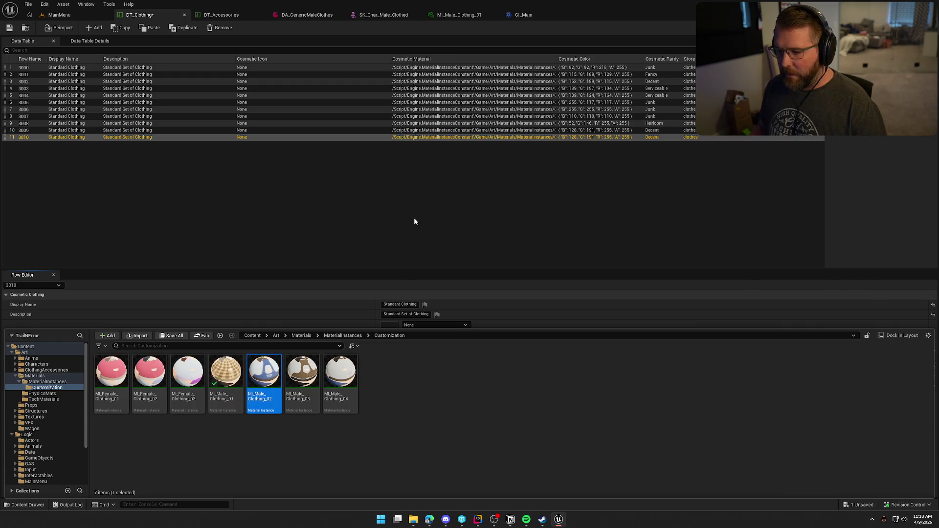
left_click(414, 222)
left_click(51, 137)
left_click(406, 355)
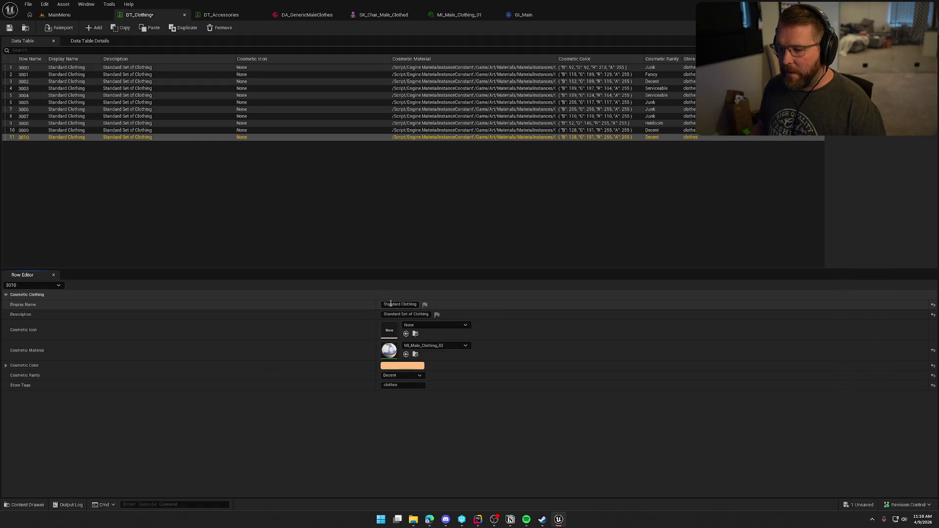
- Name row 3010 'Overalls' and clear its Description
left_click(417, 305)
type("Overalls")
key("Return")
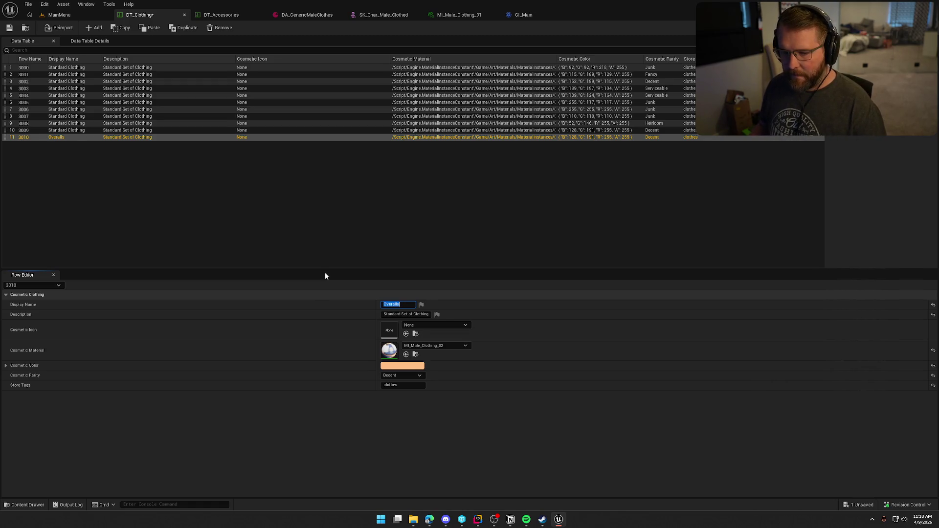
double_click(391, 314)
key("ctrl+a")
key("BackSpace")
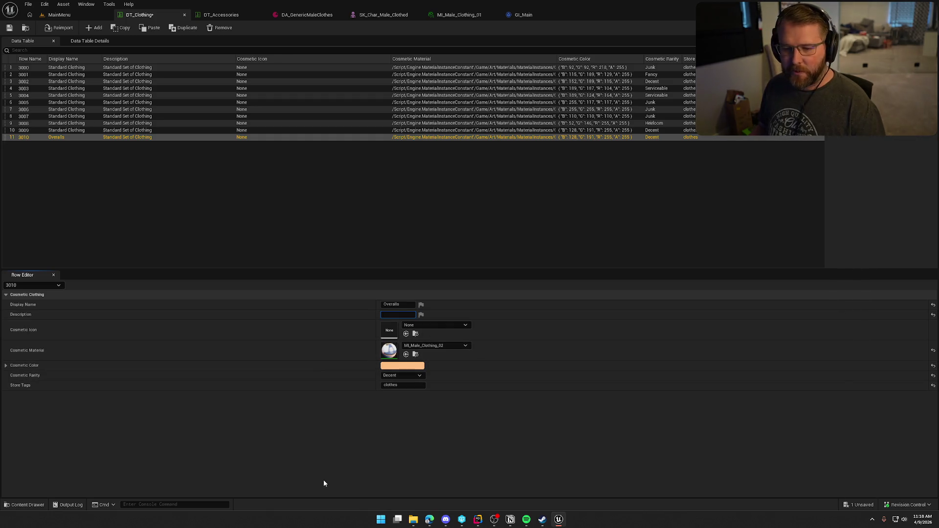
key("Return")
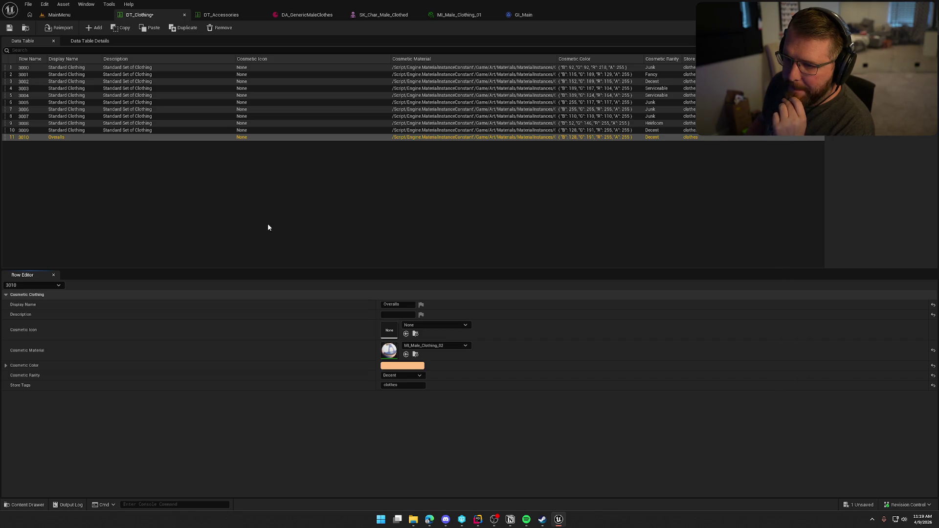
- Check DT_Clothing's import settings in Data Table Details and return to the rows
left_click(177, 192)
left_click(90, 42)
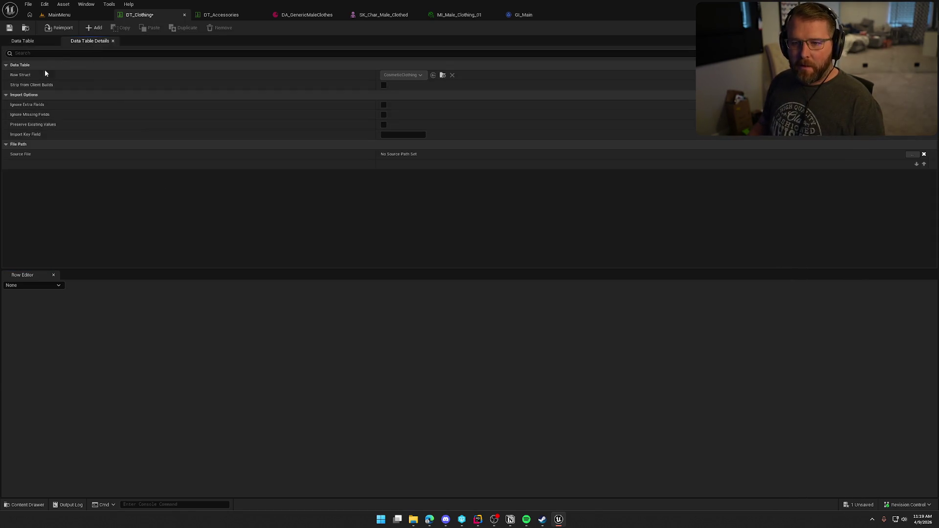
left_click(27, 42)
left_click(84, 43)
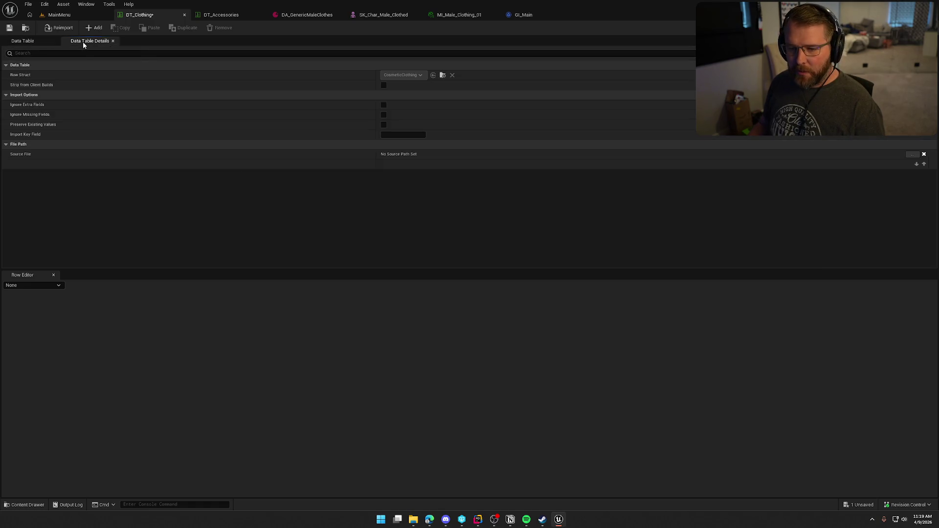
left_click(23, 41)
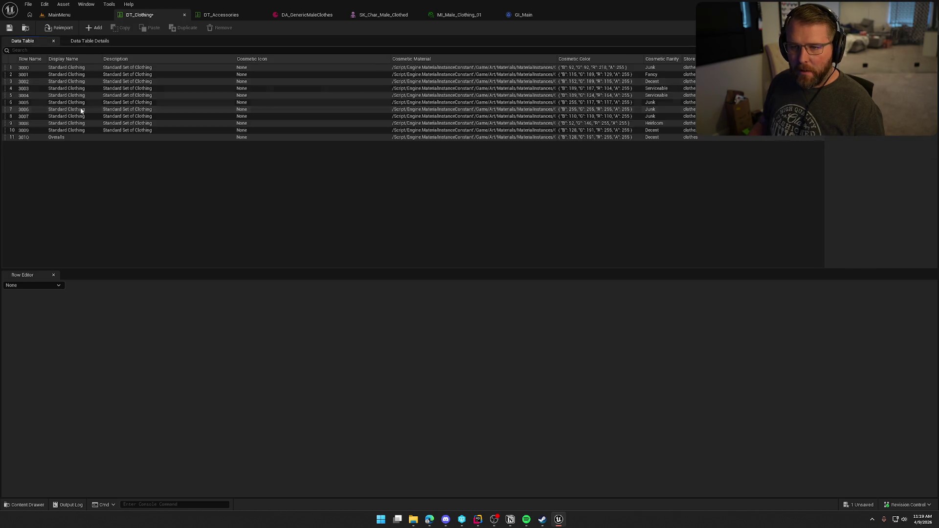
- Save DT_Clothing and bring up its asset actions in the Content Drawer
left_click(23, 30)
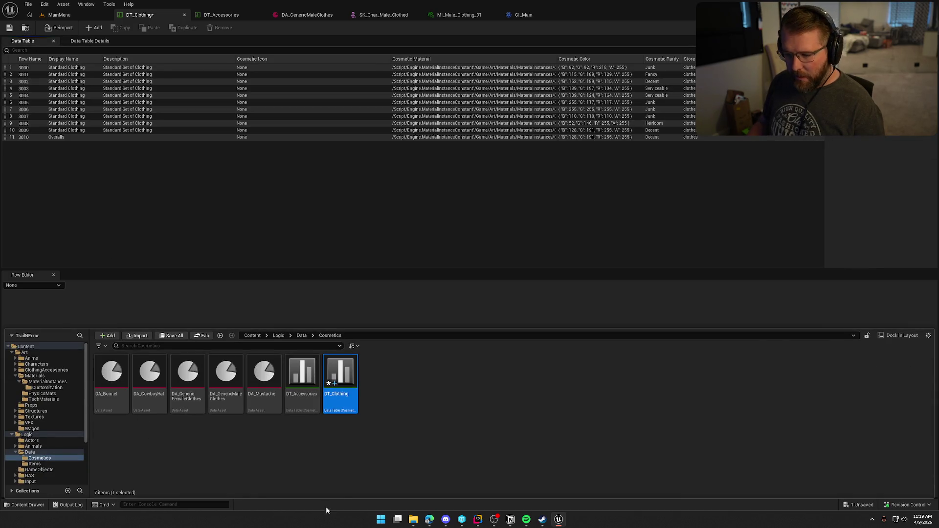
key("ctrl+s")
right_click(343, 374)
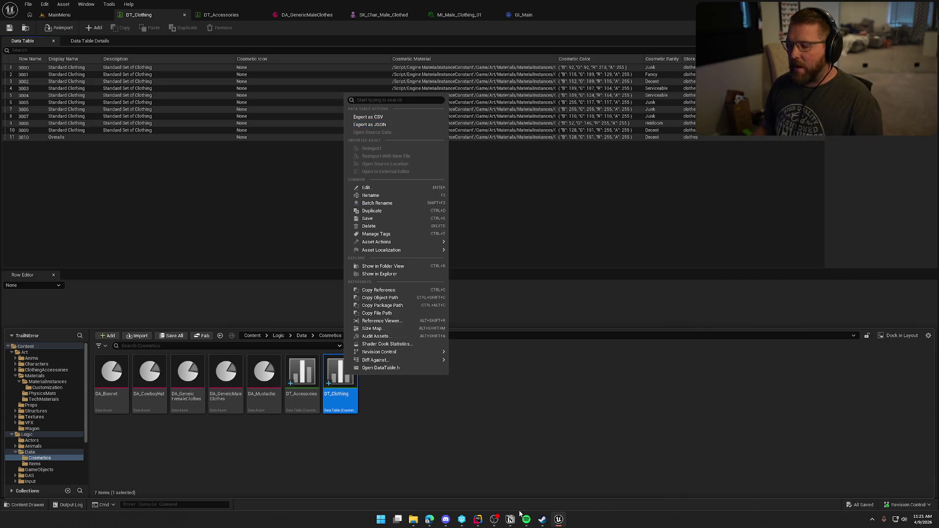
left_click(477, 519)
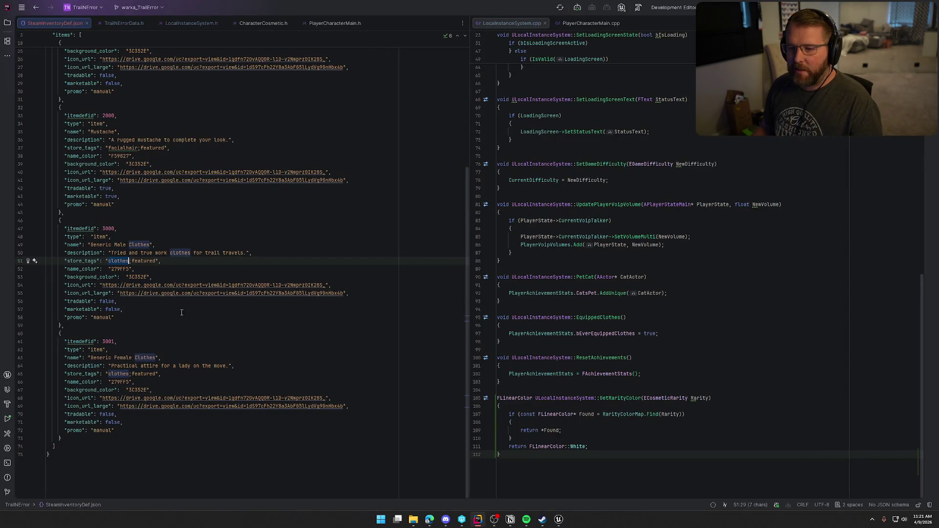
scroll(182, 312, "up", 5)
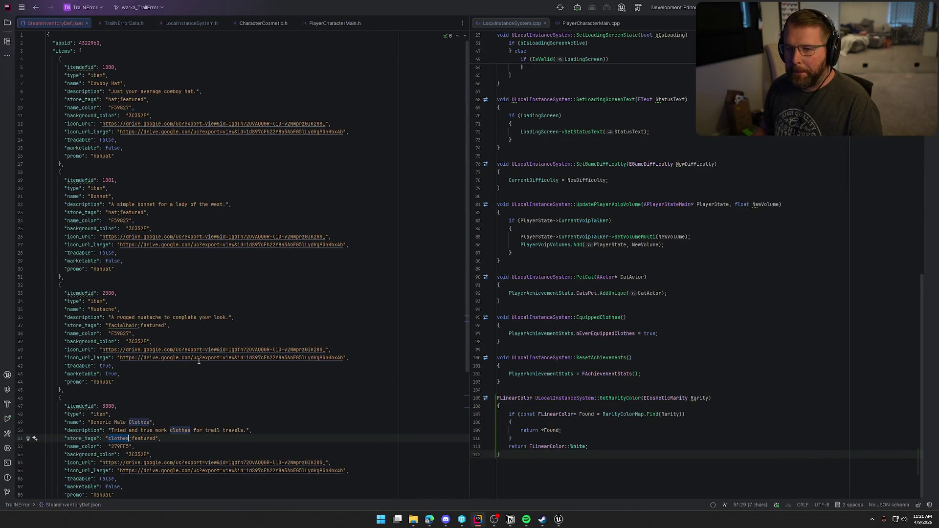
key("alt+Tab")
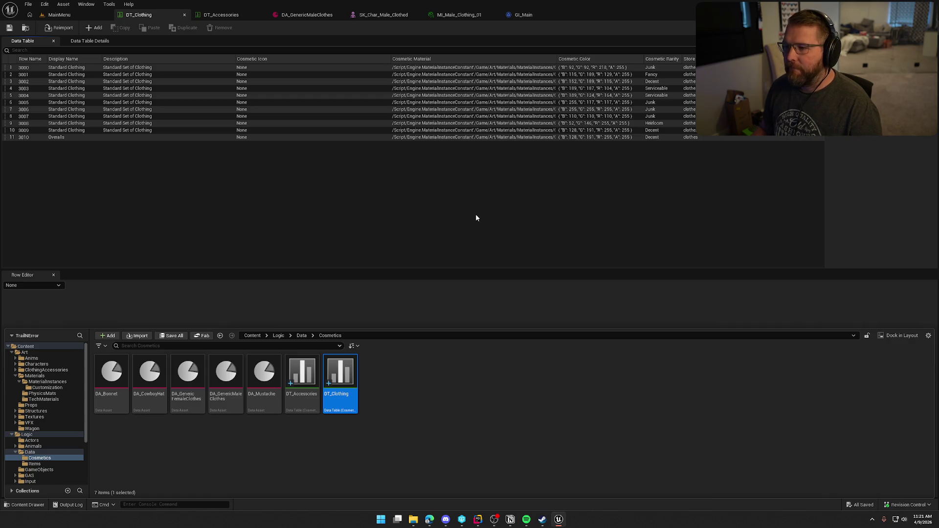
- Select DA_Bonnet through DA_Mustache in the Cosmetics folder and delete them
left_click(165, 171)
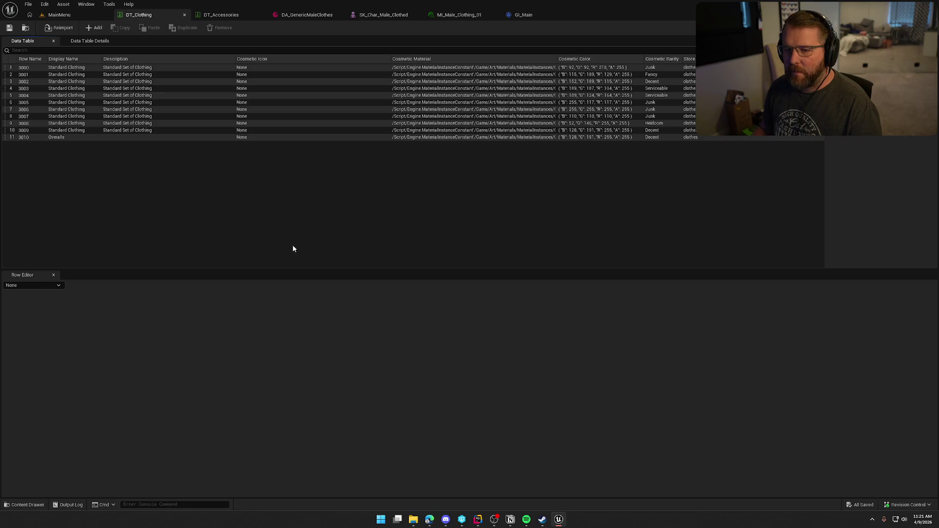
key("ctrl+space")
left_click(267, 219)
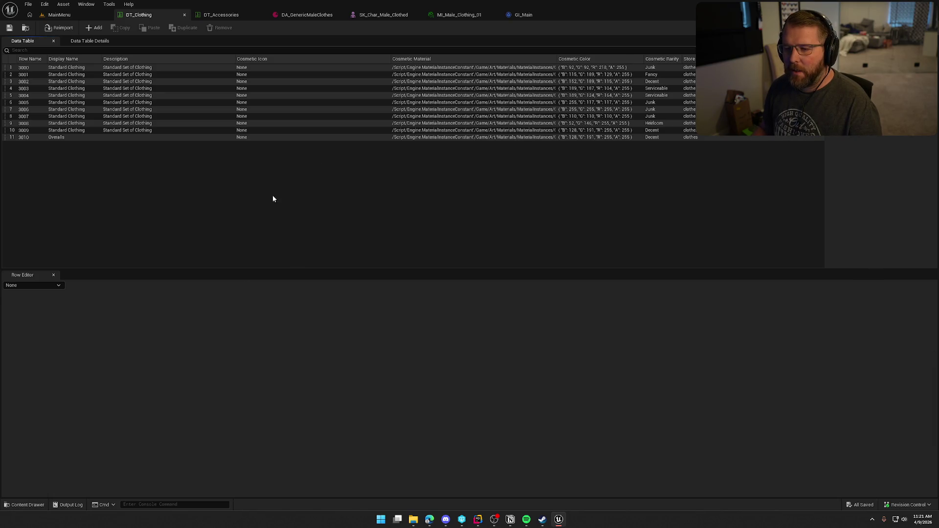
key("ctrl+space")
left_click(112, 376)
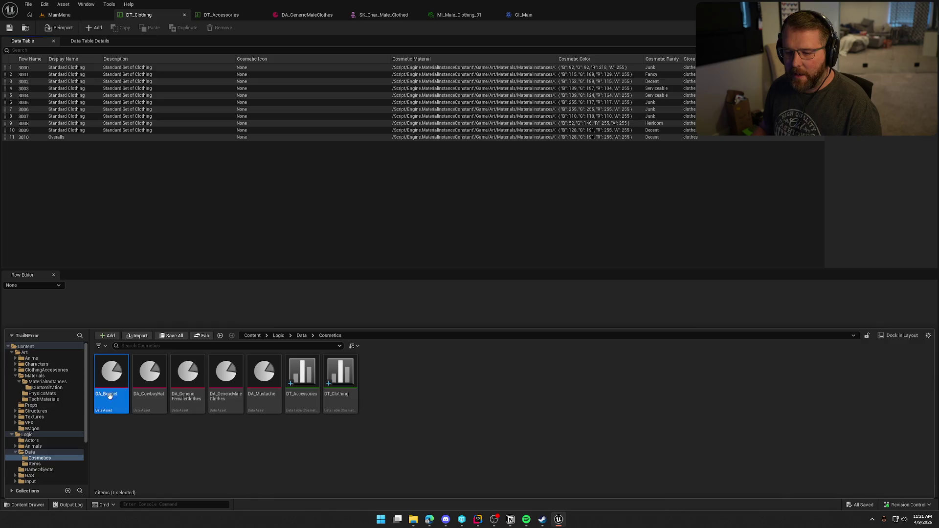
left_click(264, 382, "shift")
key("Delete")
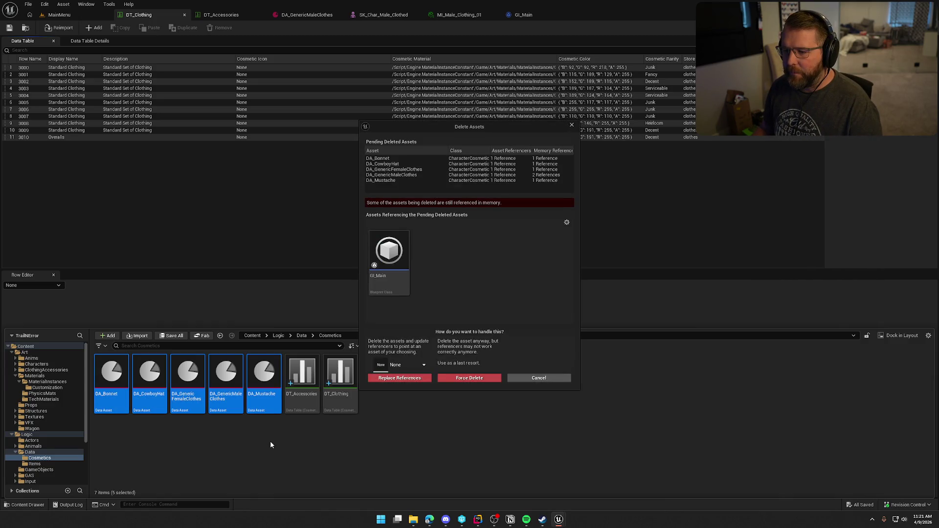
- Open GI_Main and search for references to the AllCosmeticItems variable
double_click(395, 263)
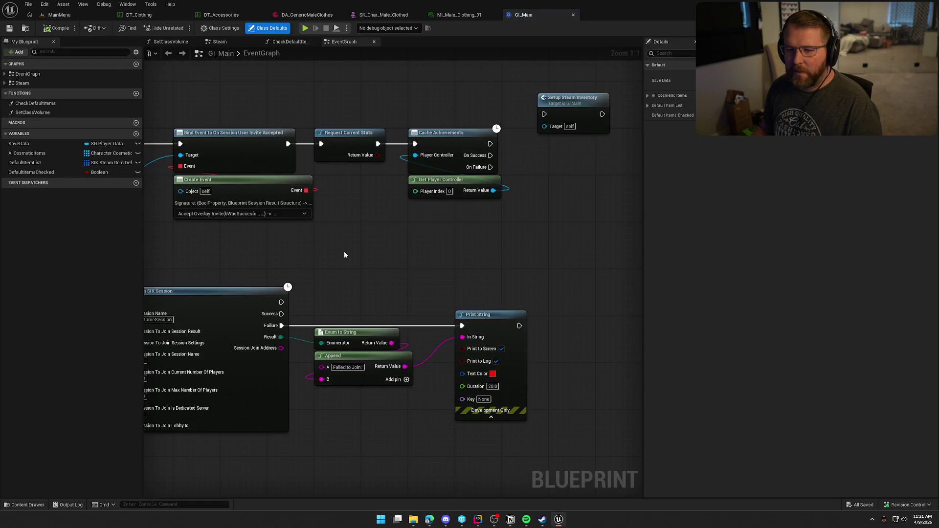
left_click(26, 153)
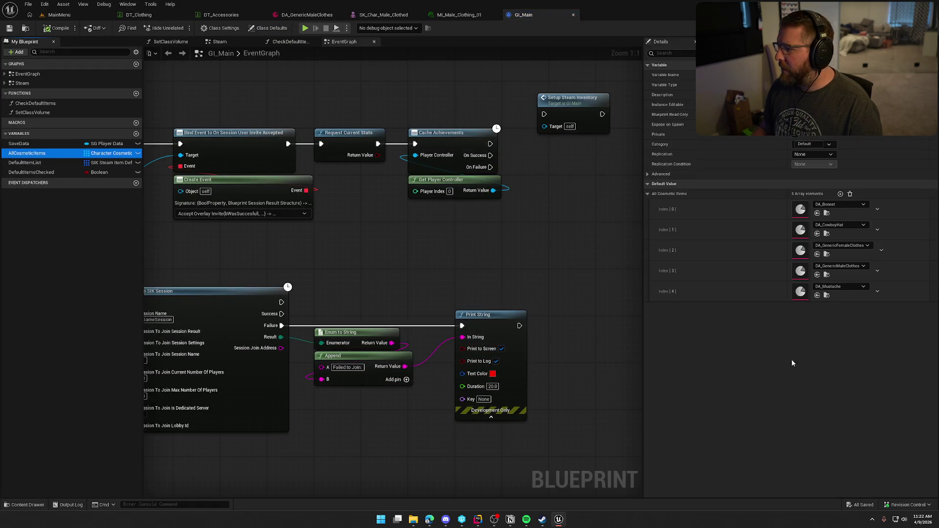
right_click(49, 153)
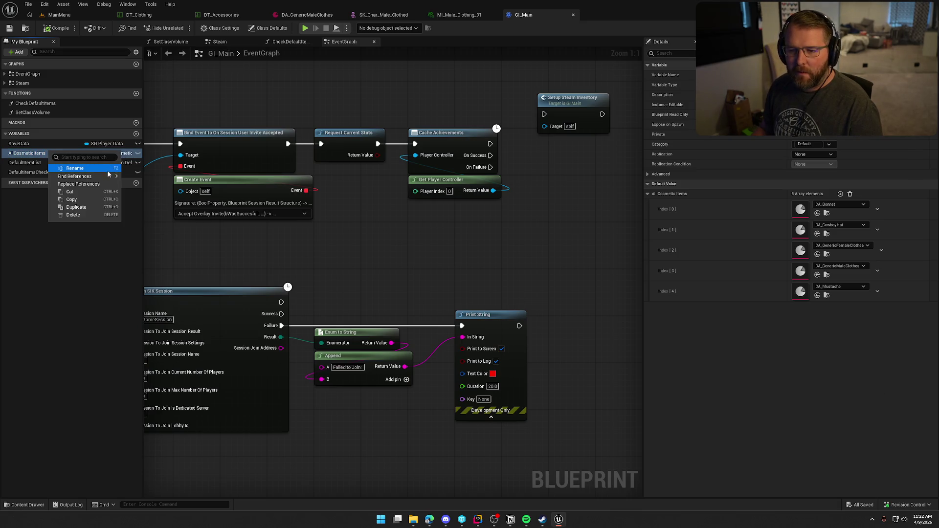
mouse_move(98, 176)
left_click(158, 207)
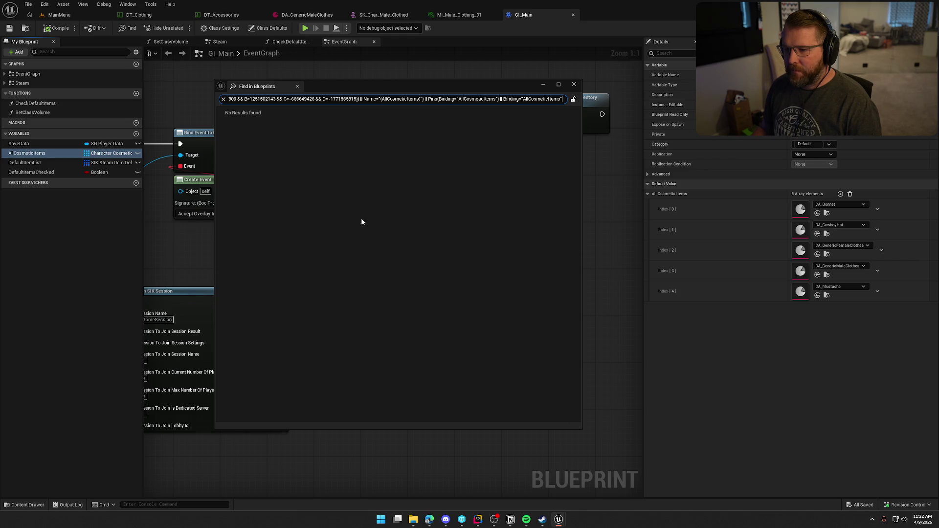
left_click(298, 86)
- Delete the AllCosmeticItems variable and save GI_Main
left_click(39, 153)
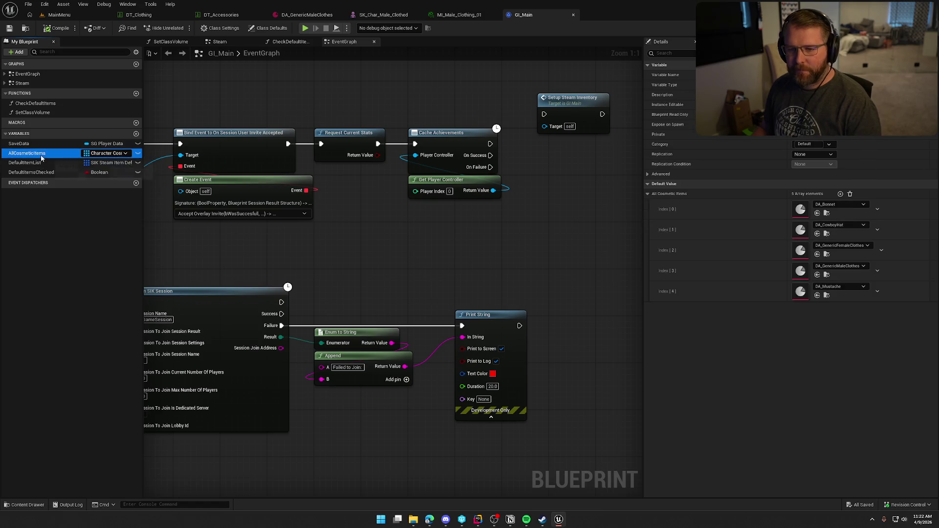
key("Delete")
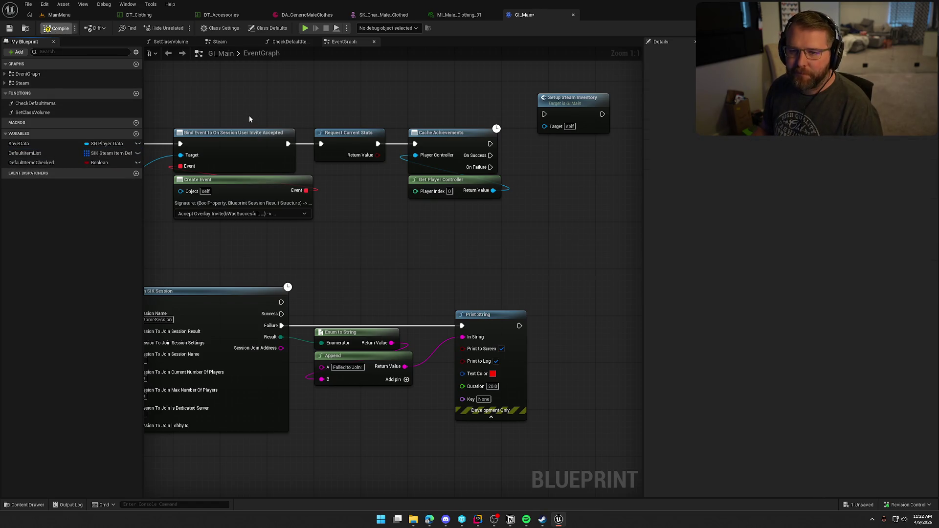
key("ctrl+s")
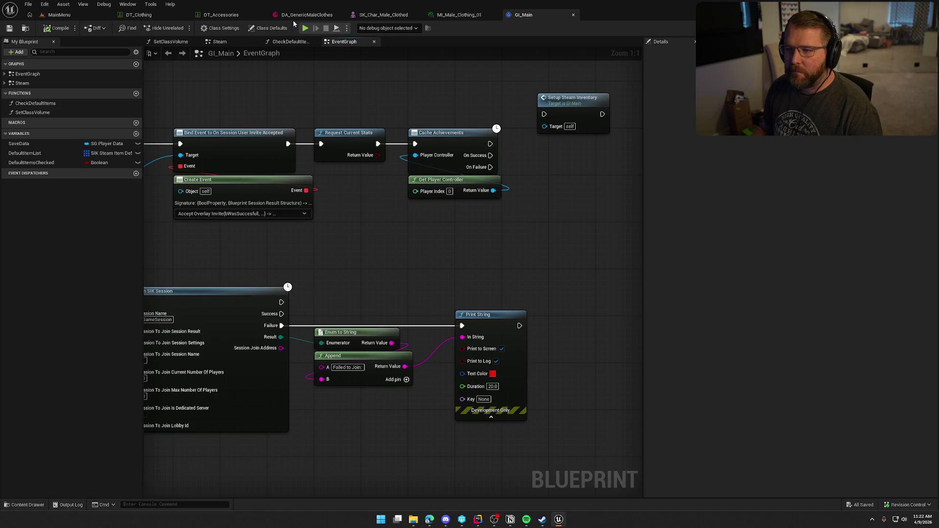
middle_click(296, 15)
- Permanently delete DA_Bonnet through DA_Mustache, then view CharacterCosmetic.h in Rider
key("ctrl+space")
left_click(112, 386)
left_click(264, 401, "shift")
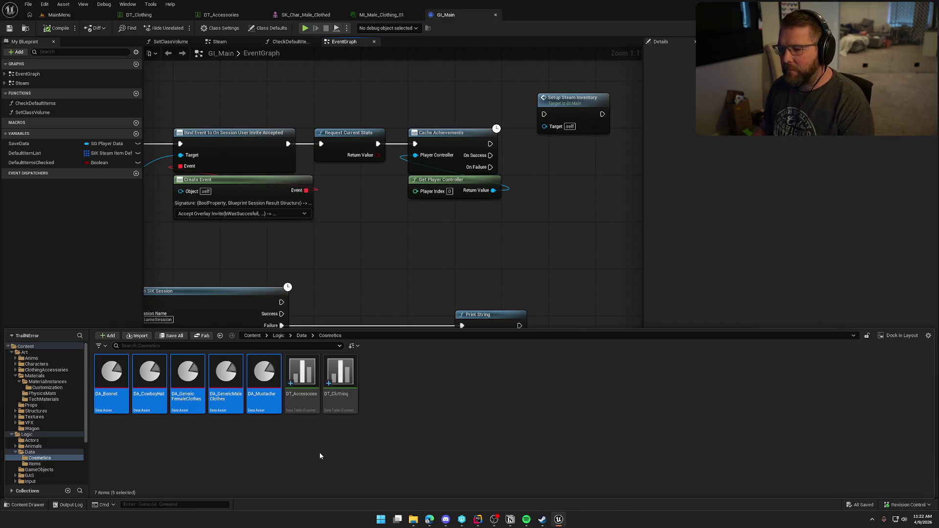
key("Delete")
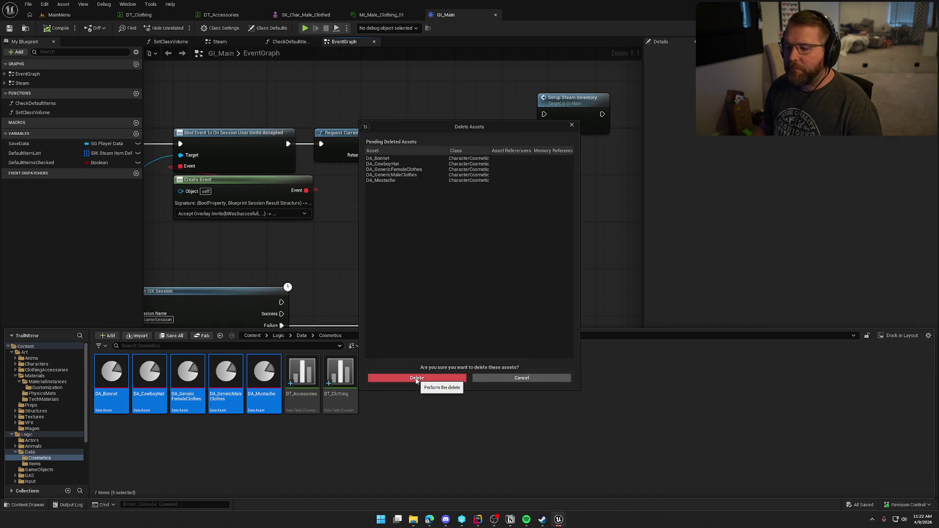
left_click(416, 378)
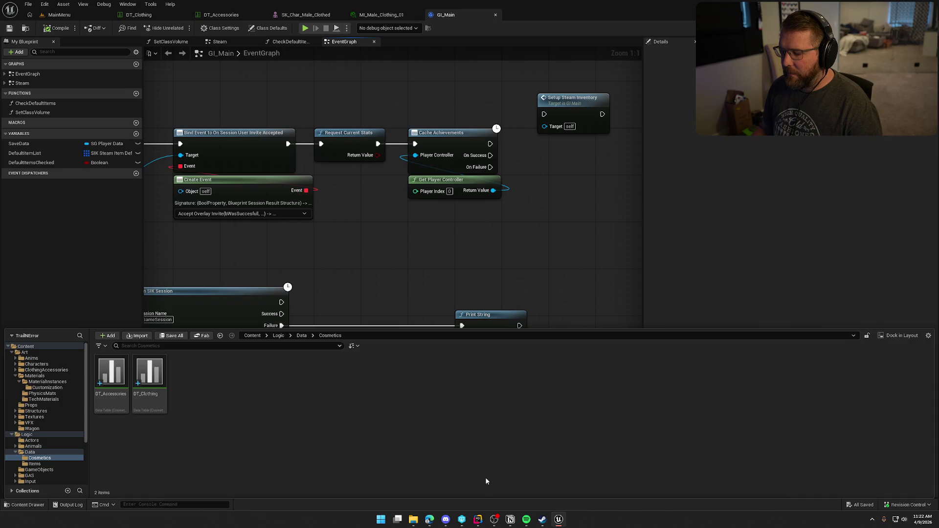
left_click(478, 520)
left_click(263, 24)
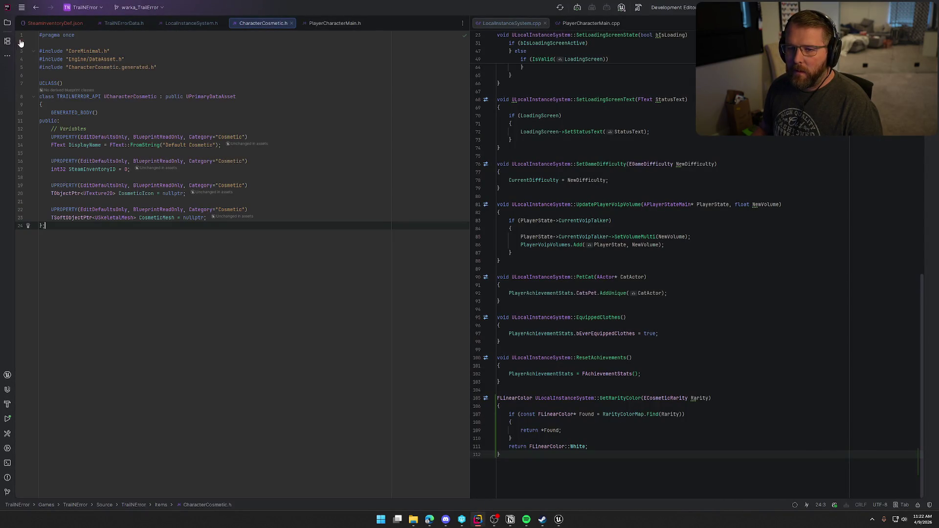
- Delete CharacterCosmetic.cpp and CharacterCosmetic.h from the Items folder
left_click(8, 24)
left_click(99, 177)
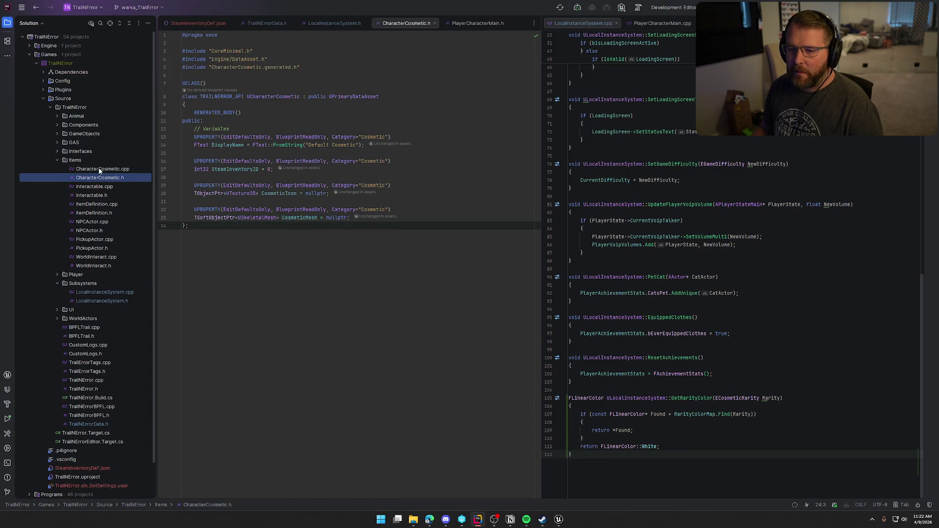
double_click(99, 167)
left_click(97, 177, "shift")
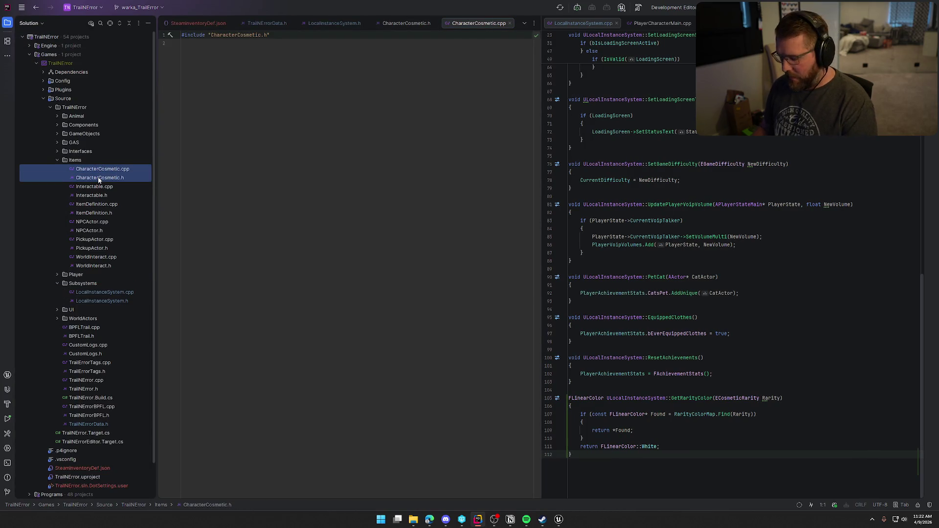
key("Delete")
key("Return")
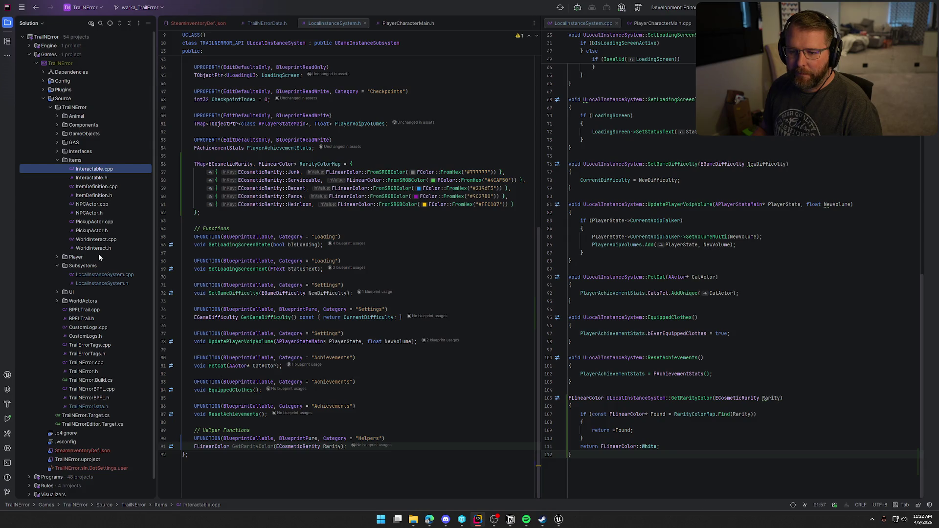
- Return to Unreal Editor and pan the GI_Main EventGraph to the session nodes
left_click(7, 24)
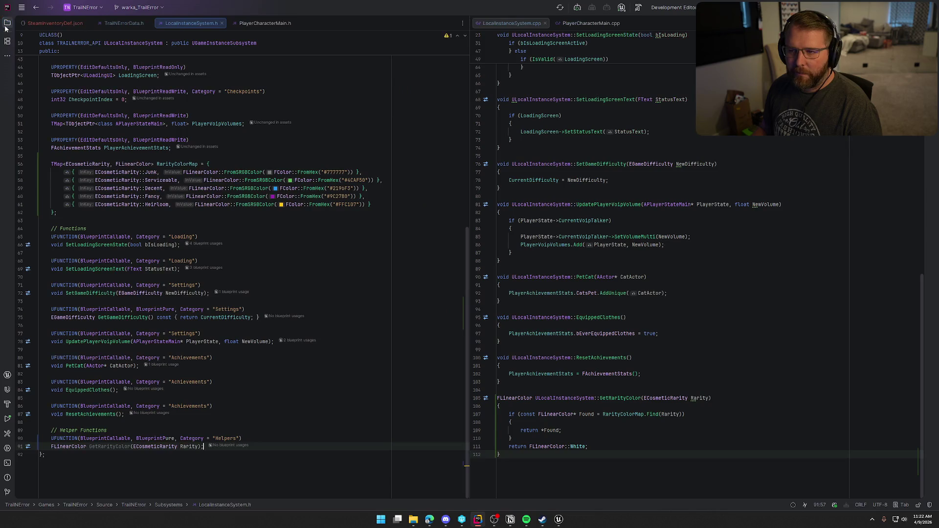
left_click(558, 520)
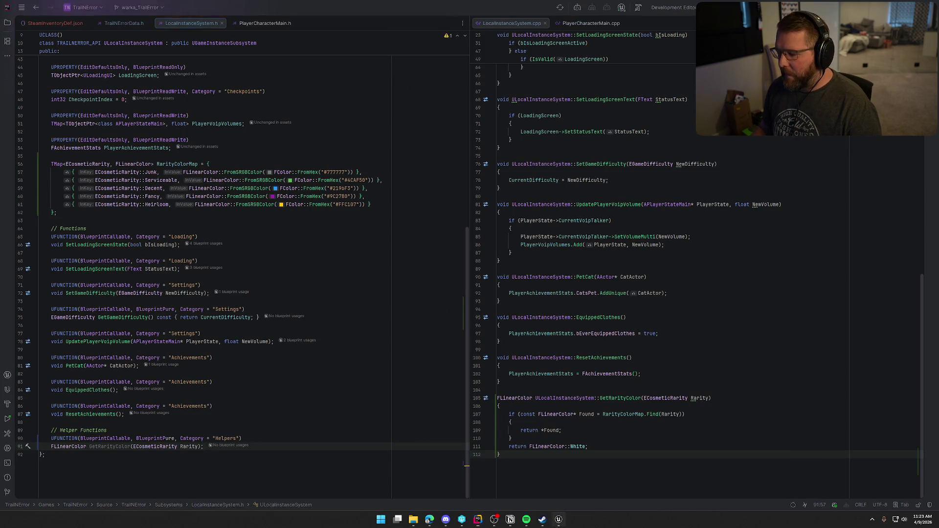
mouse_move(483, 264)
left_mouse_down()
mouse_move(482, 210)
mouse_move(565, 158)
mouse_move(919, 163)
mouse_move(920, 231)
mouse_move(280, 275)
left_mouse_up()
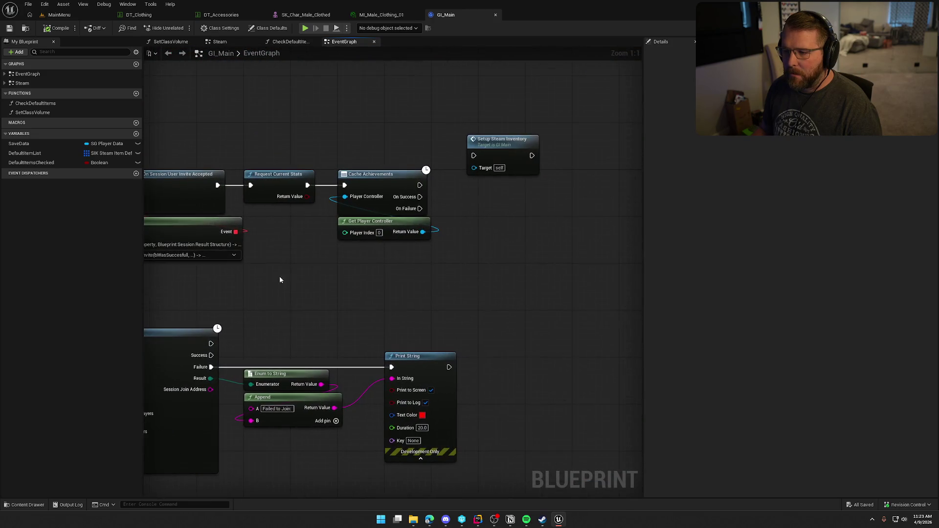
left_click_drag(360, 278, 375, 281)
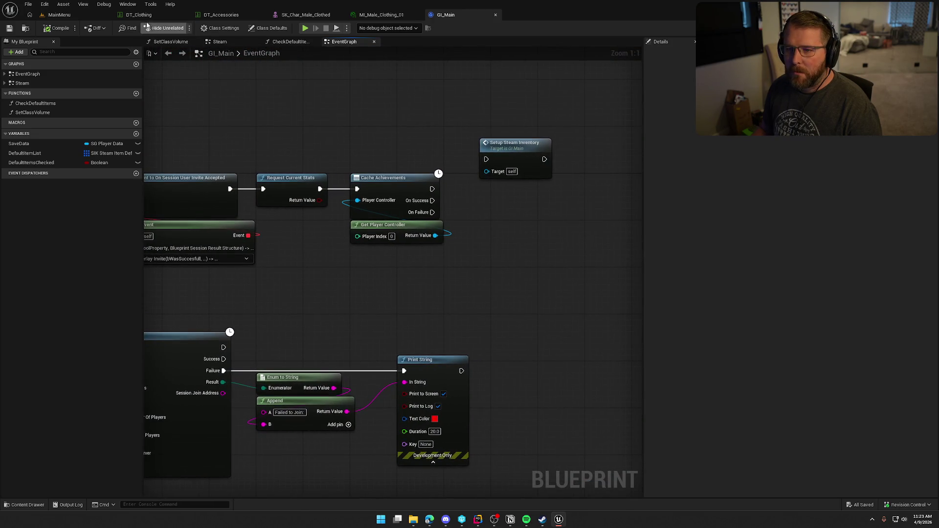
left_click(308, 16)
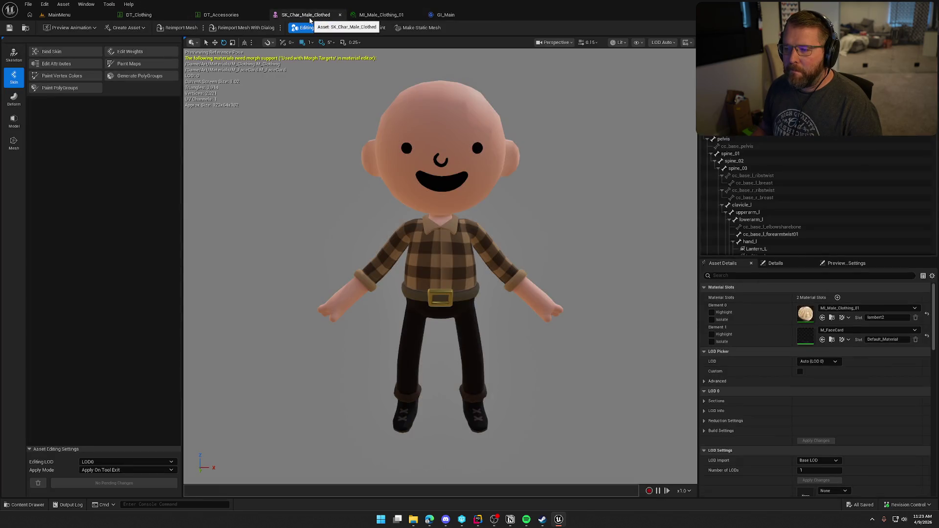
left_click(384, 15)
left_click(447, 15)
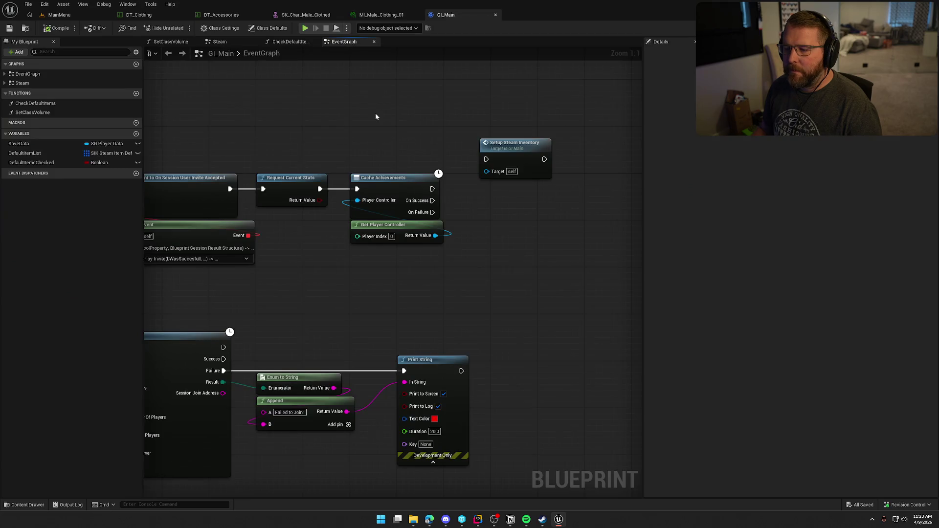
left_click_drag(375, 113, 427, 122)
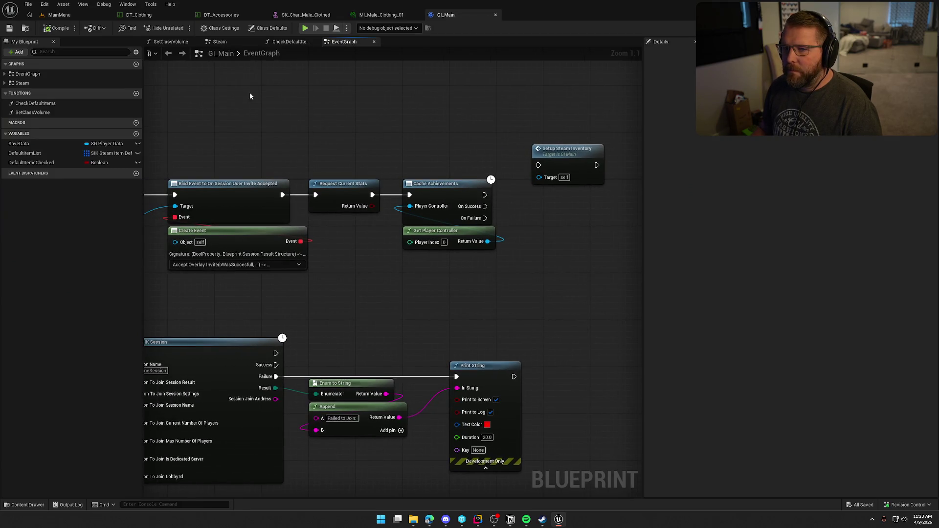
key("ctrl+space")
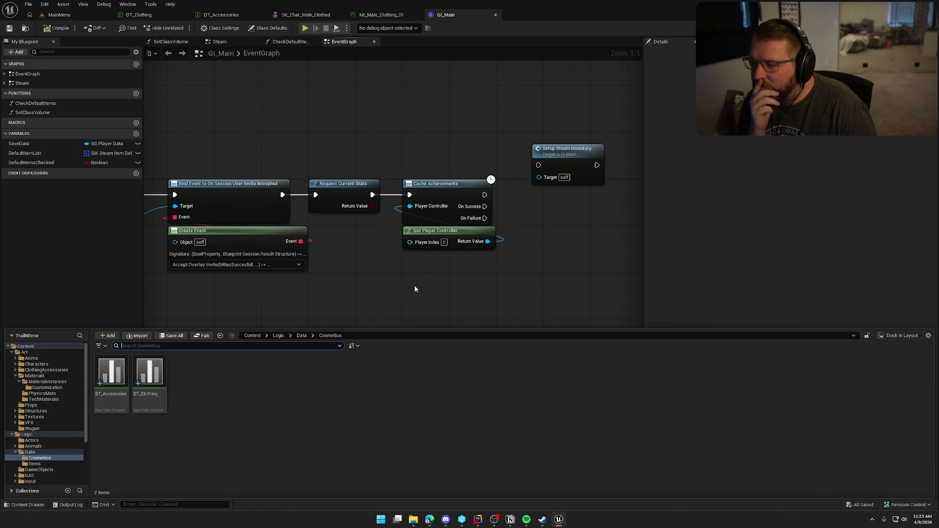
left_click(151, 3)
left_click(239, 6)
left_click(222, 15)
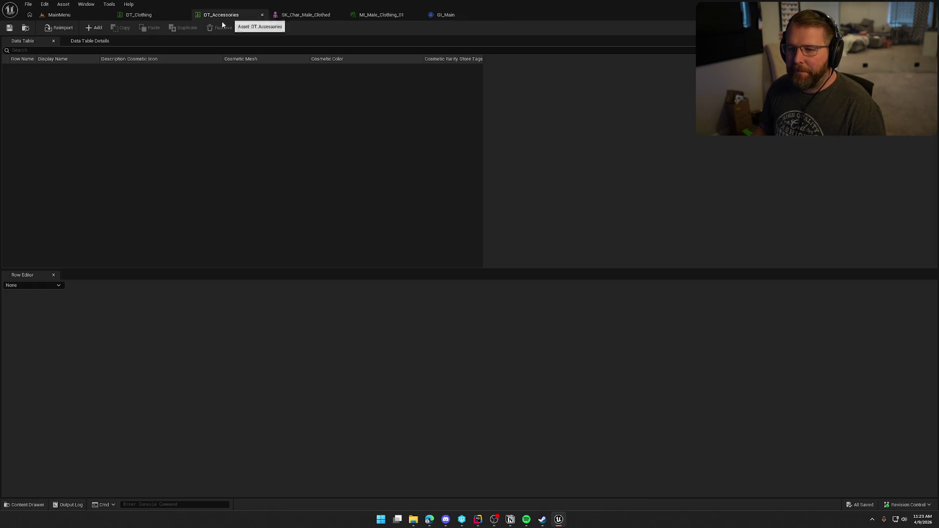
- Add a NewRow to DT_Accessories and resize the Row Name, Description and Cosmetic Color columns
left_click(95, 29)
left_click_drag(37, 60, 49, 61)
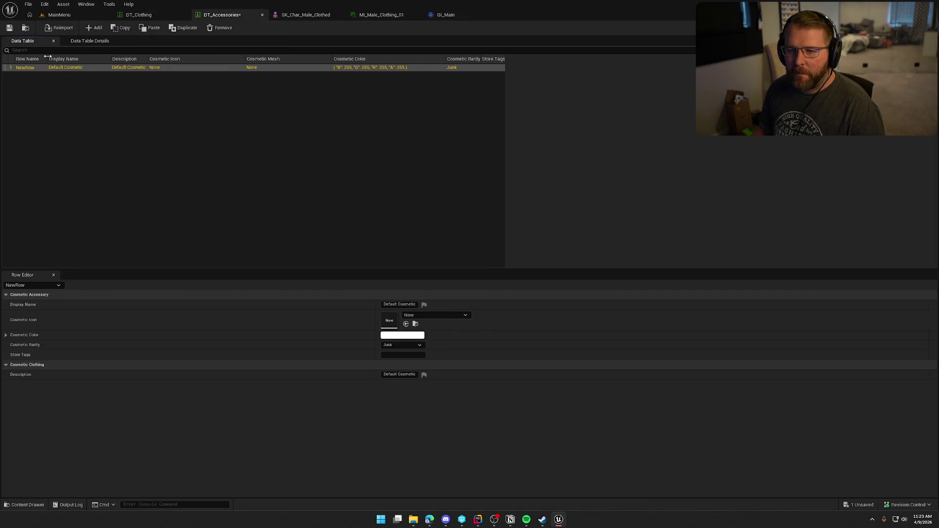
left_click_drag(153, 61, 190, 58)
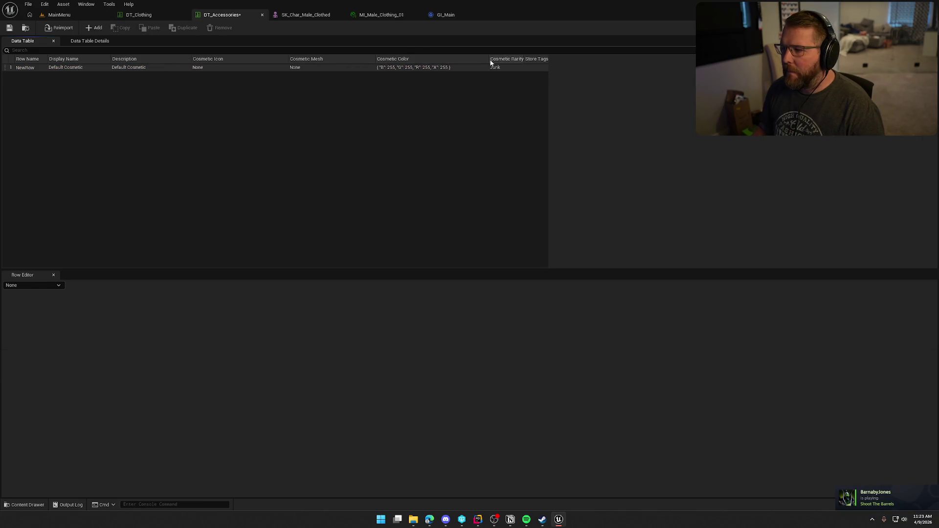
mouse_move(487, 61)
left_mouse_down()
mouse_move(456, 60)
mouse_move(655, 59)
left_mouse_up()
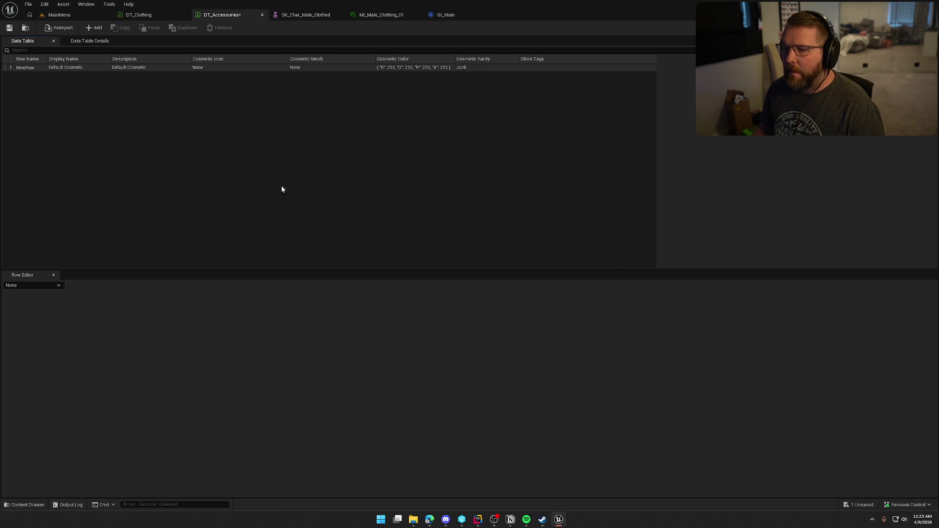
left_click(44, 67)
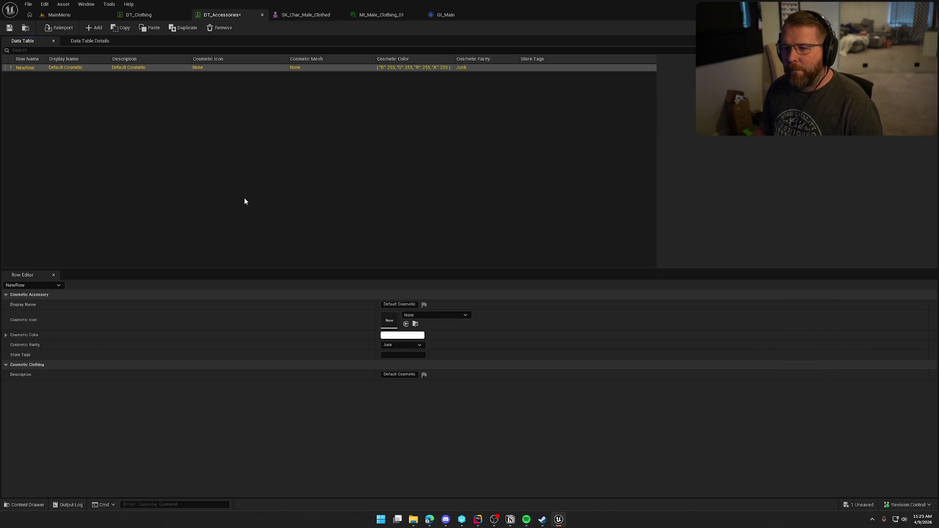
left_click(140, 14)
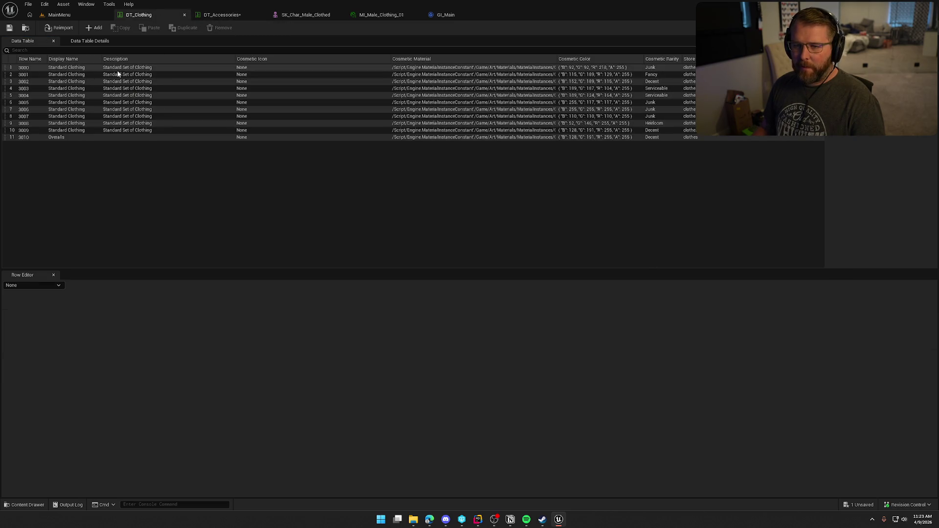
- Compare DT_Accessories with DT_Clothing, then show row 3010 Overalls in the Row Editor
left_click(220, 12)
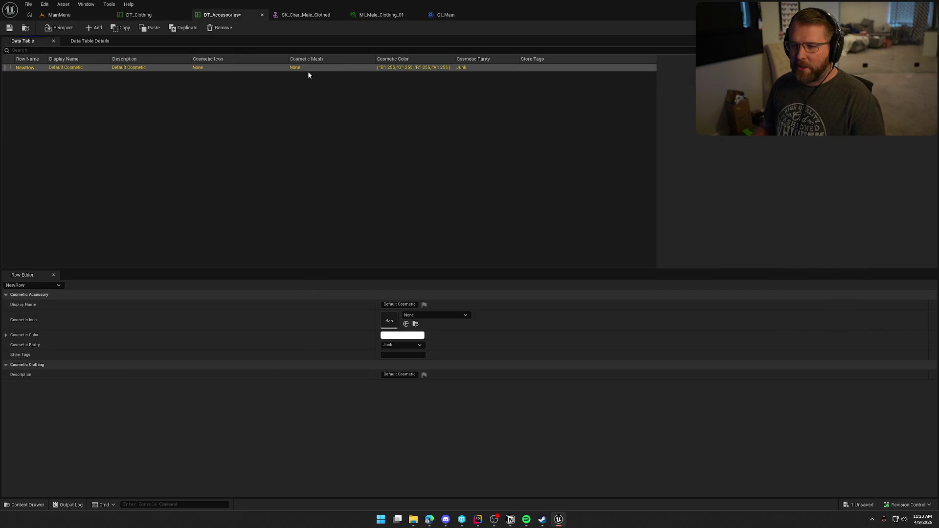
left_click(139, 15)
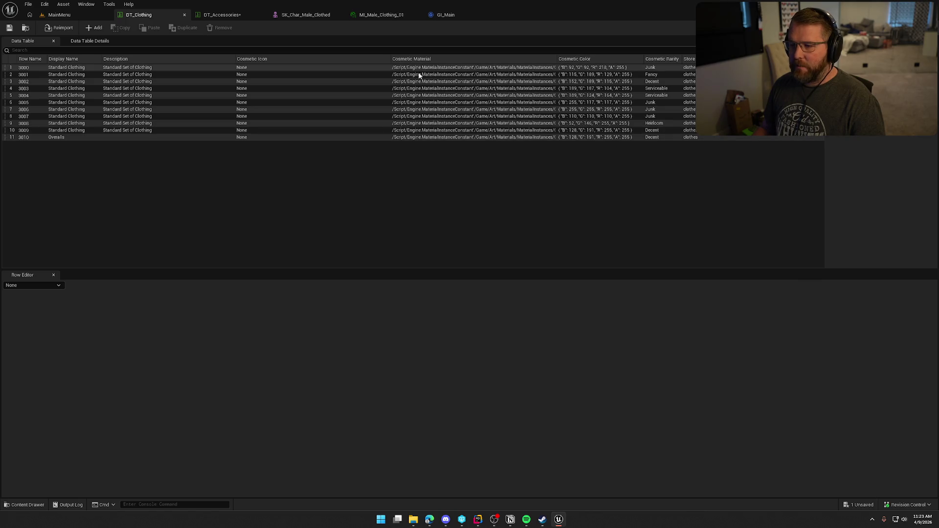
left_click(221, 14)
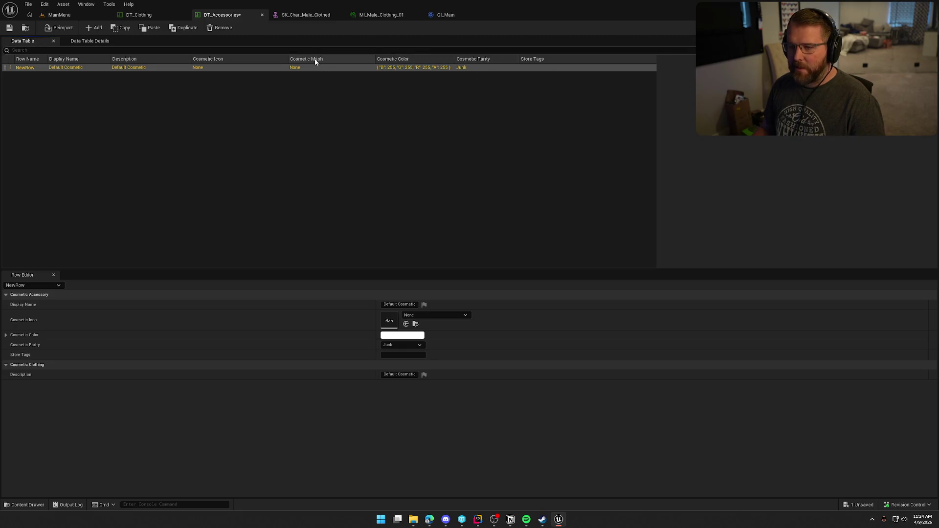
left_click(154, 16)
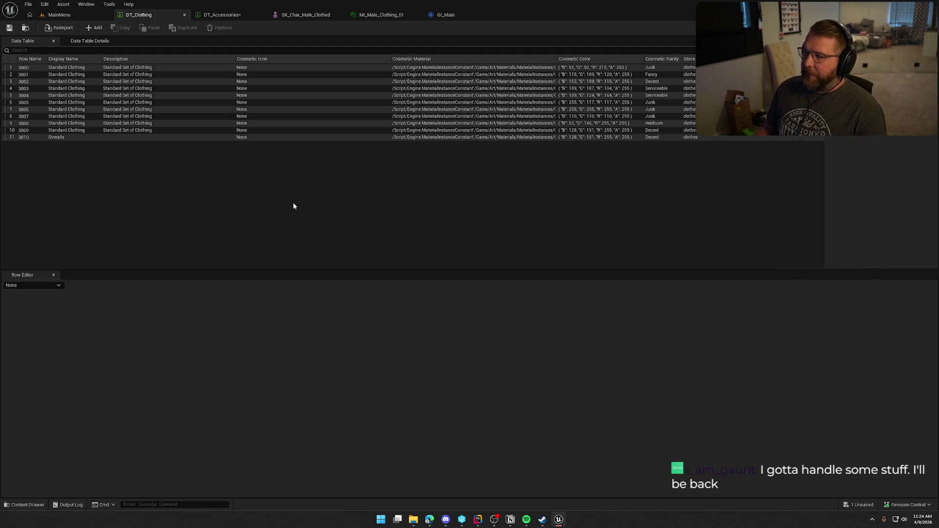
left_click(38, 138)
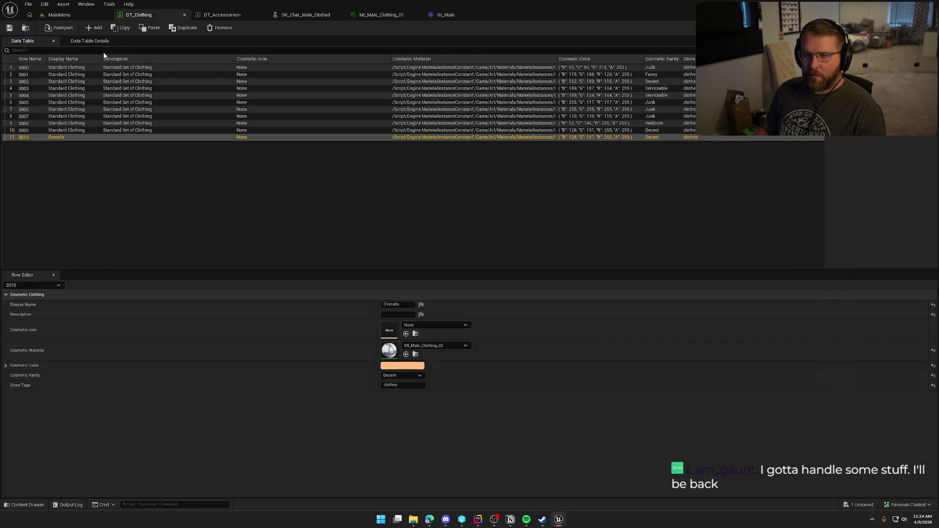
key("ctrl+space")
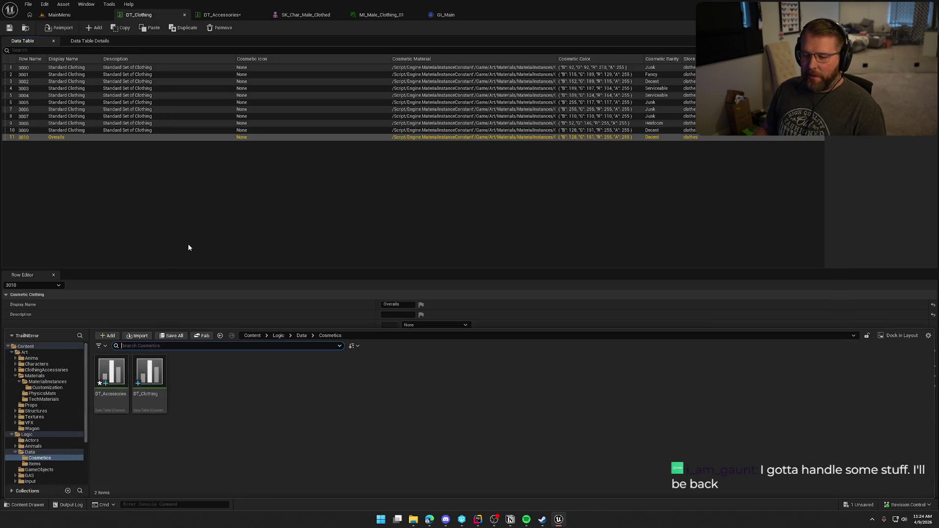
- Save DT_Accessories, bring up DT_Clothing's asset actions, then switch to the Notion board
left_click(126, 376)
key("ctrl+s")
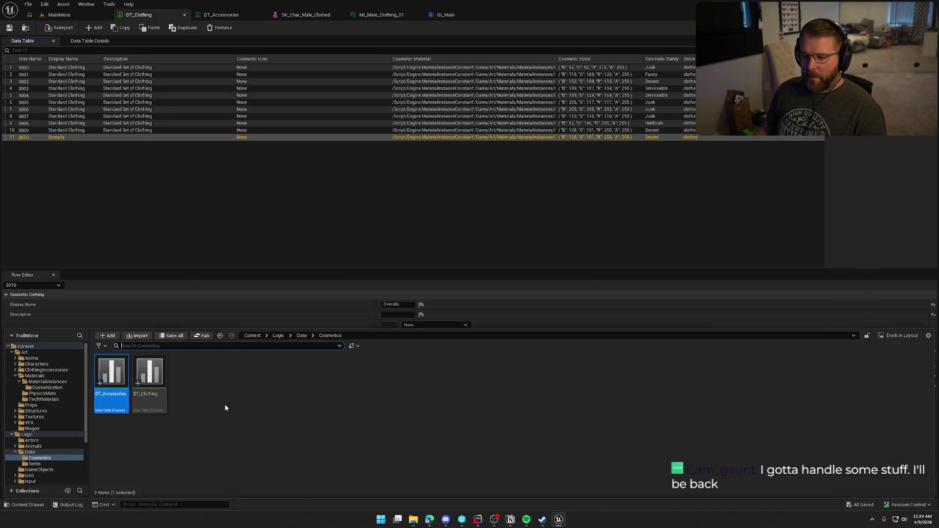
left_click(149, 372)
right_click(149, 372)
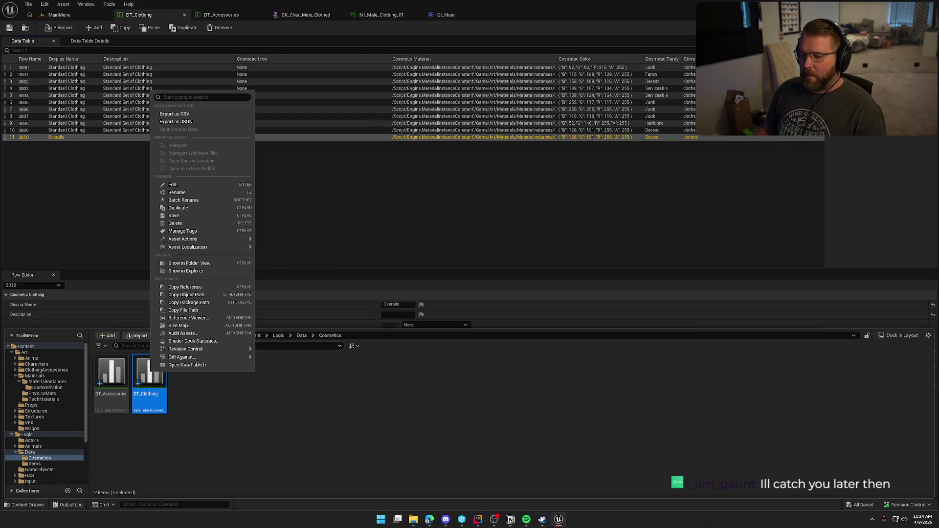
left_click(510, 522)
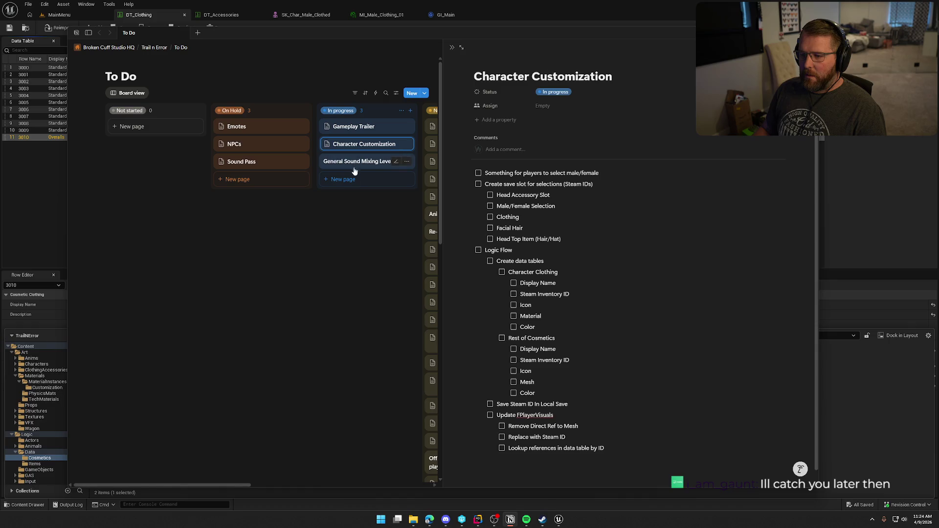
- Close the Character Customization peek and move the Notion window aside to reveal Unreal
left_click(307, 203)
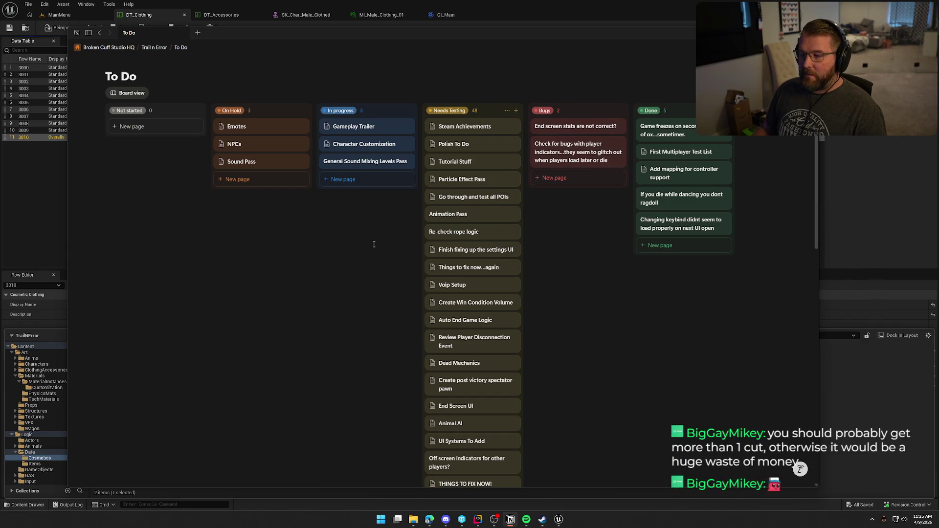
left_click_drag(287, 37, 938, 73)
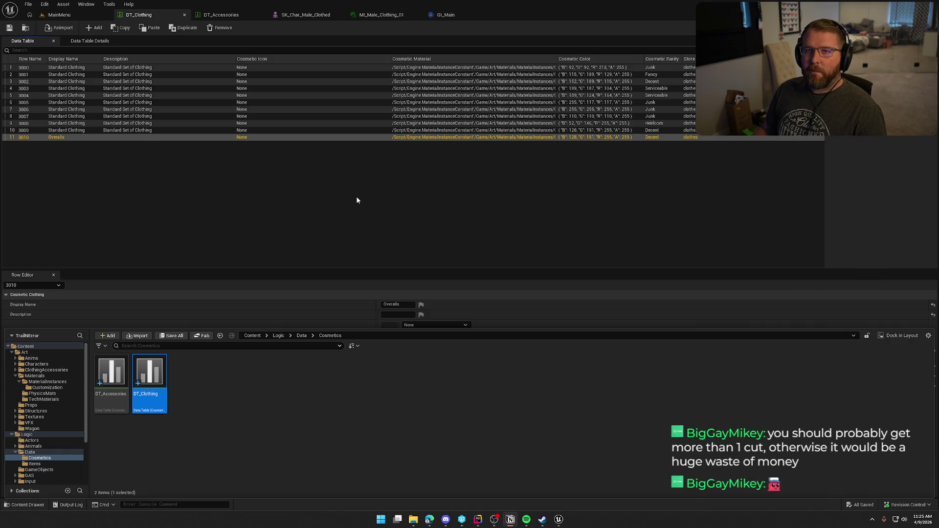
- Export DT_Clothing from the Content Browser as CSV to the Desktop as ClothingItems
left_click(189, 379)
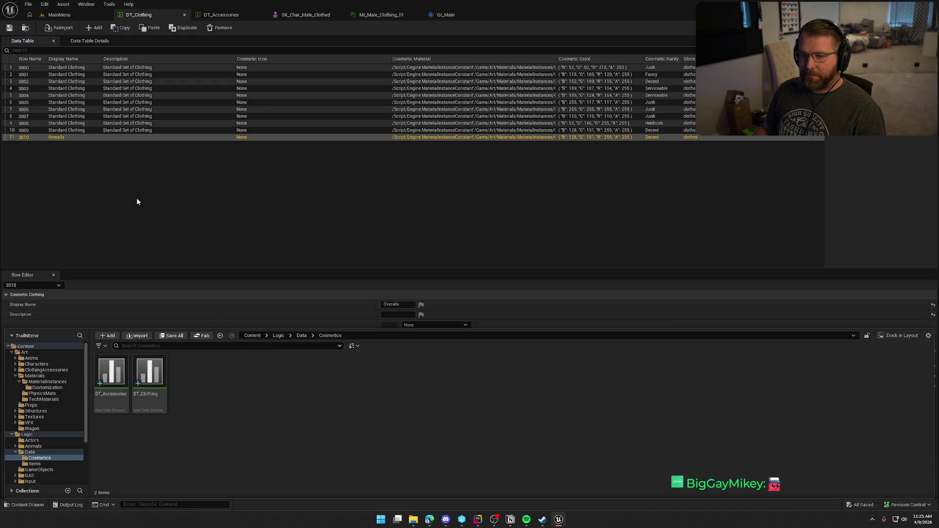
mouse_move(160, 381)
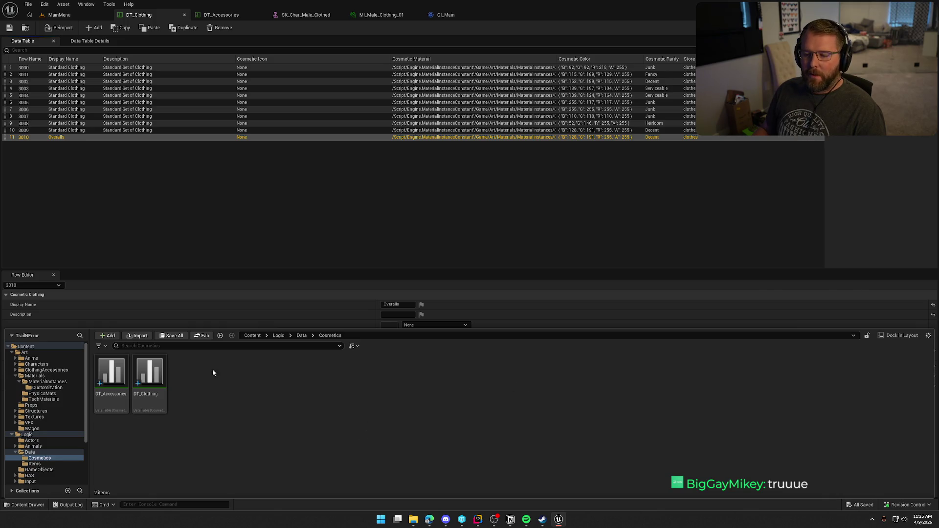
left_click(149, 373)
right_click(151, 372)
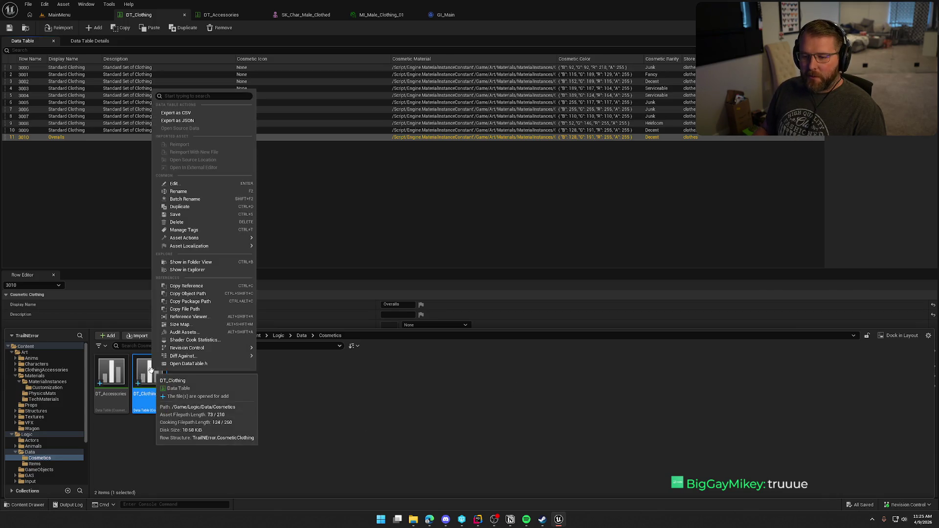
left_click(204, 112)
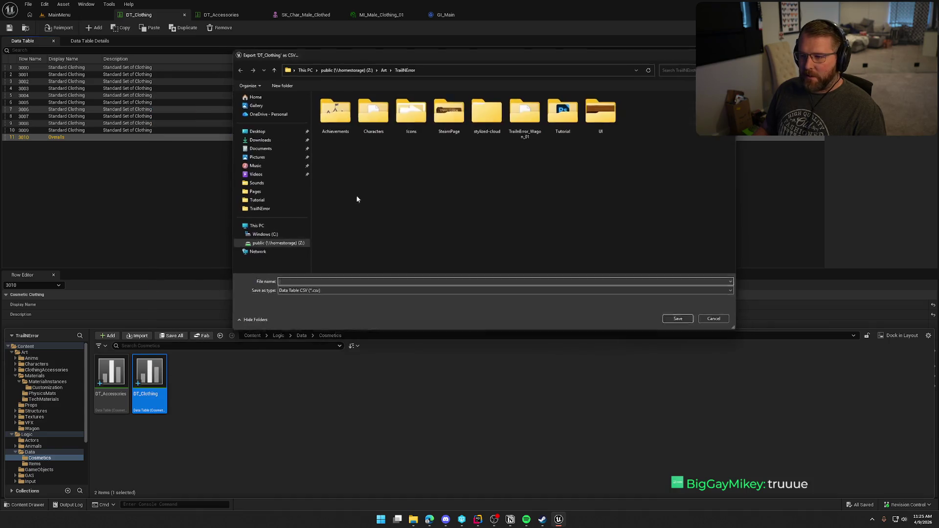
left_click(252, 130)
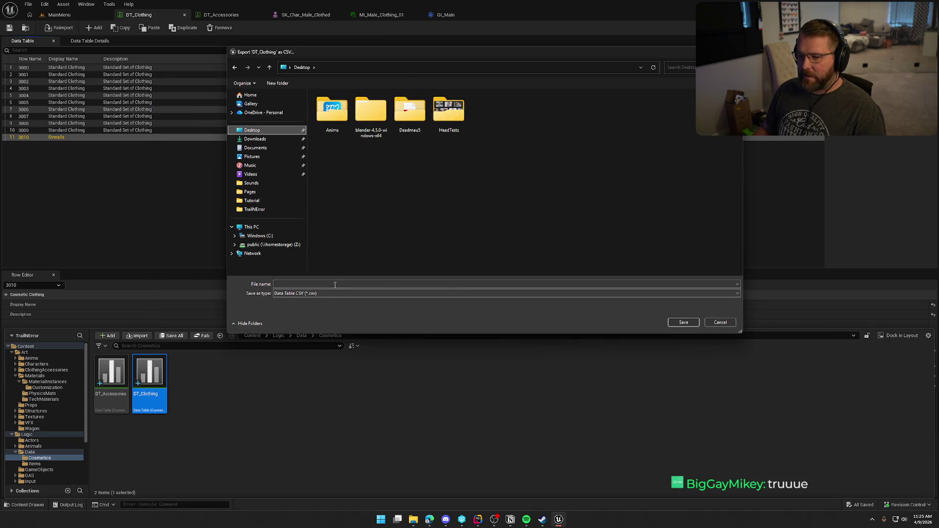
left_click(465, 284)
type("Clothing")
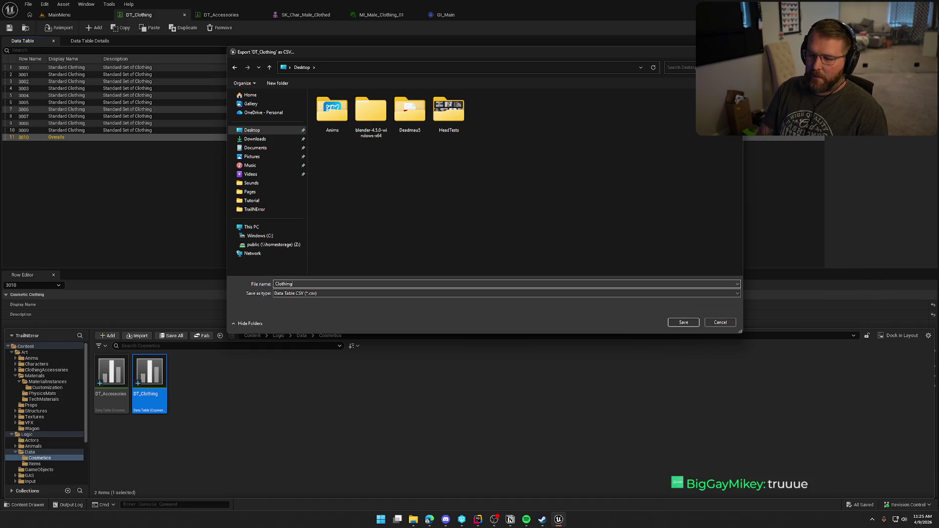
type("Items")
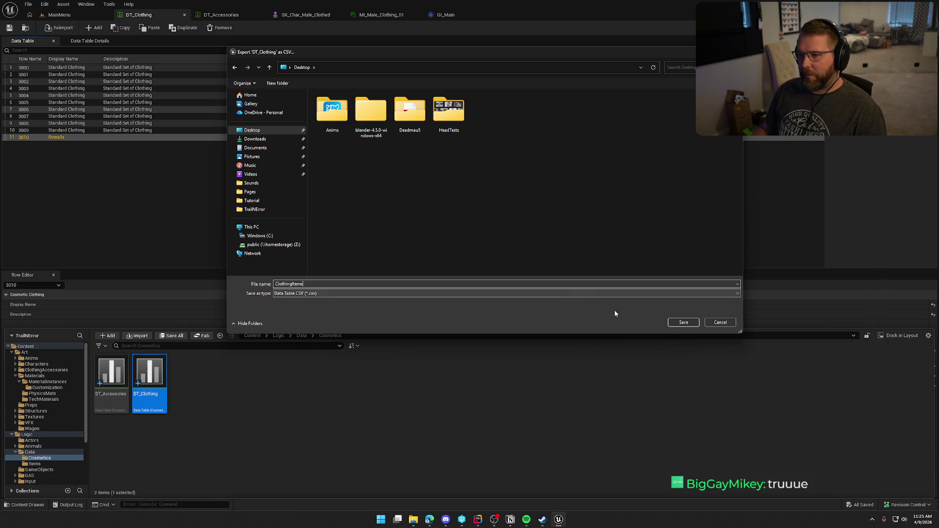
left_click(684, 322)
left_click(447, 444)
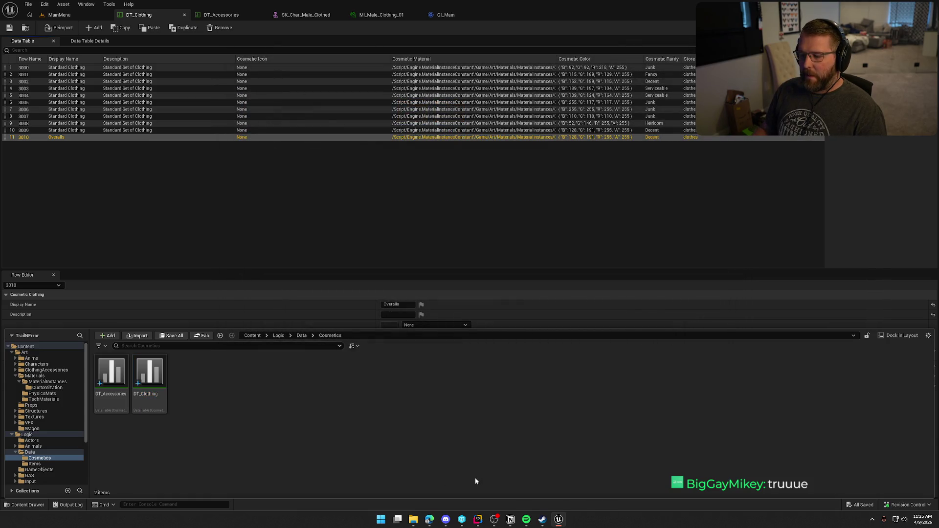
- Launch Excel from the Windows search
key("super")
type("excel")
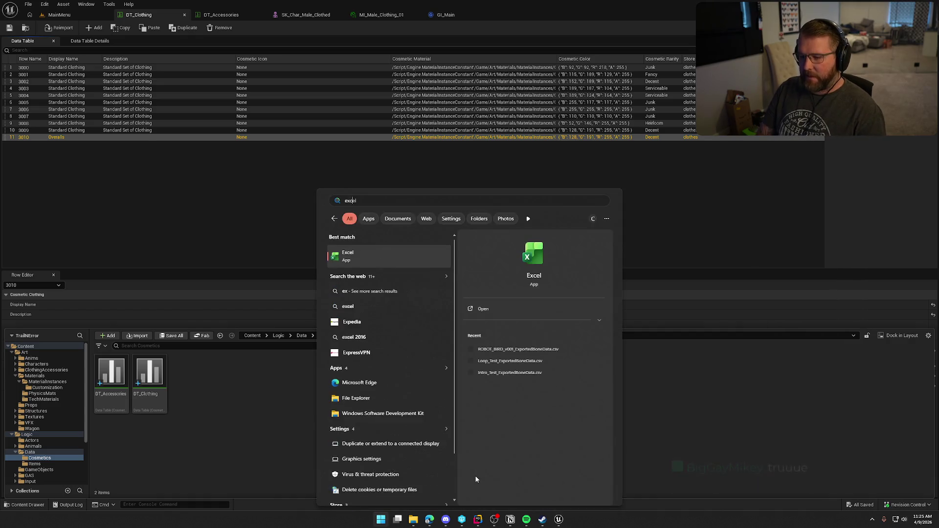
key("Return")
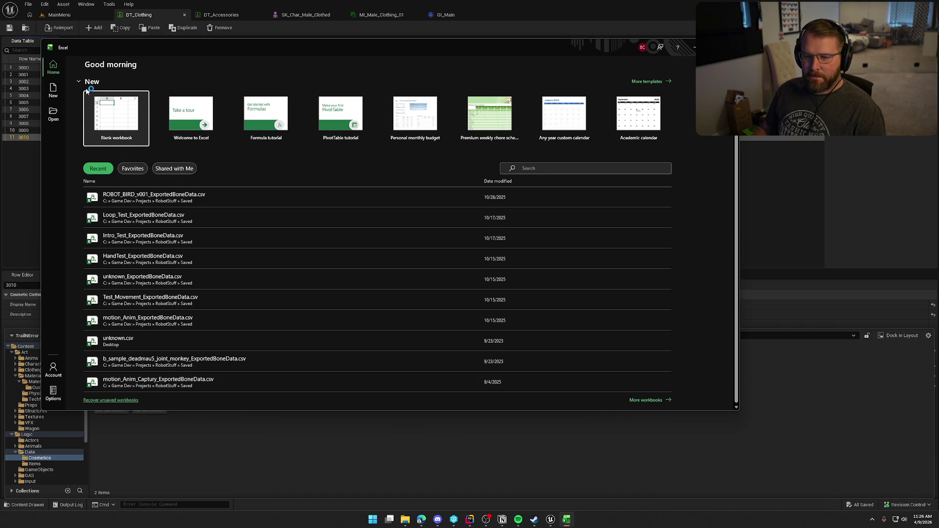
- Browse the OneDrive and local Desktop folders, then open OptionCalc.xlsx from the Desktop
left_click(54, 116)
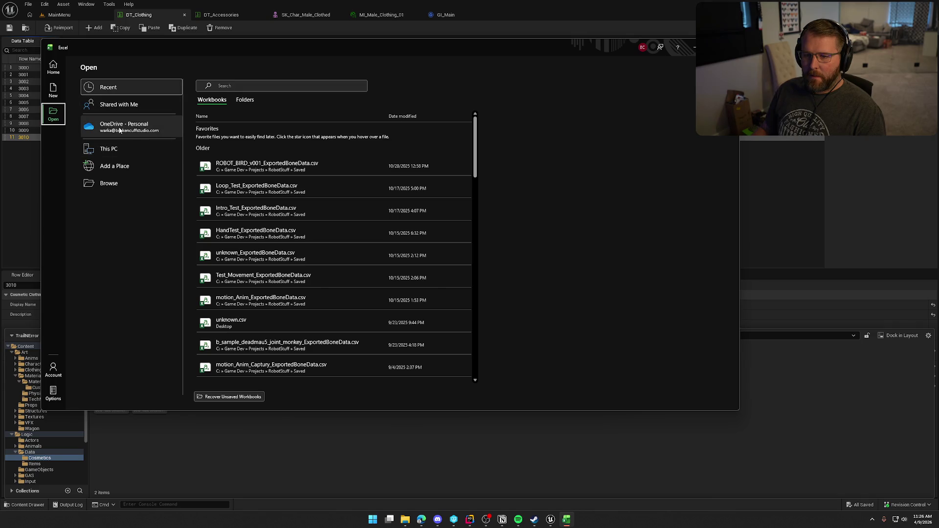
left_click(114, 151)
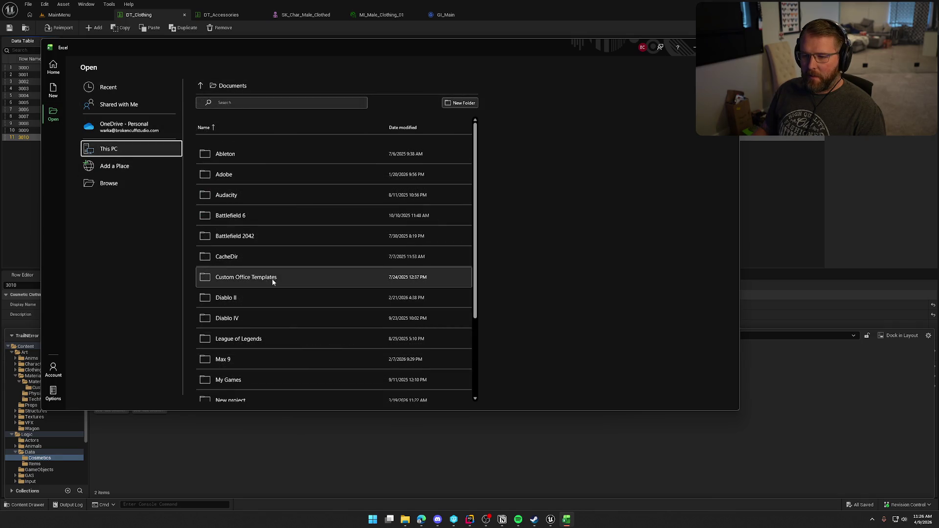
scroll(272, 283, "down", 4)
scroll(272, 282, "up", 4)
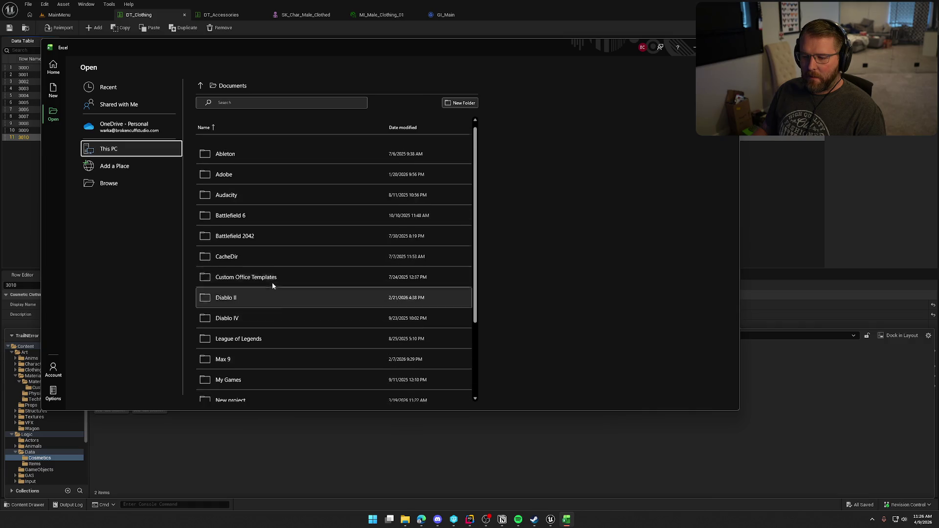
left_click(129, 126)
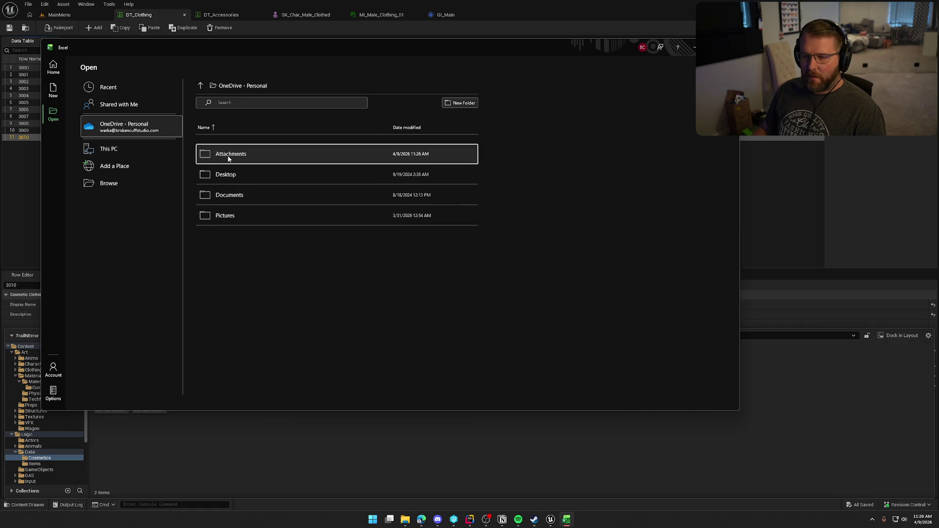
left_click(205, 153)
left_click(204, 87)
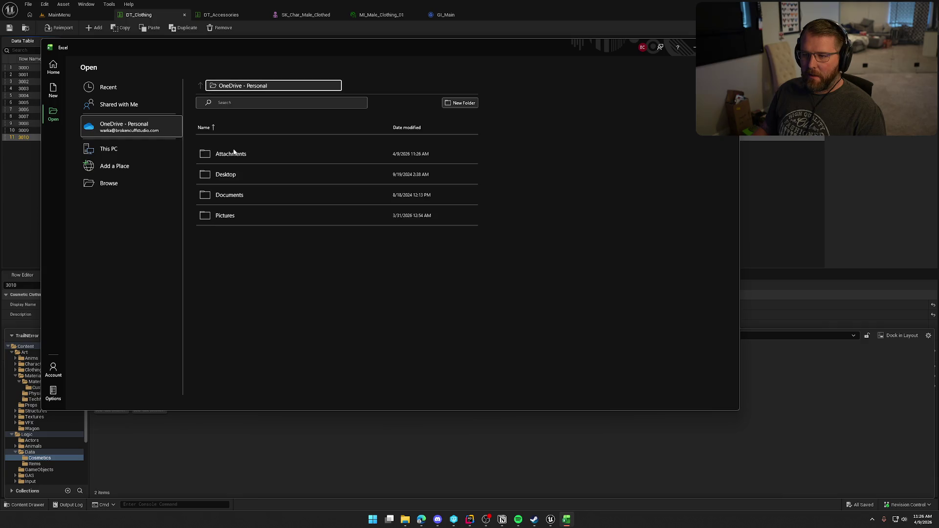
left_click(227, 177)
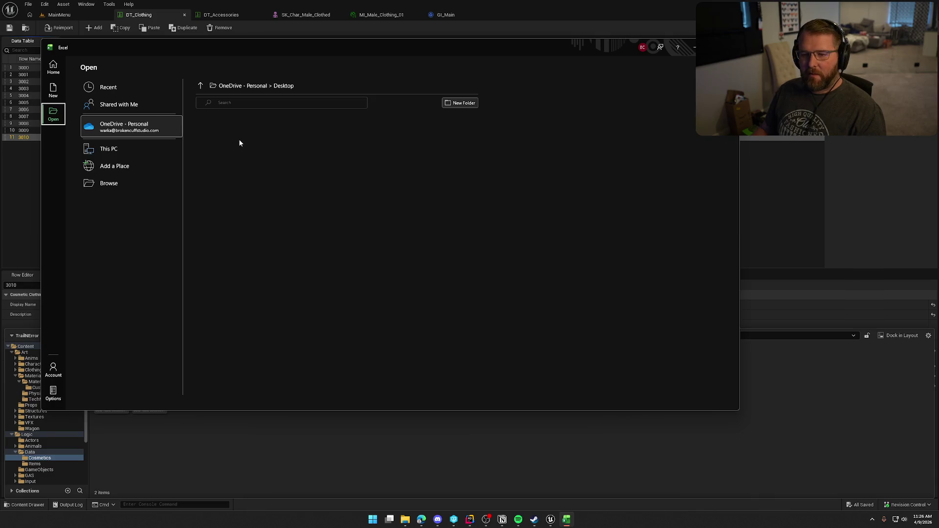
left_click(112, 183)
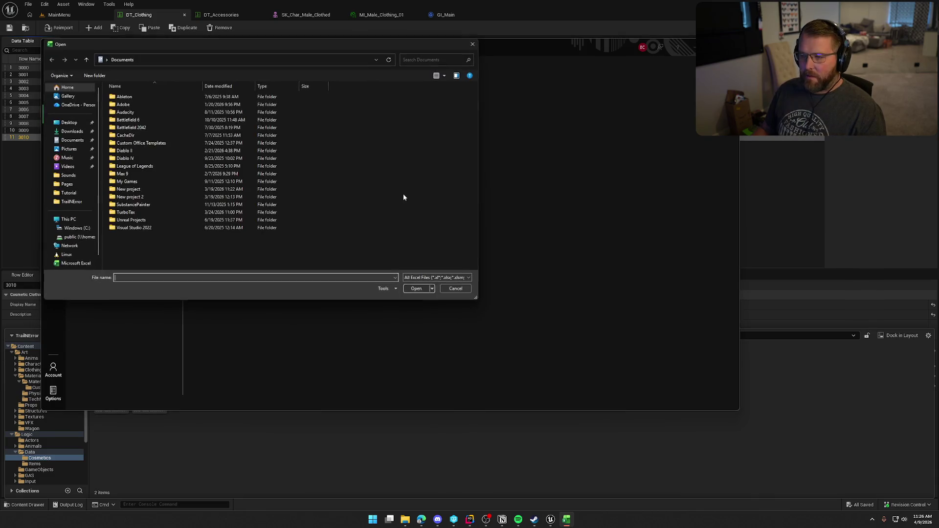
left_click(69, 122)
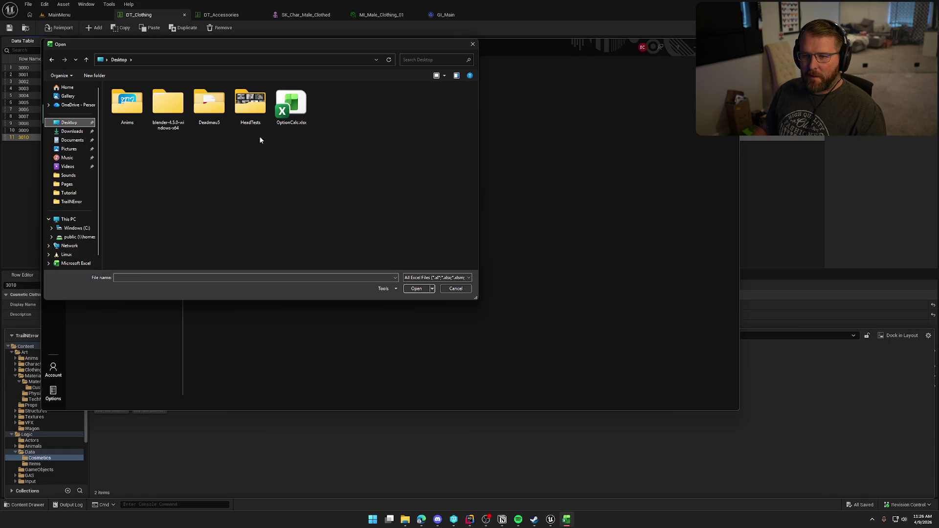
double_click(292, 107)
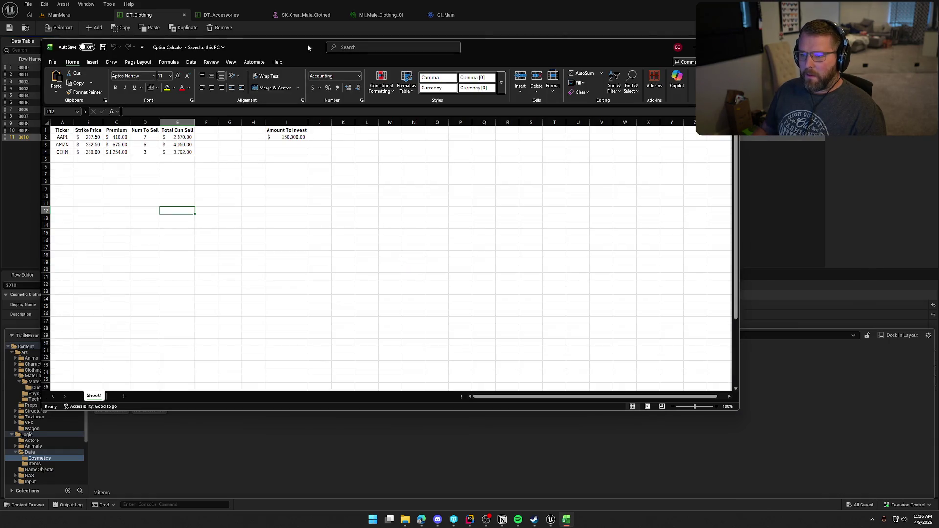
- Minimize the OptionCalc.xlsx workbook window
left_click(695, 47)
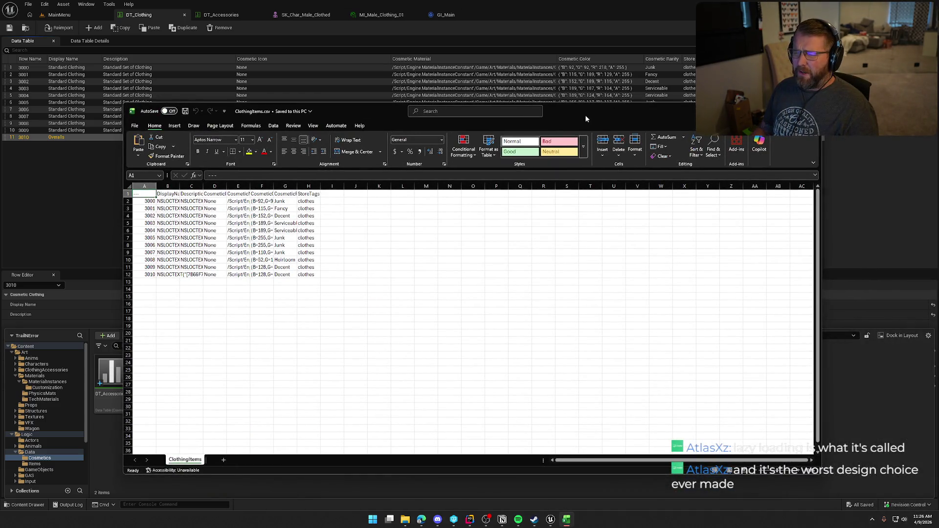
- Maximize the ClothingItems window and AutoFit the DisplayName and Description columns B and C
double_click(346, 109)
left_click(47, 84)
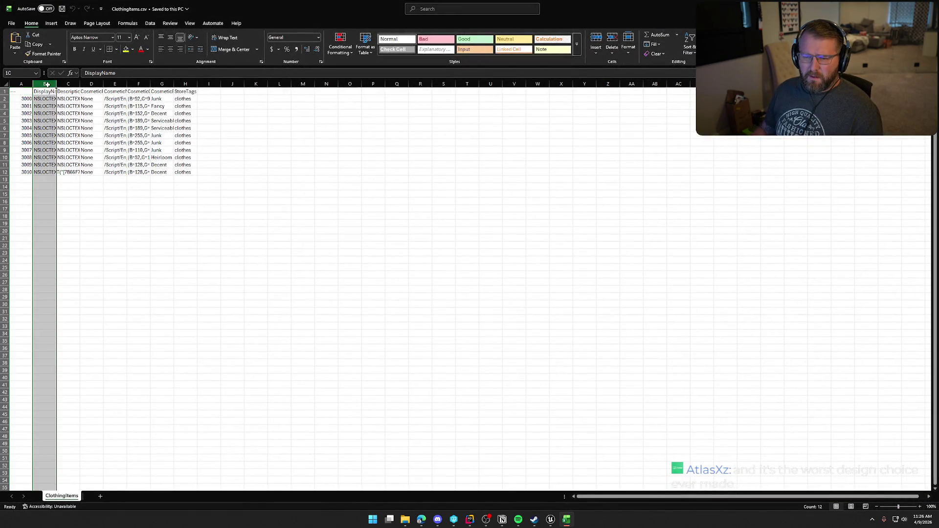
double_click(55, 84)
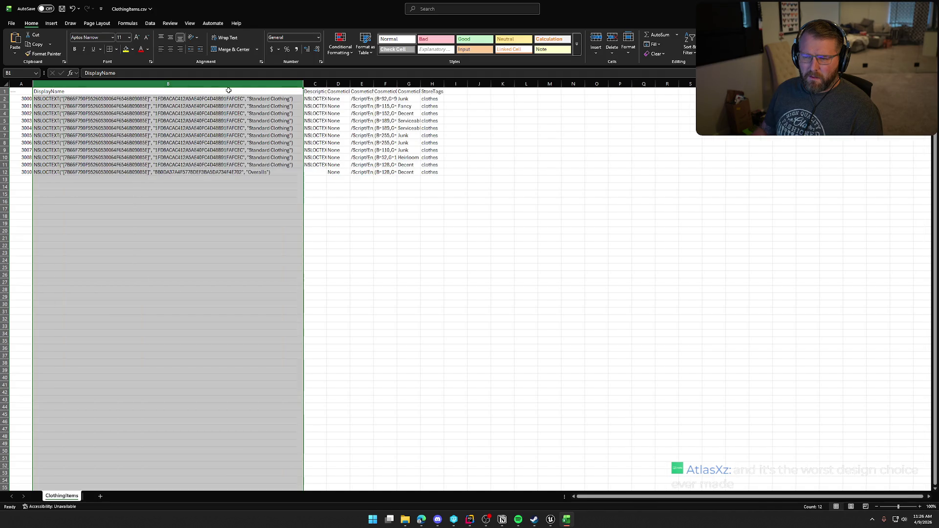
left_click(318, 85)
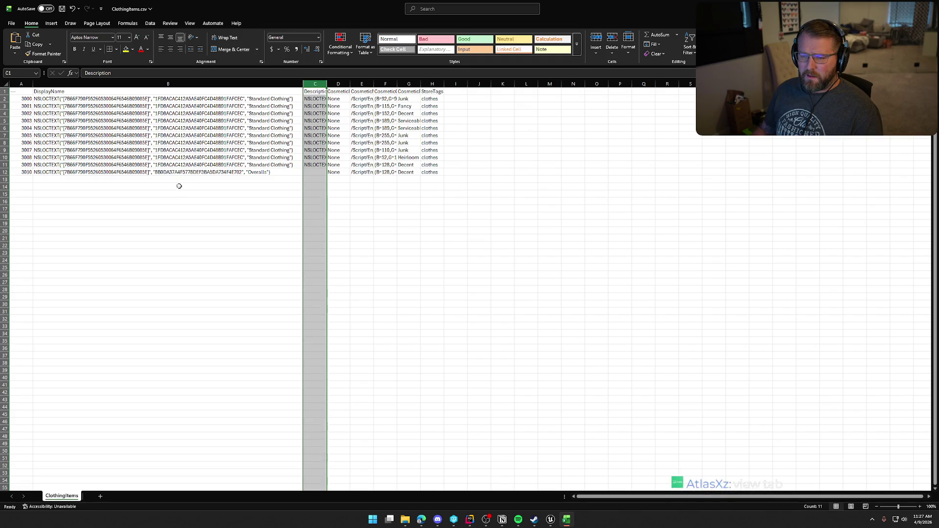
left_click(320, 83)
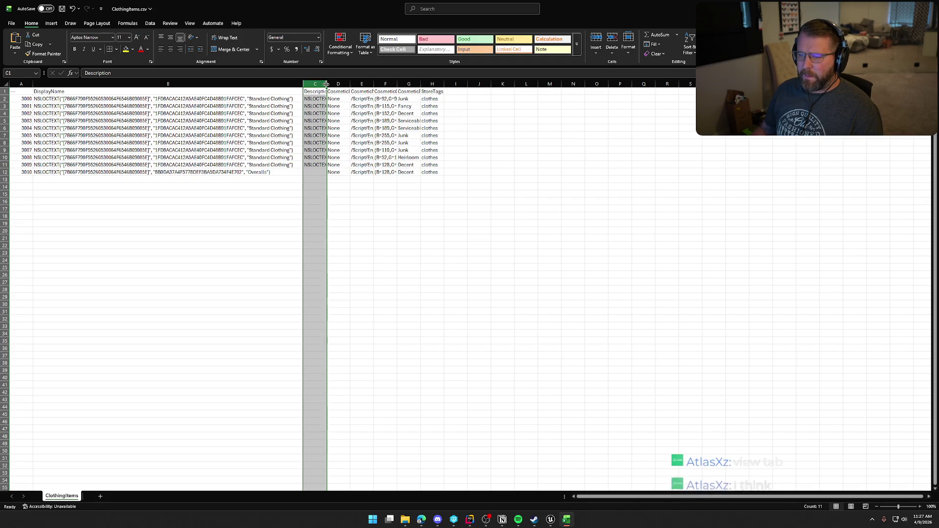
double_click(326, 84)
- AutoFit columns D through H, narrowing CosmeticMaterial column E so later columns fit
double_click(611, 84)
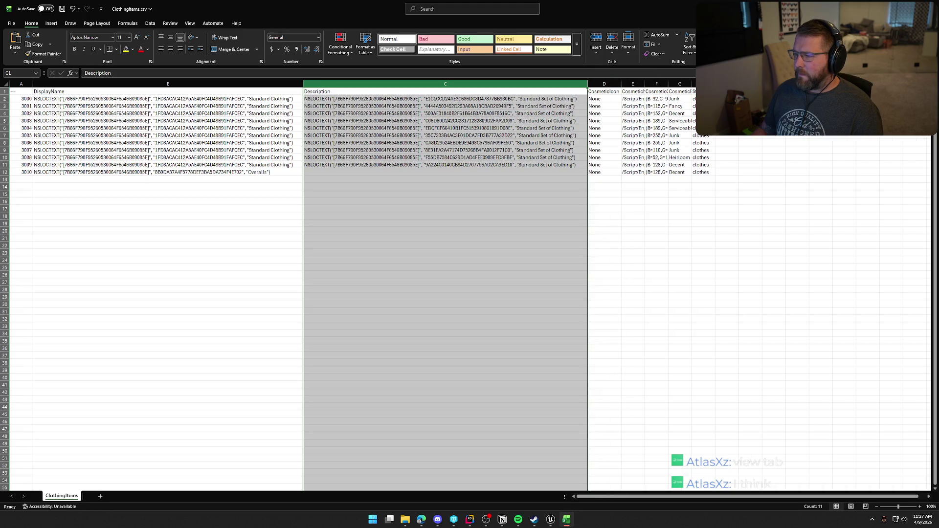
double_click(644, 84)
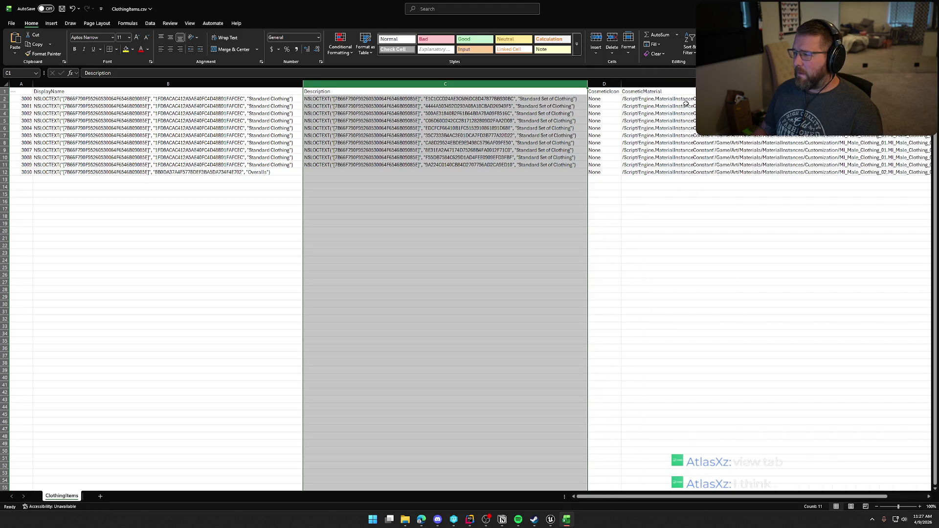
mouse_move(660, 496)
left_mouse_down()
mouse_move(861, 468)
mouse_move(838, 194)
mouse_move(855, 303)
left_mouse_up()
double_click(859, 84)
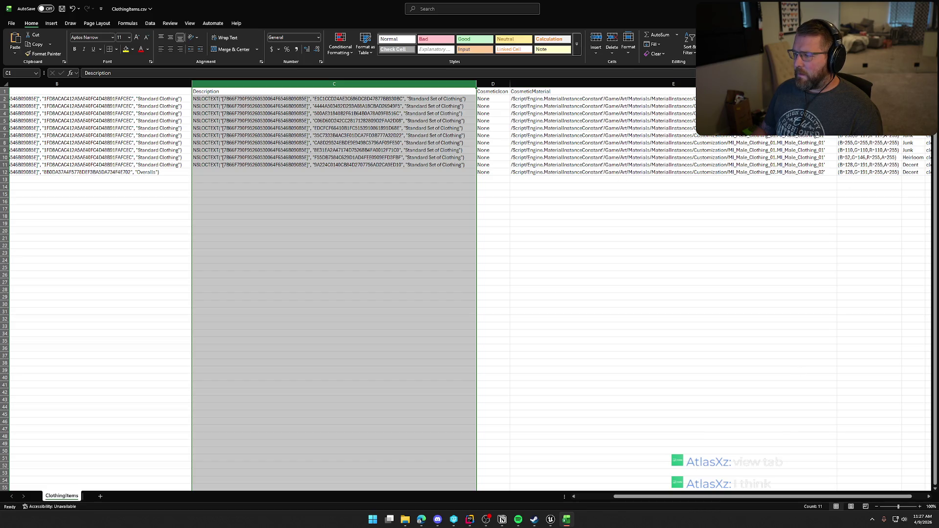
left_click_drag(836, 83, 625, 84)
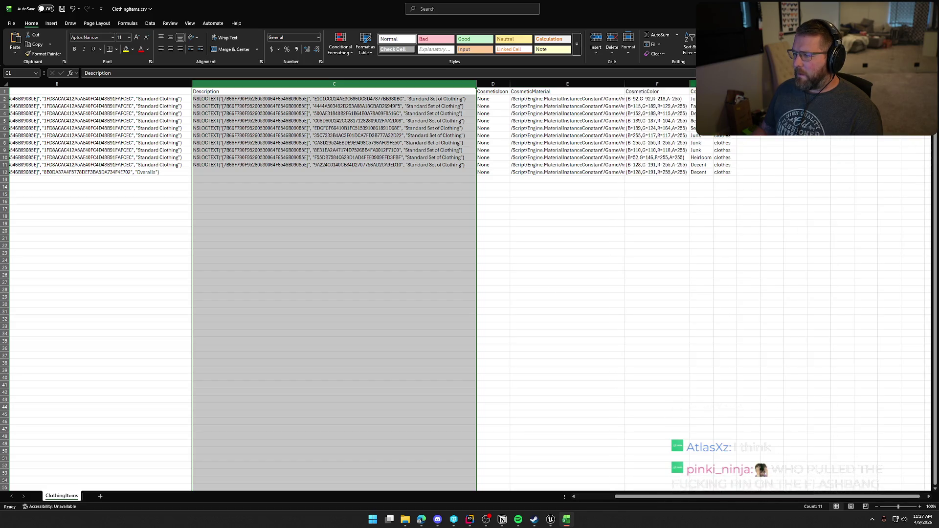
double_click(712, 84)
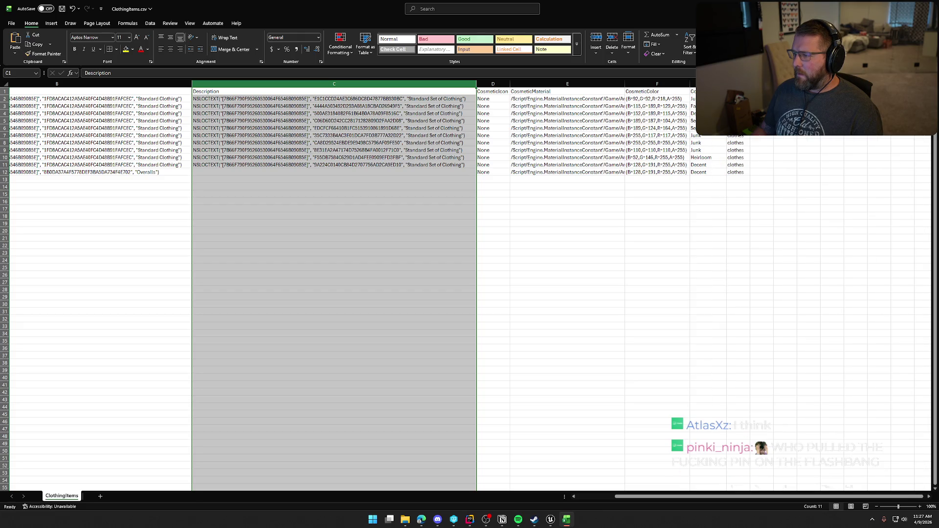
double_click(750, 84)
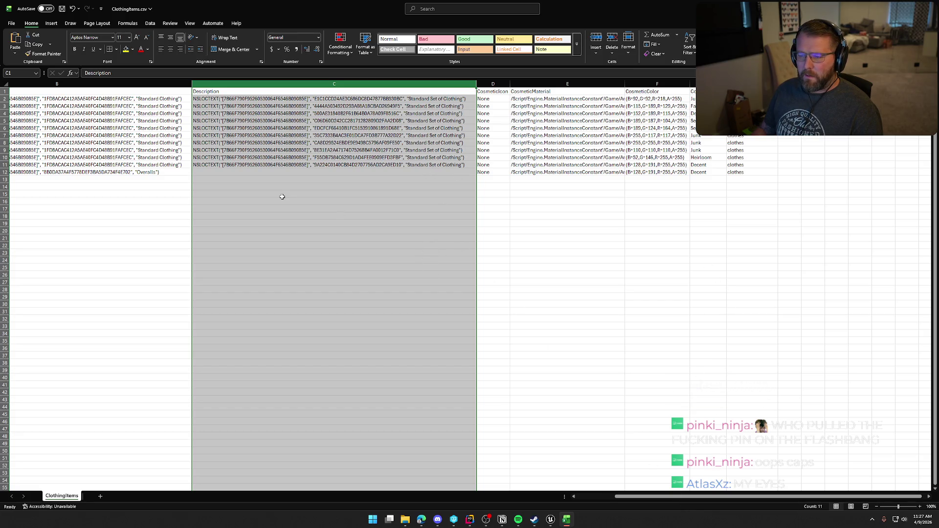
left_click_drag(629, 499, 591, 498)
left_click(216, 233)
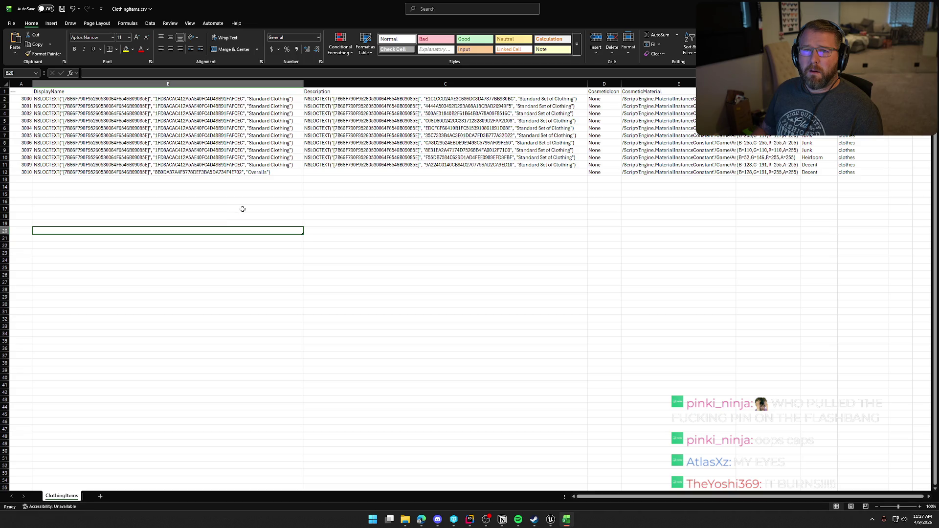
- Switch the sheet to dark mode from the View tab and select IDs 3000–3010 in A2:A12
left_click(189, 24)
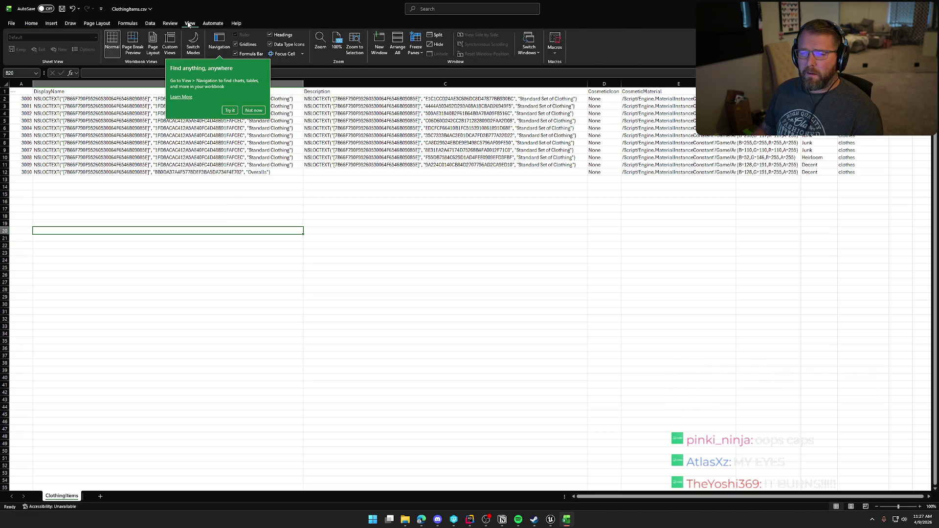
left_click(253, 110)
left_click(193, 44)
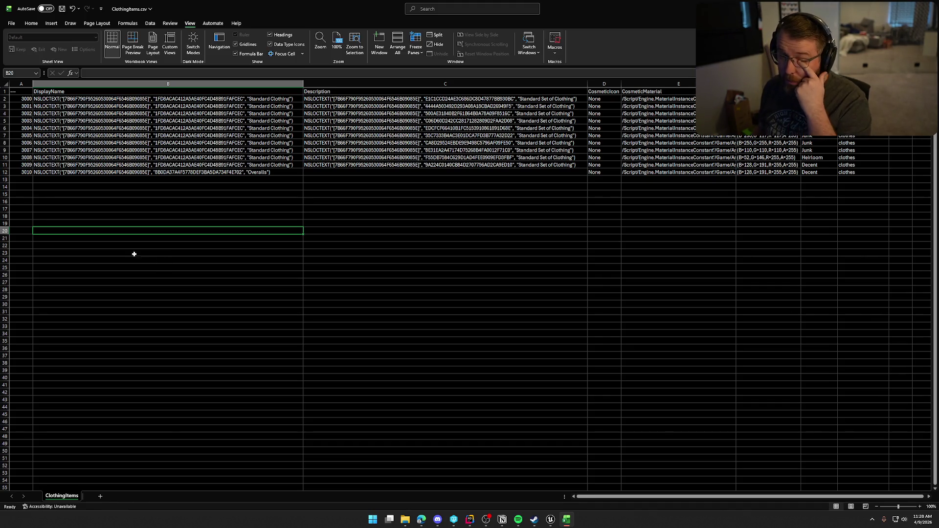
left_click_drag(22, 99, 24, 172)
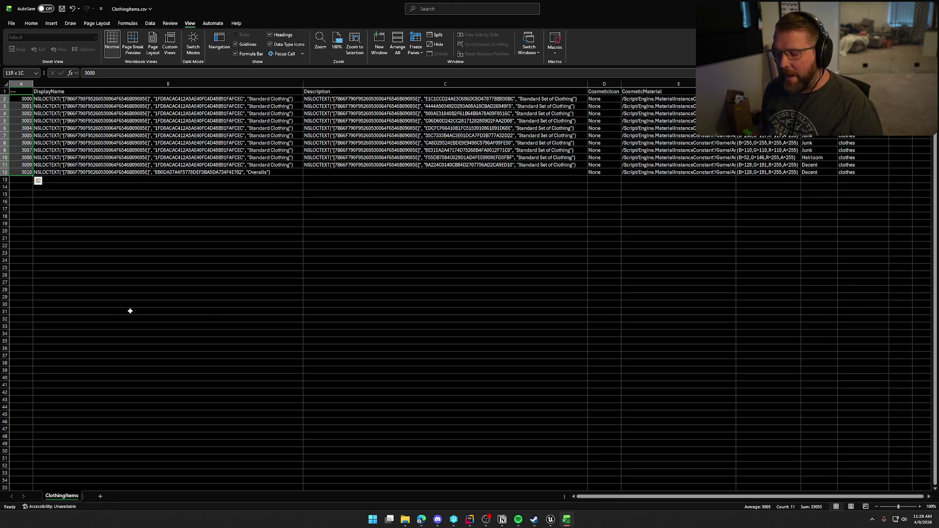
key("alt+Tab")
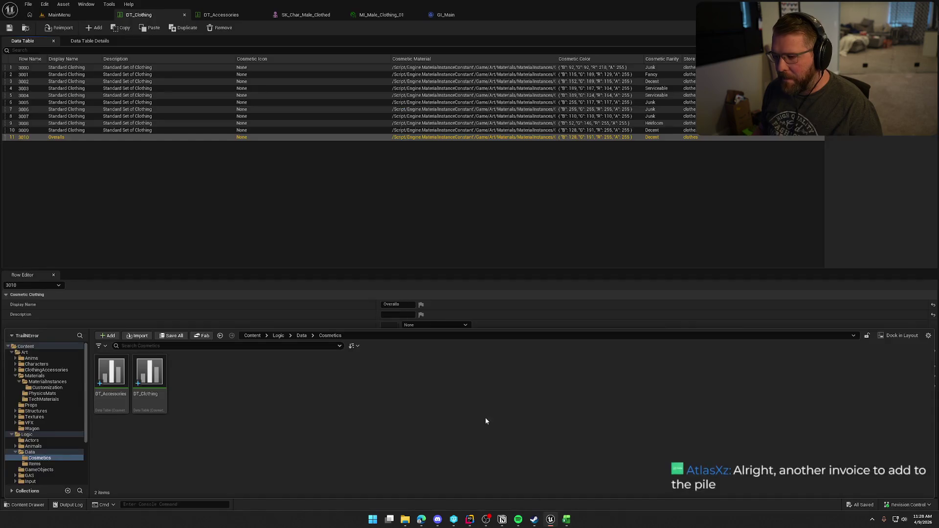
- Select data table row 3000, then shift-select all seven clothing material instances in Customization
left_click(213, 188)
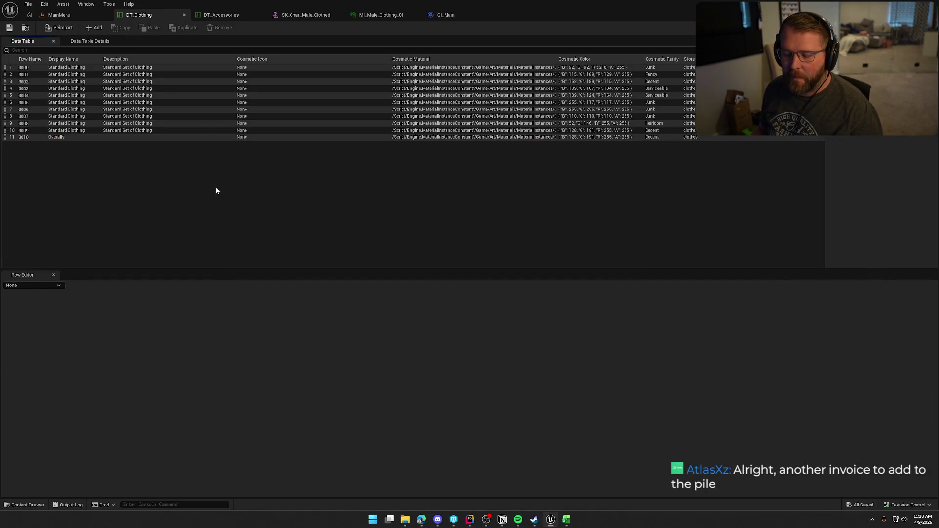
left_click(73, 68)
left_click(413, 353)
left_click(112, 371)
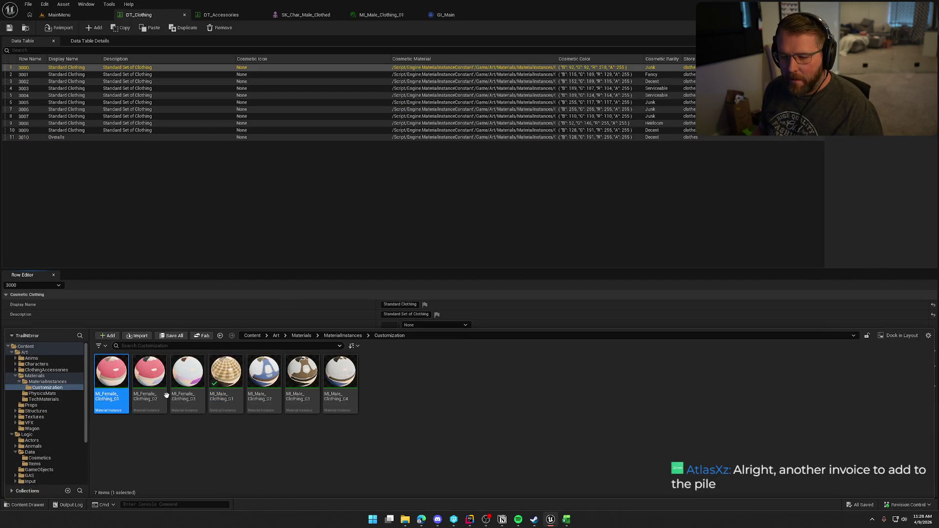
left_click(339, 380, "shift")
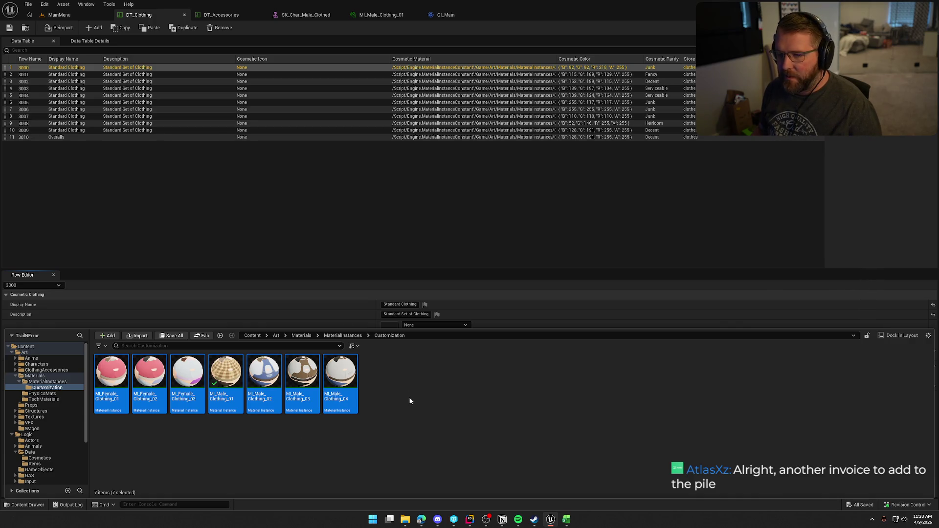
mouse_move(506, 511)
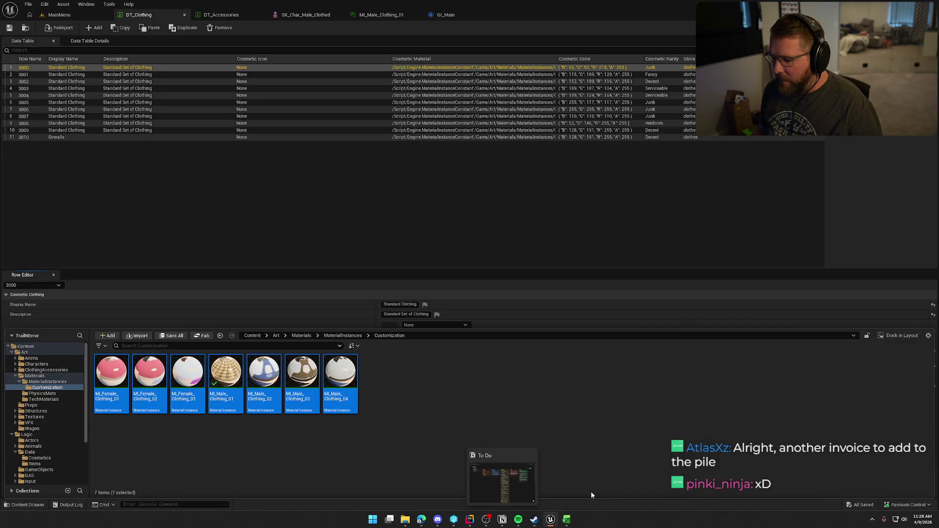
left_click(566, 519)
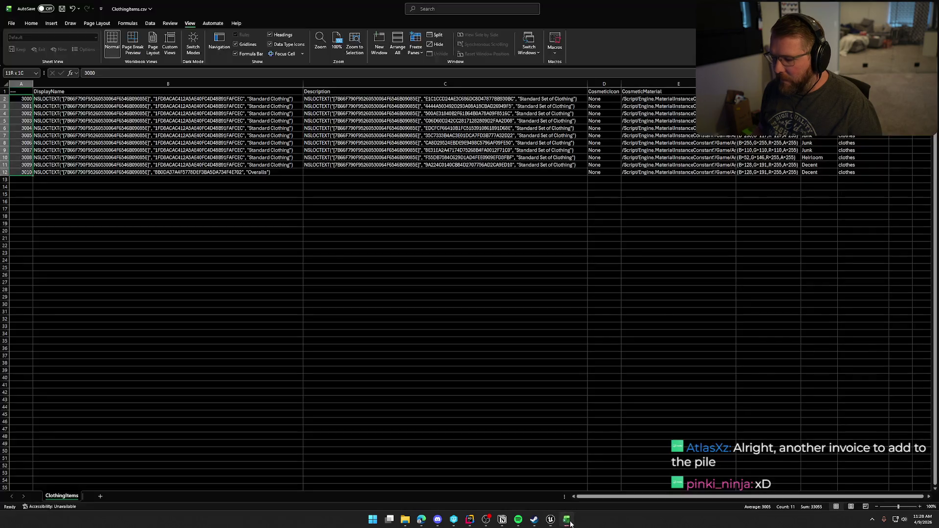
- Drag the A2:A12 fill handle down to row 71 to extend the IDs to 3069
left_click(161, 218)
key("ctrl+shift+Down")
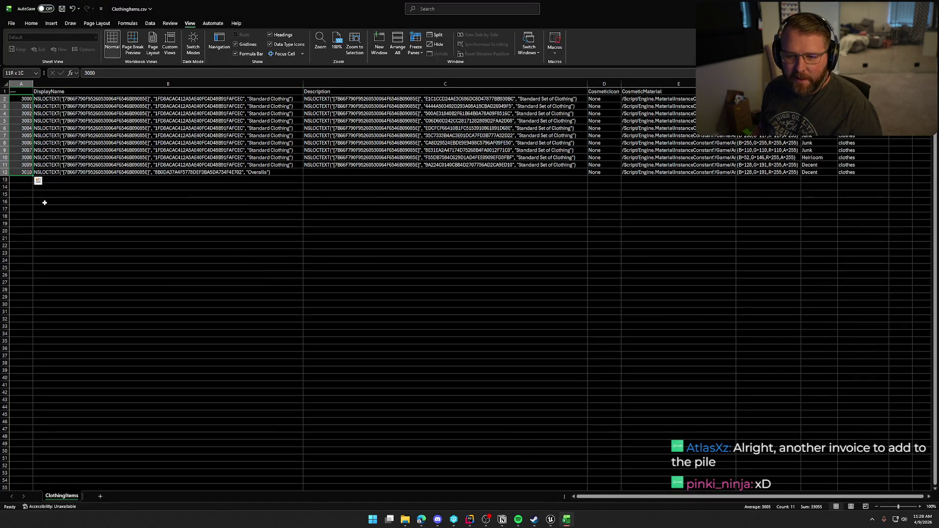
mouse_move(33, 176)
left_mouse_down()
mouse_move(21, 507)
mouse_move(20, 488)
left_mouse_up()
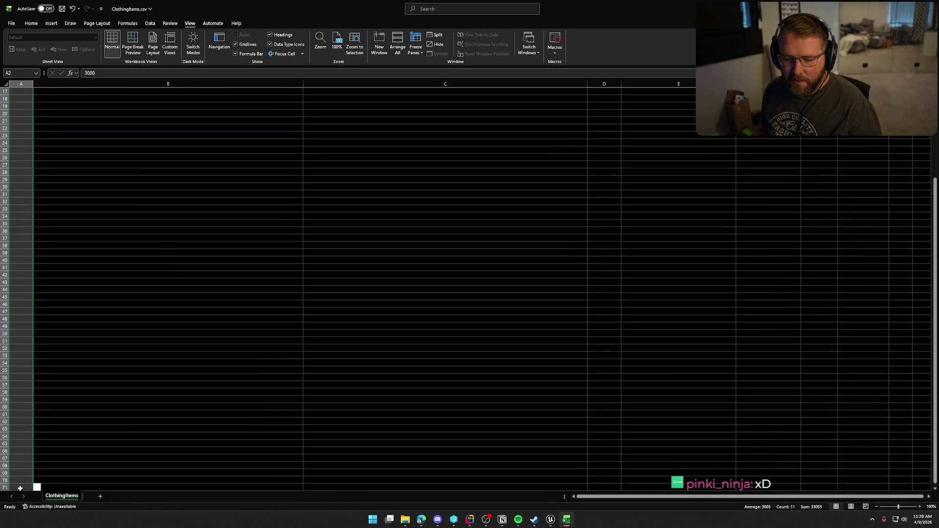
left_click(94, 449)
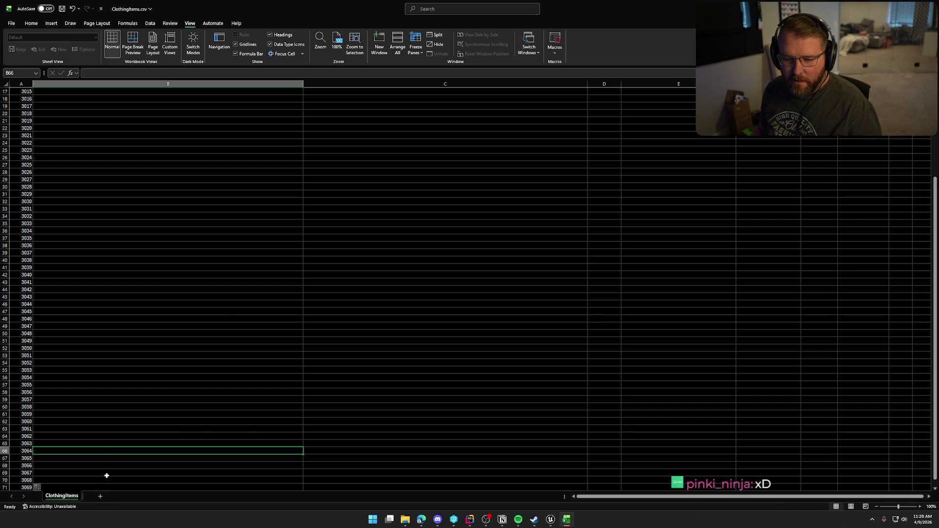
scroll(105, 476, "up", 5)
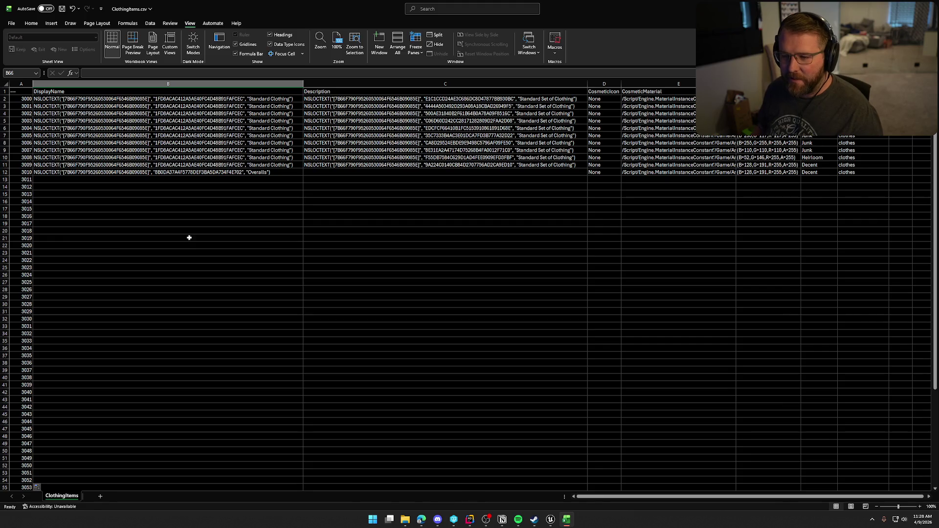
left_click(92, 172)
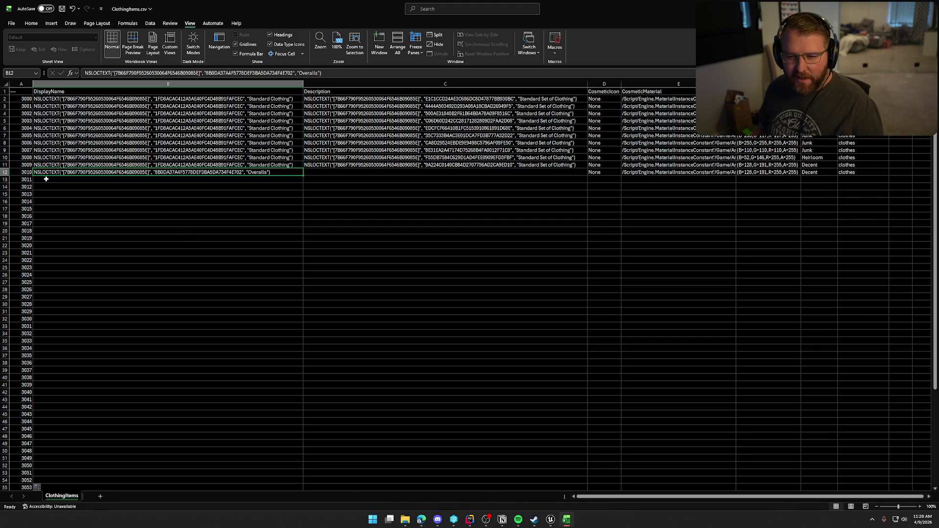
- Enter Overalls in B13 and fill it down through row 3019, then inspect row 3010's cells
left_click(111, 181)
type("Overalls")
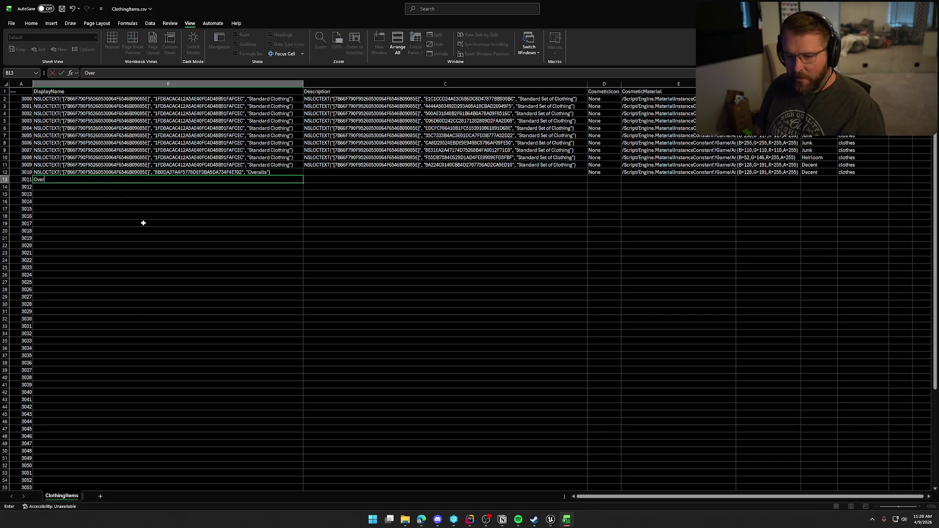
key("Return")
left_click(144, 223)
left_click(95, 181)
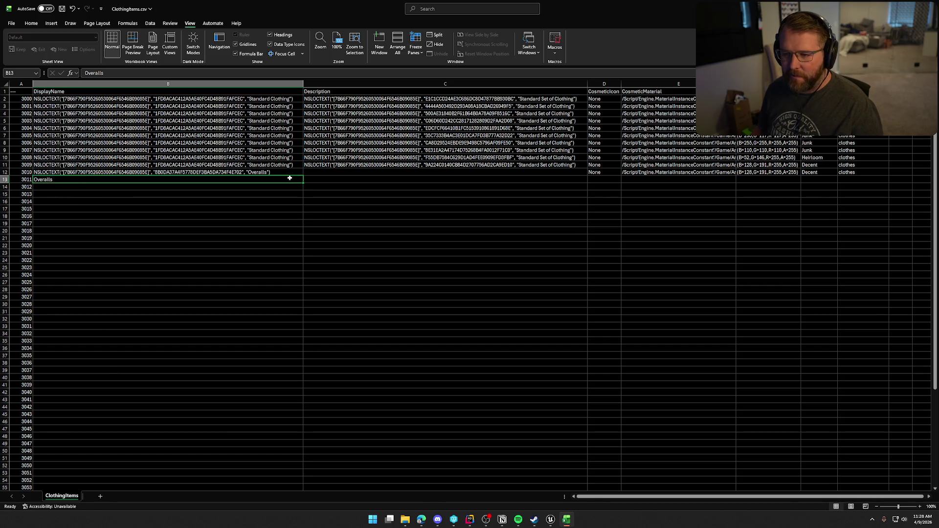
left_click_drag(303, 184, 303, 240)
left_click(130, 274)
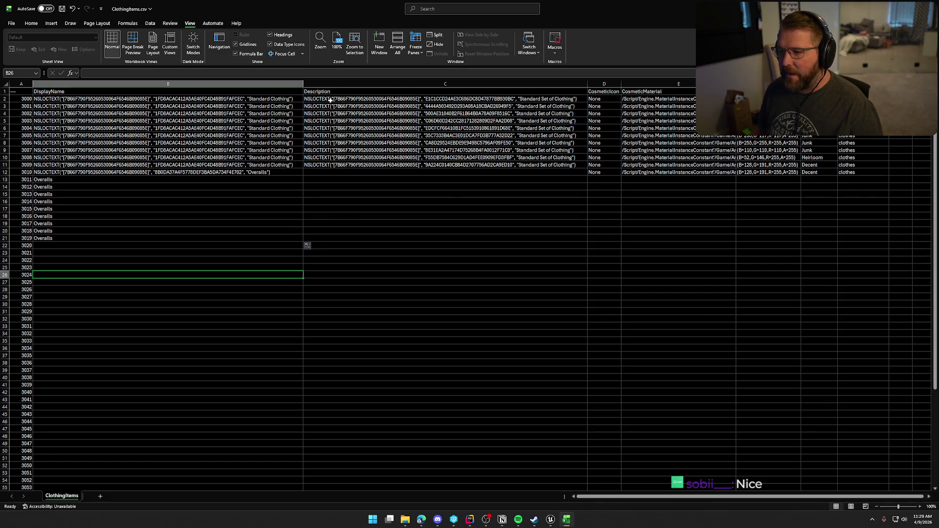
left_click(350, 174)
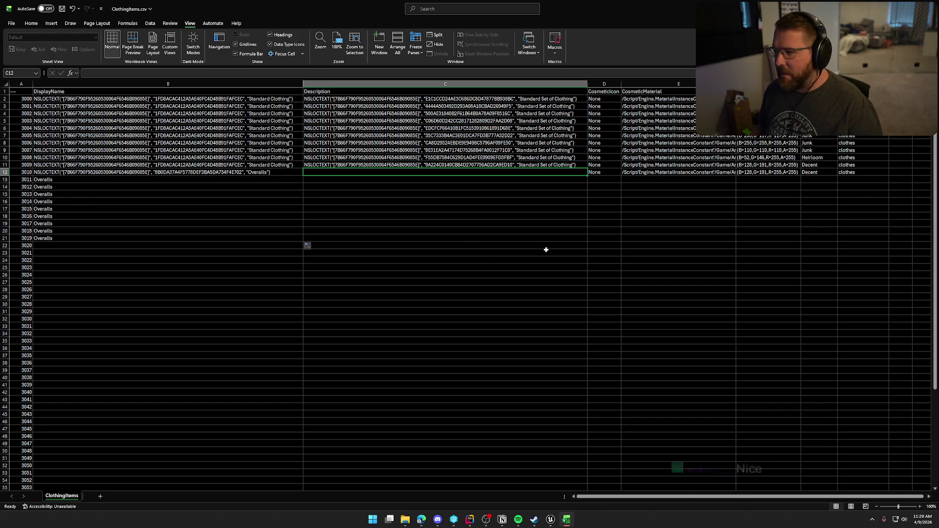
left_click(662, 175)
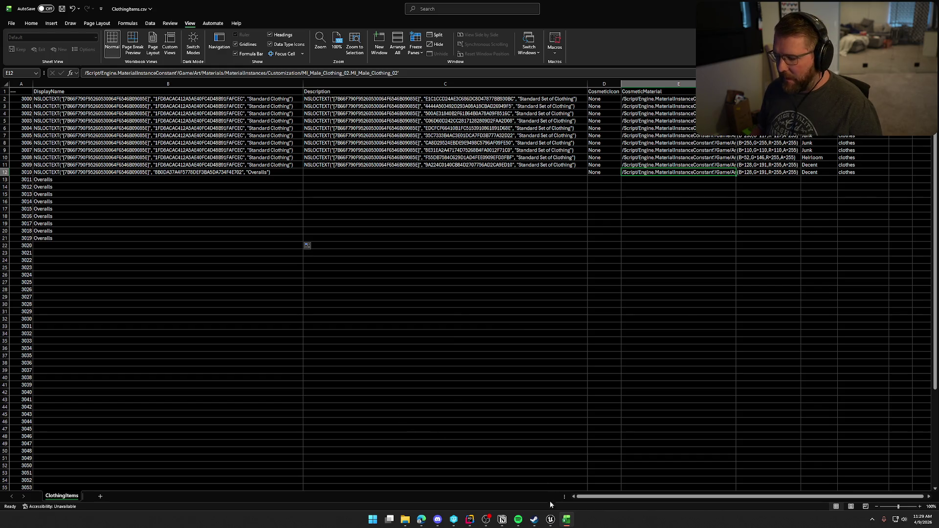
- Copy MI_Male_Clothing_02's reference in Unreal and paste it into cell E13 for row 3011
left_click(551, 519)
left_click(246, 441)
left_click(259, 379)
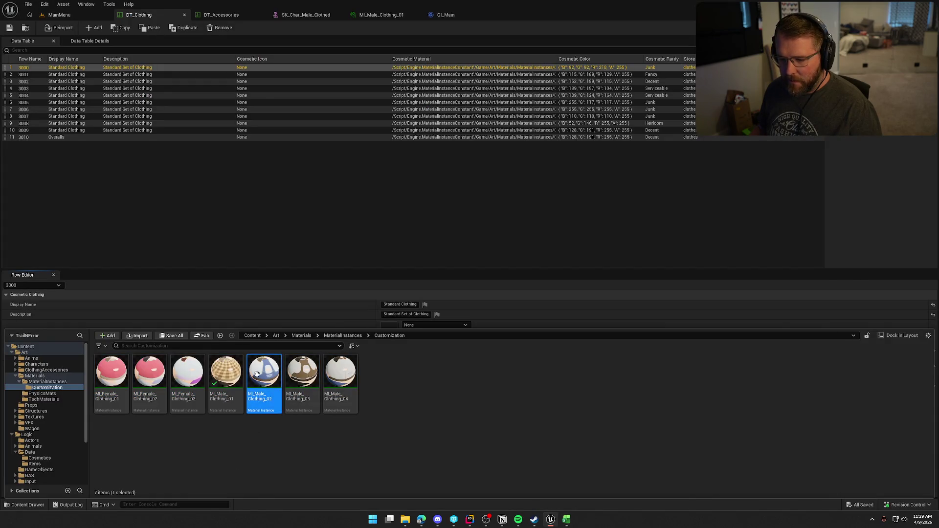
right_click(259, 379)
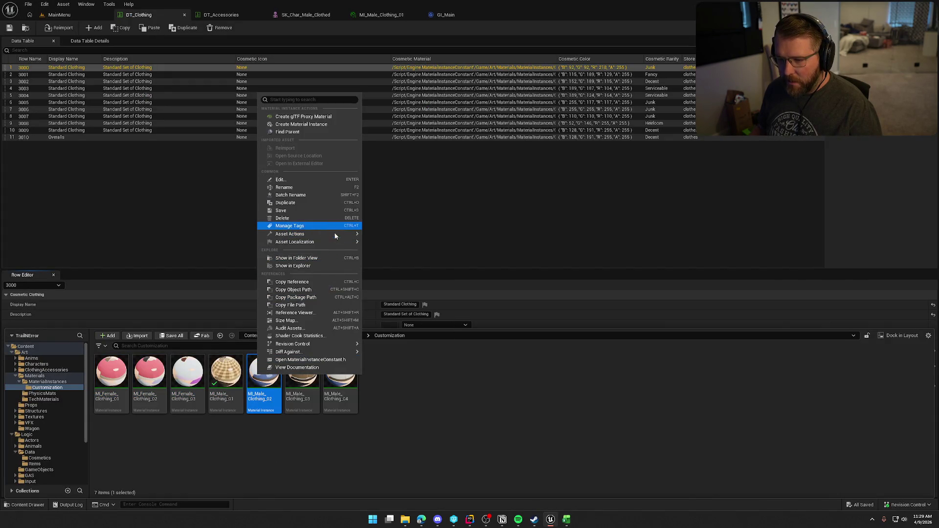
mouse_move(341, 235)
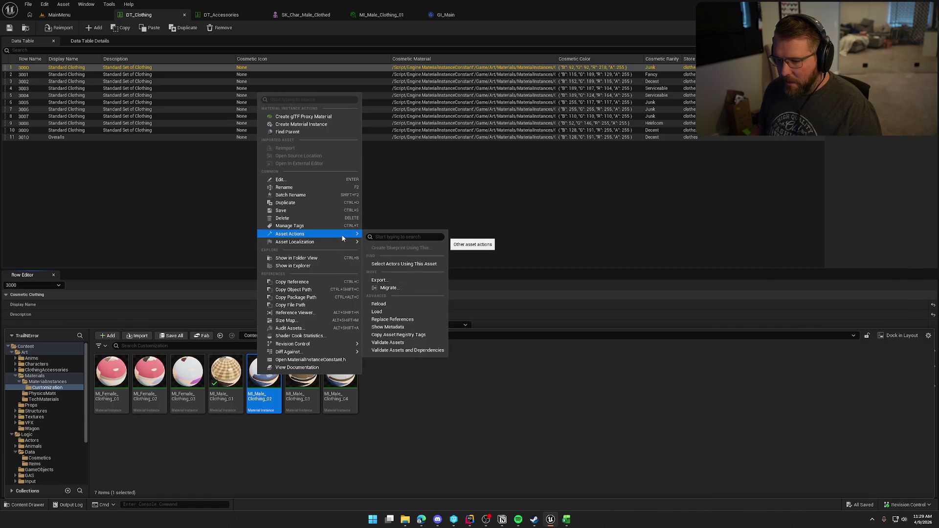
left_click(318, 284)
key("alt+Tab")
left_click(647, 184)
left_click(646, 179)
key("ctrl+v")
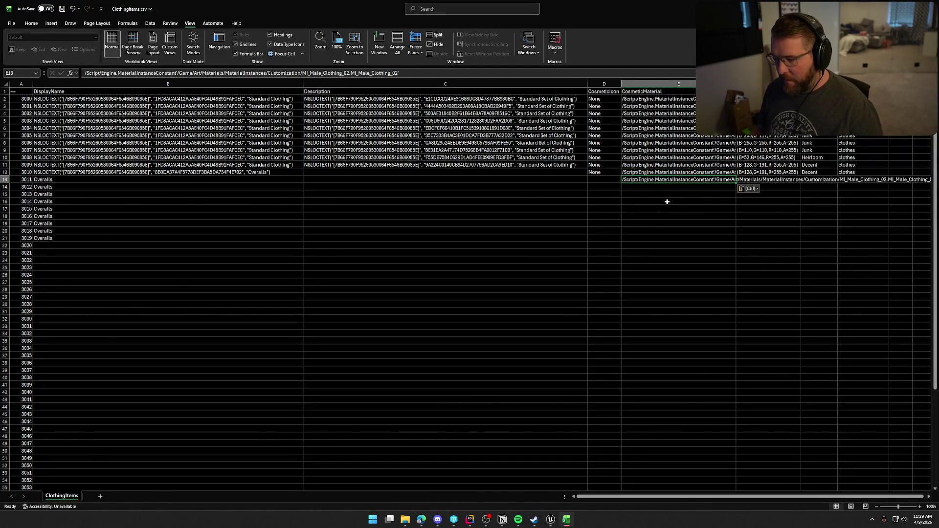
- Recheck the pasted path in E13 and narrow the CosmeticMaterial column slightly
key("Return")
left_click(667, 179)
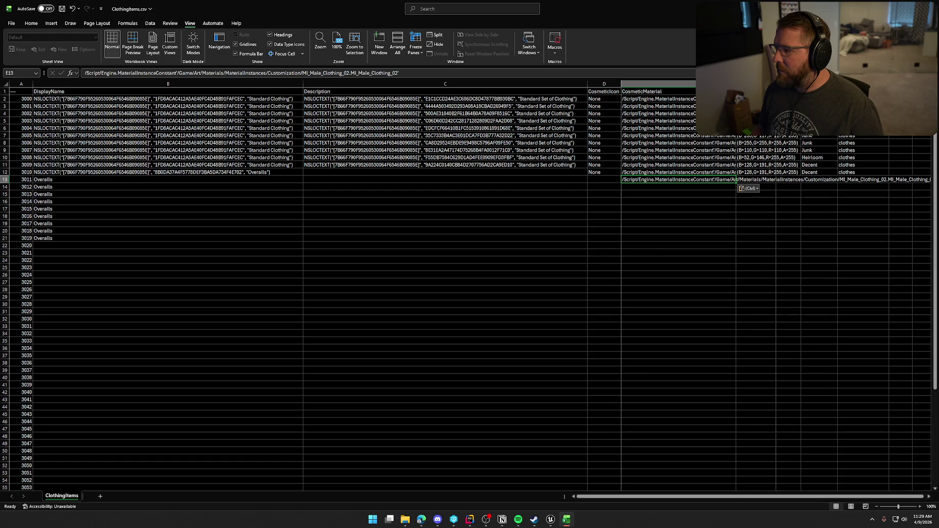
left_click_drag(736, 83, 732, 83)
left_click(754, 180)
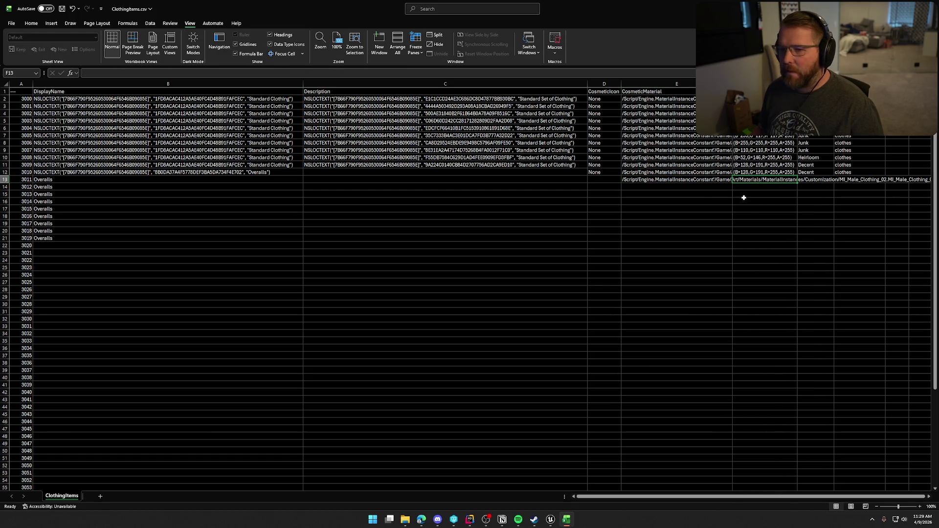
left_click(683, 181)
right_click(719, 238)
left_click(649, 235)
left_click(653, 181)
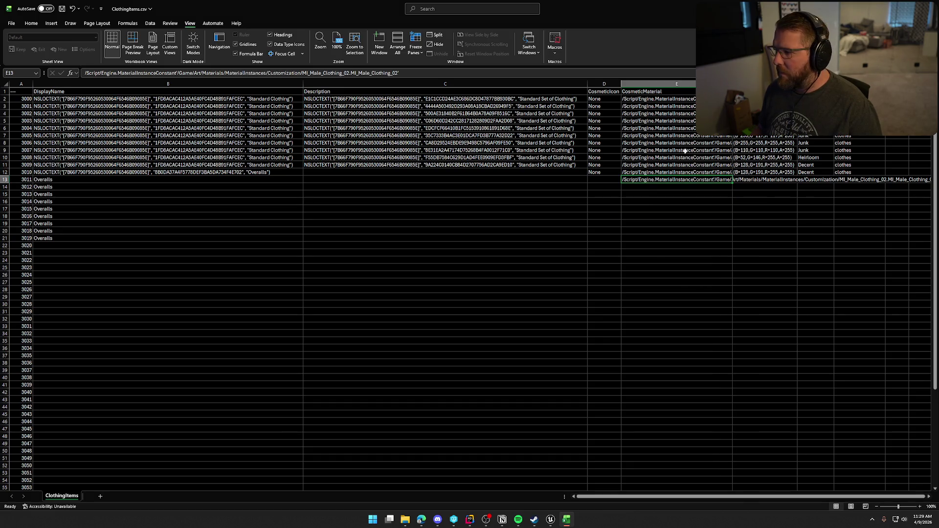
left_click(723, 222)
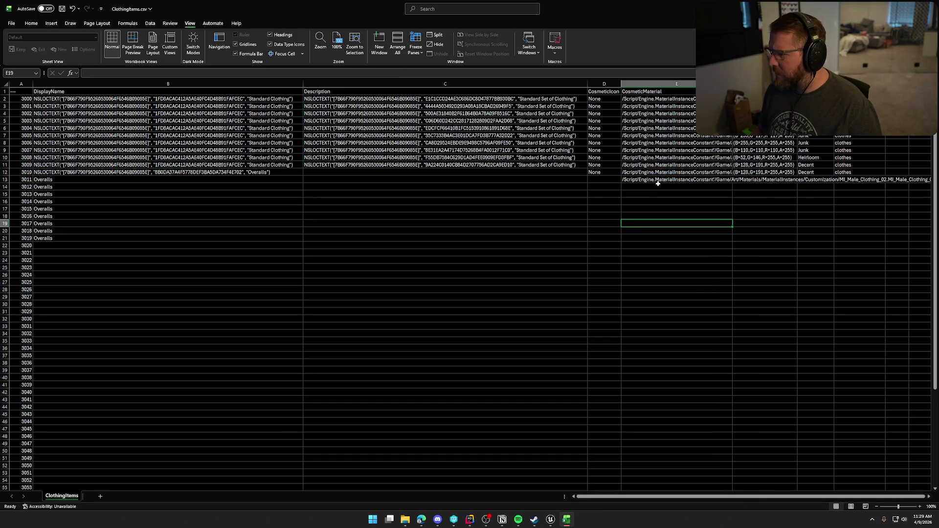
- Compare row 3011's colour, remaining cells and material path against row 3010's
left_click(771, 173)
key("Down")
left_click(814, 179)
left_click(864, 179)
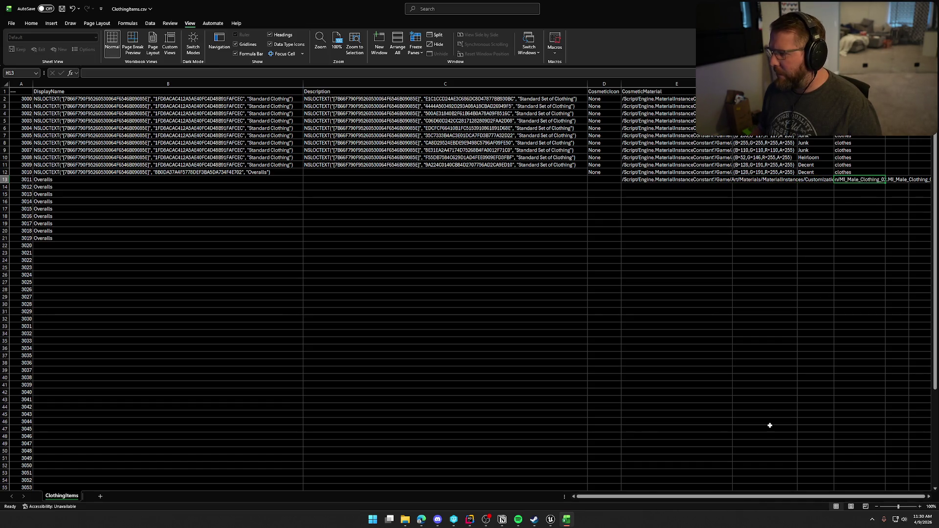
left_click(649, 179)
left_click(649, 172)
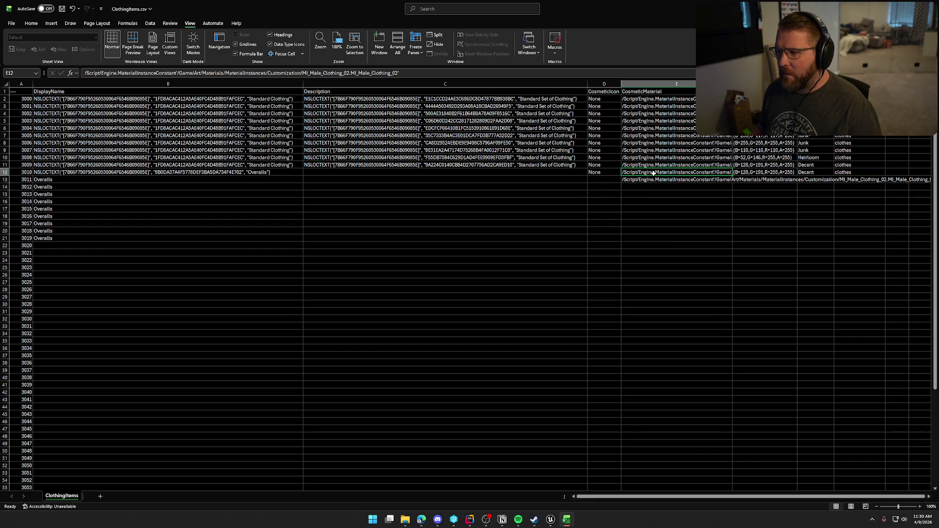
key("Down")
key("Up")
key("Up")
key("Up")
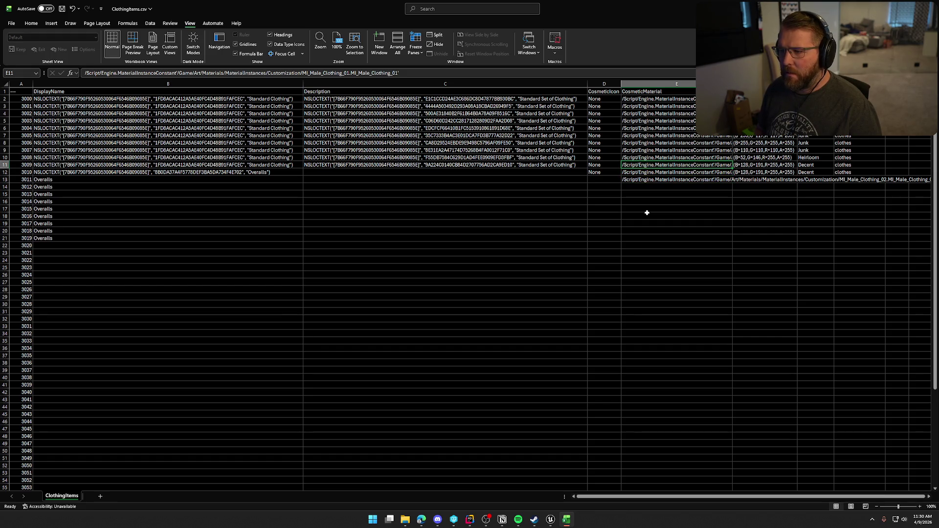
key("Down")
key("Down")
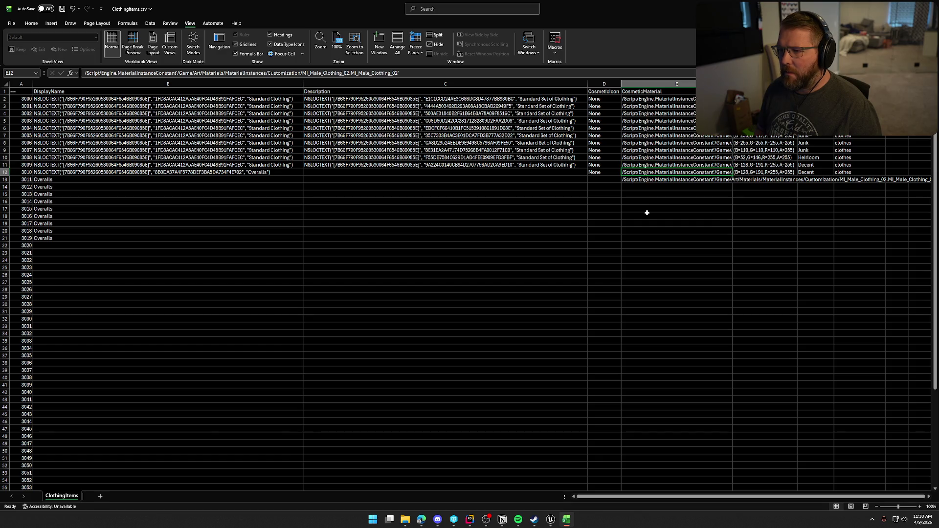
key("Down")
key("Down")
key("Up")
- Fill E12's MI_Male_Clothing_02 path down through E21 for rows 3011–3019
left_click(640, 171)
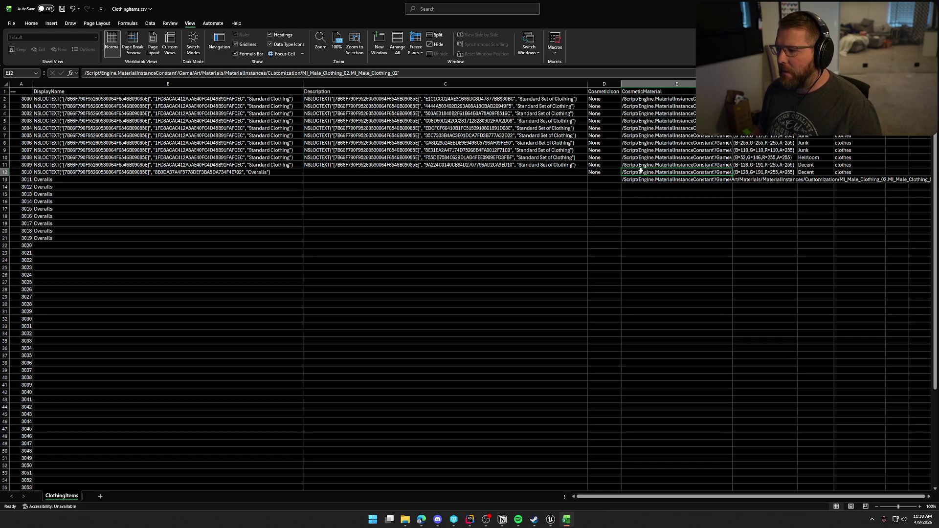
left_click_drag(732, 175, 732, 243)
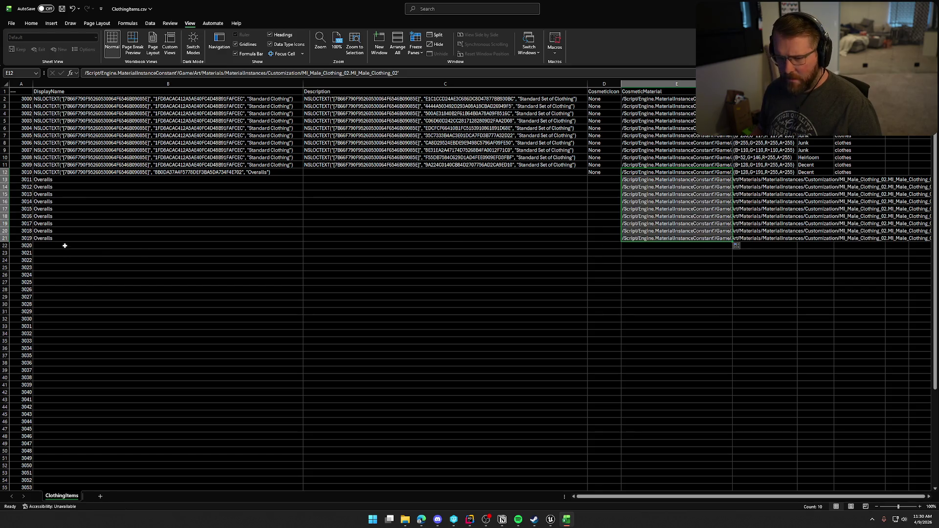
left_click(593, 245)
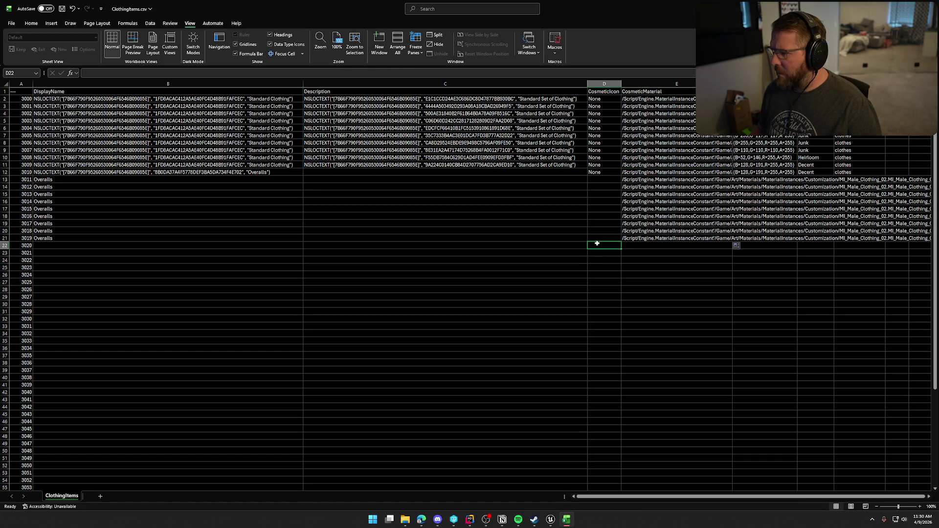
left_click(687, 172)
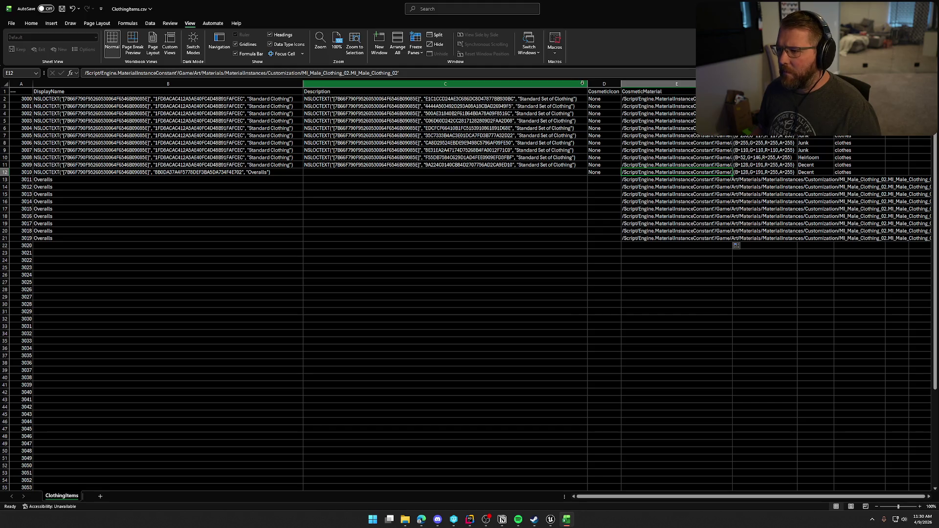
- Narrow the Description column and autofit the CosmeticMaterial column to show its full paths
left_click_drag(582, 83, 497, 84)
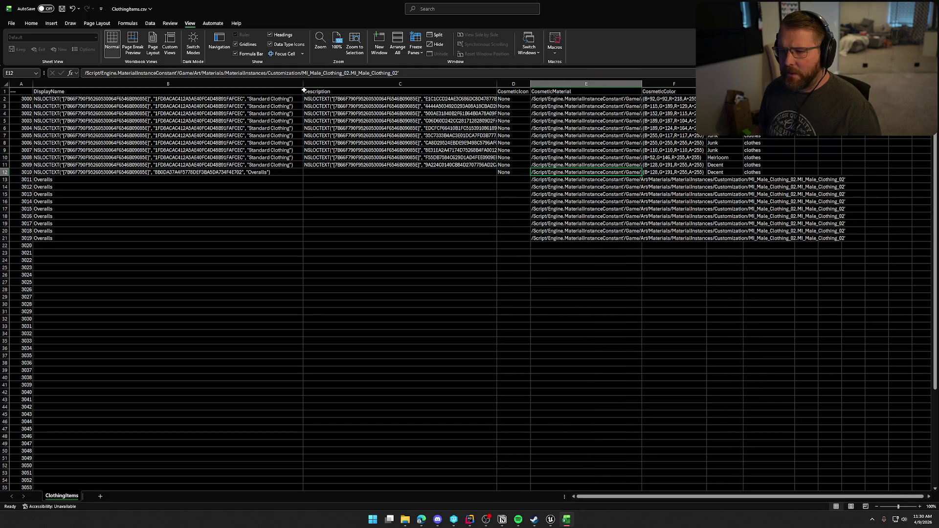
left_click(676, 280)
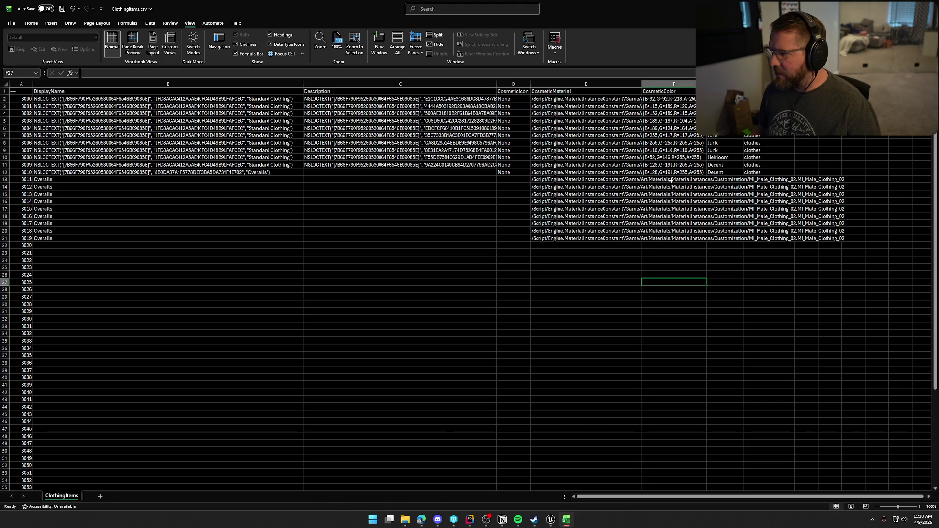
left_click(592, 84)
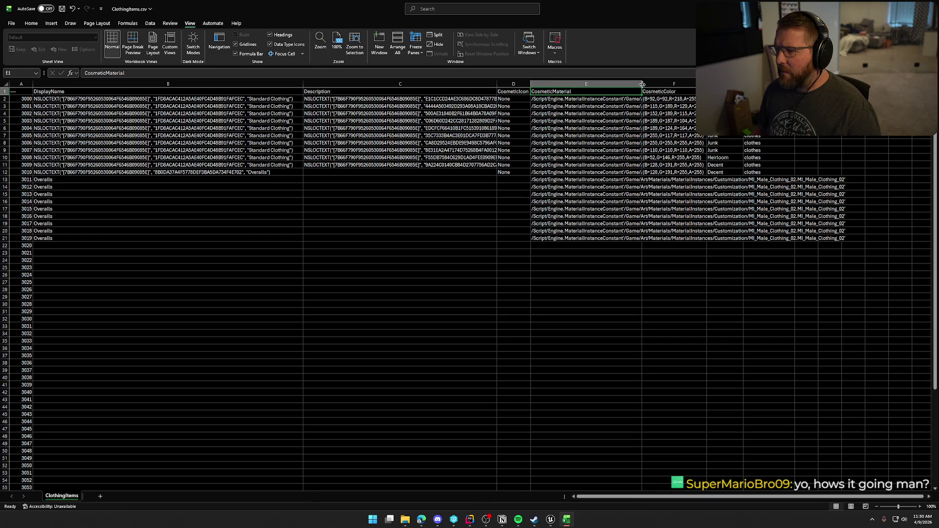
double_click(641, 83)
- Undo the CosmeticMaterial widening and check row 3011's material path before leaving Excel
left_click_drag(811, 317, 811, 311)
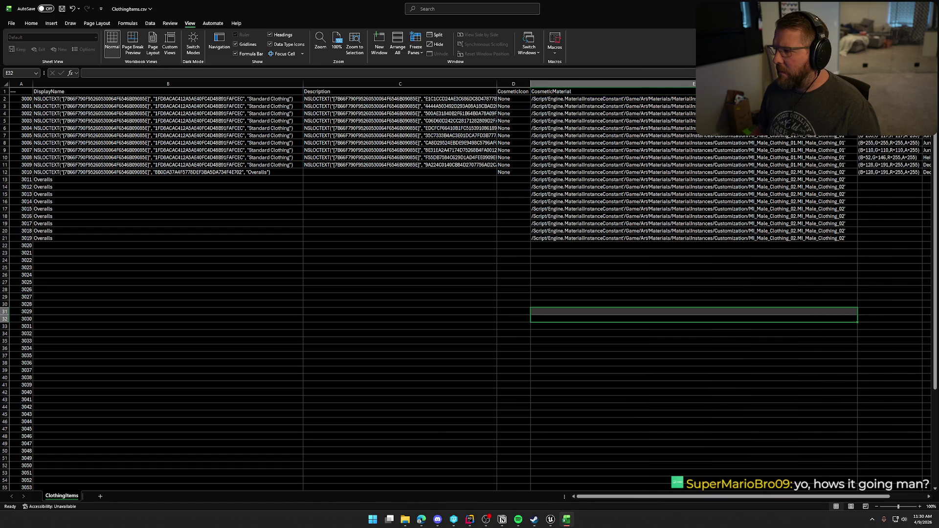
key("ctrl+z")
left_click(666, 266)
left_click(593, 180)
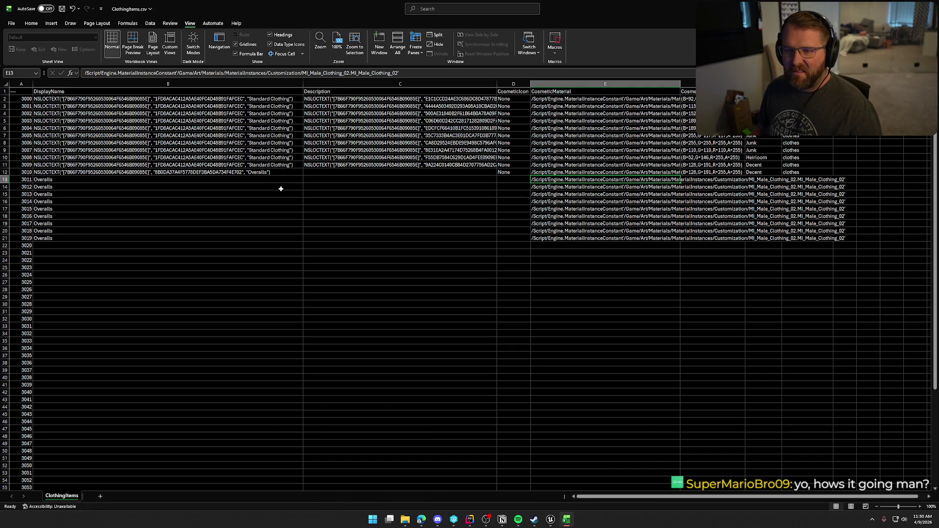
key("alt+Tab")
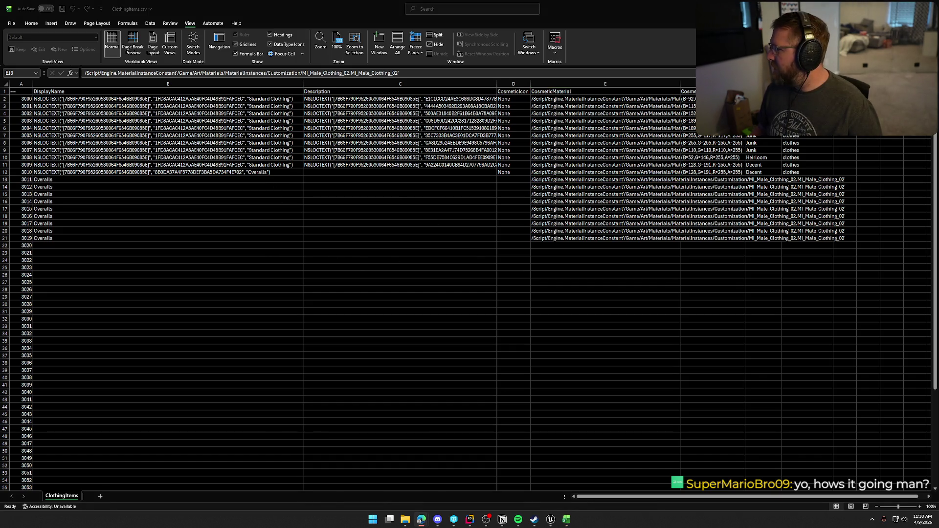
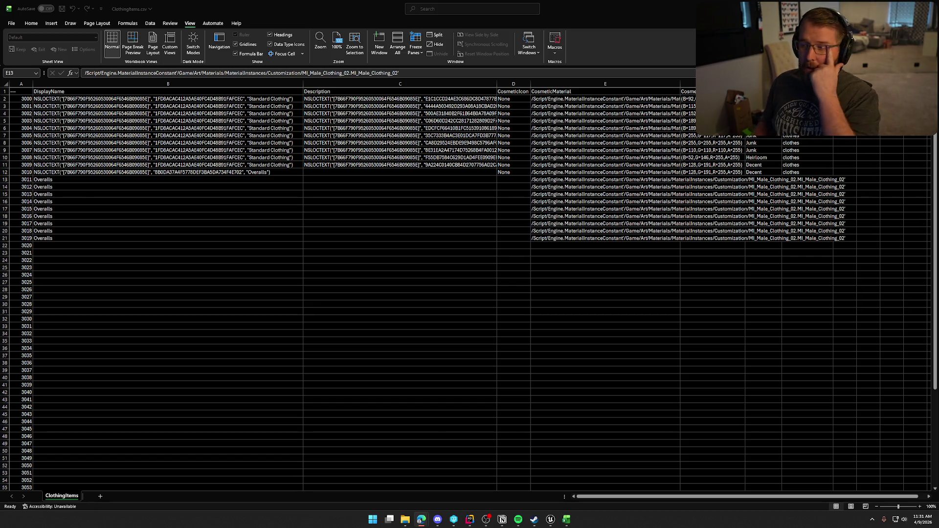
- Copy the eleven colour values from F2:F12 into F13:F23
left_click(563, 97)
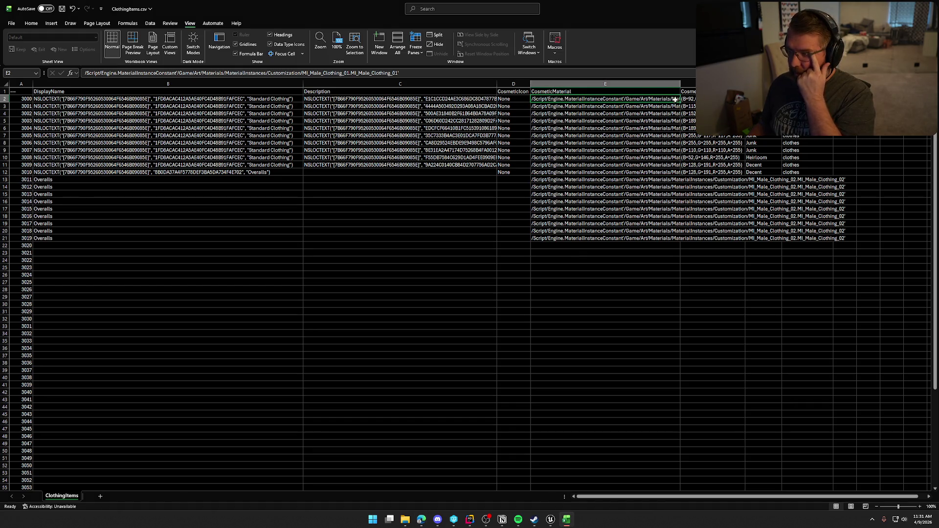
left_click(629, 179)
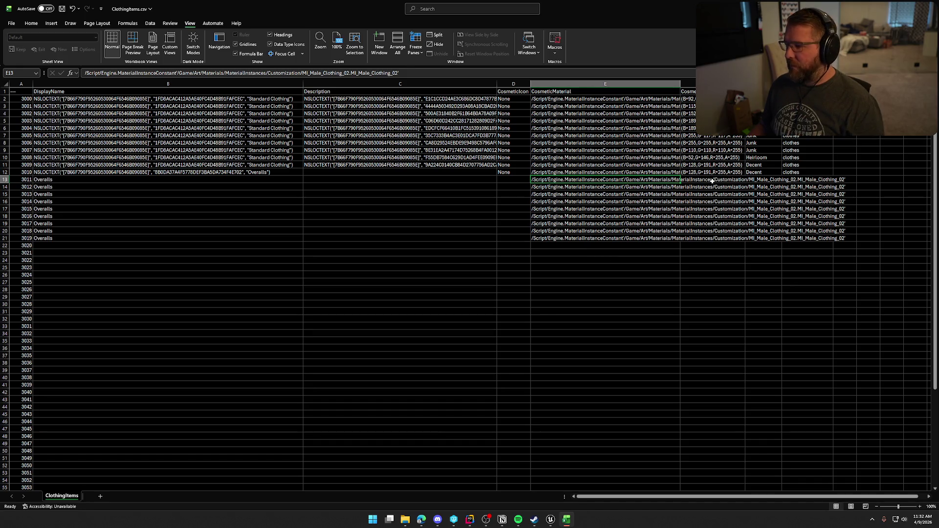
left_click(713, 183)
left_click_drag(689, 100, 706, 173)
key("ctrl+c")
left_click(704, 181)
key("ctrl+v")
left_click(767, 334)
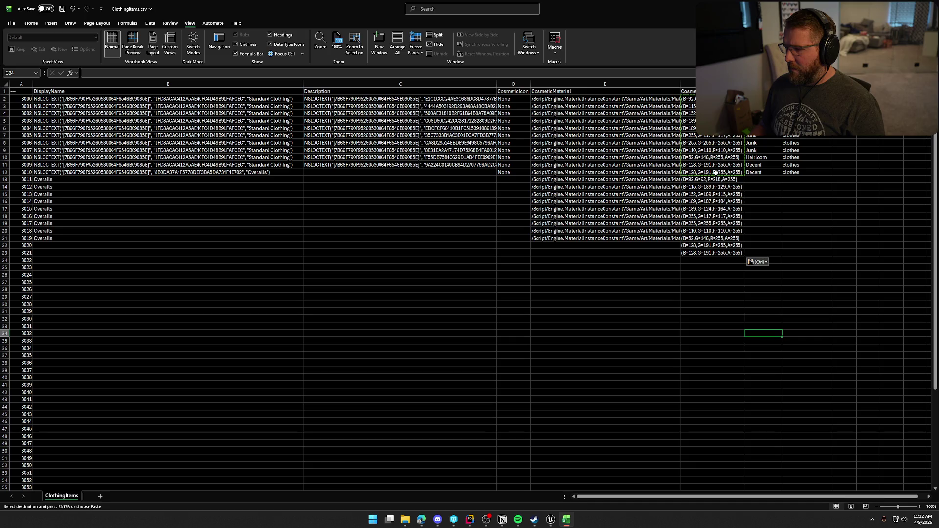
- Paste the colour values from rows 2–11 starting at F12, clearing the leftovers in F22:F23
left_click(688, 99)
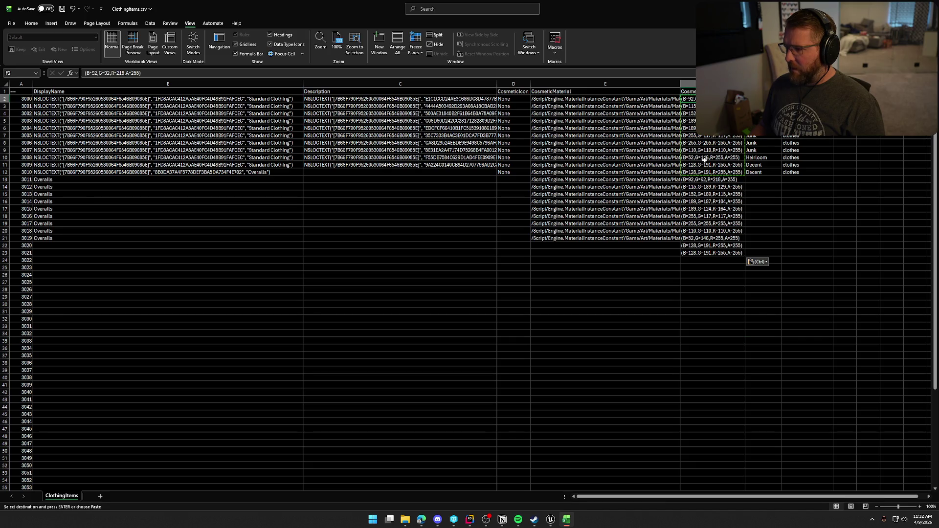
left_click_drag(704, 159, 704, 165)
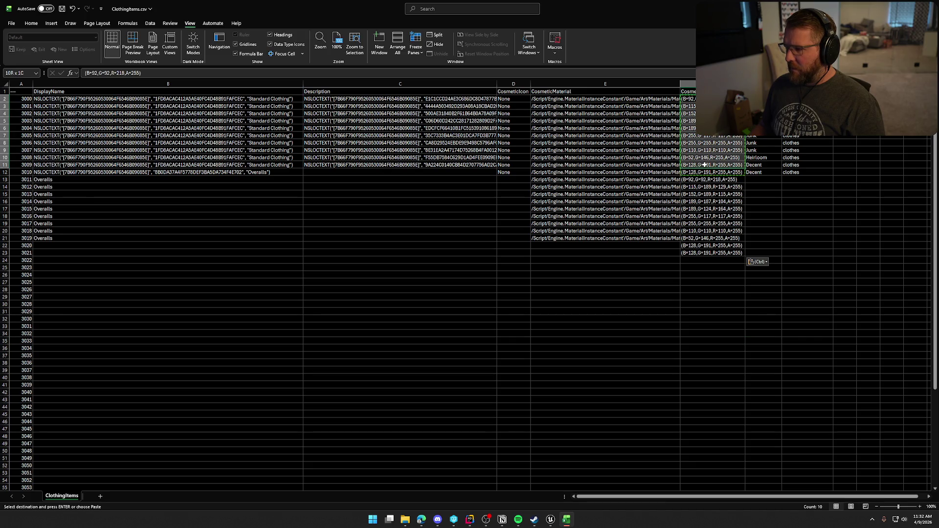
left_click(741, 172)
key("ctrl+v")
left_click_drag(710, 268, 691, 247)
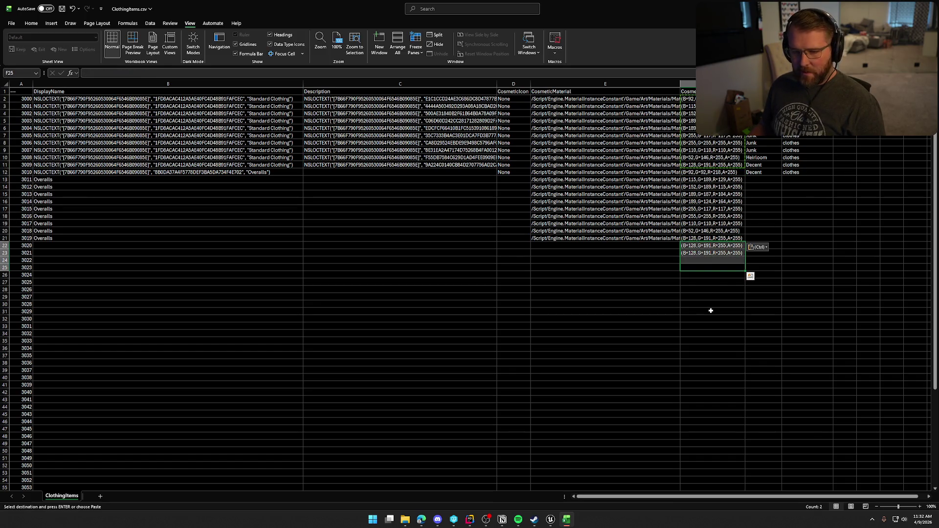
key("Delete")
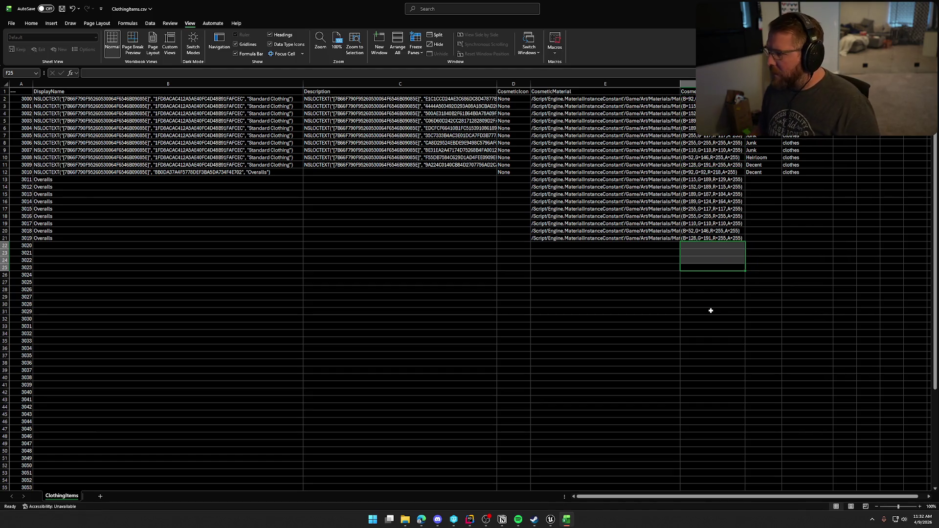
left_click(710, 310)
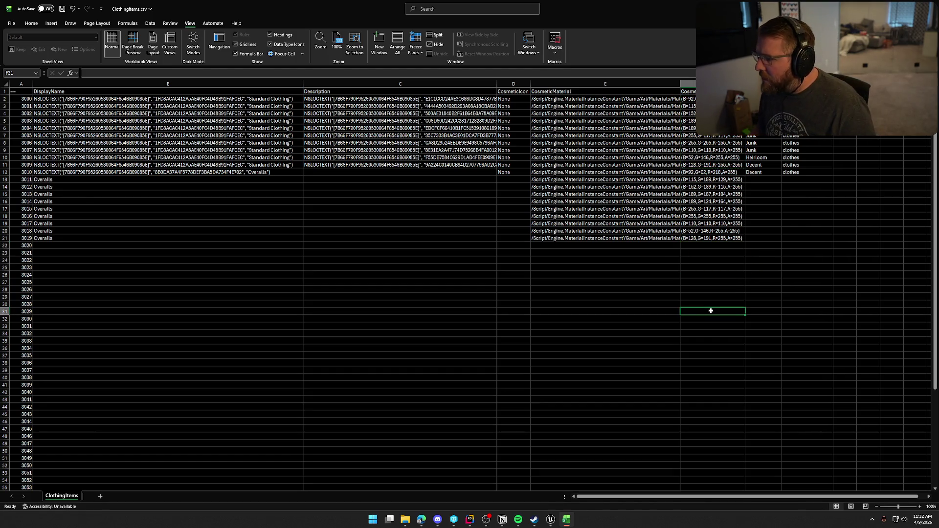
- Check the item names from row 12 down to confirm where the Overalls rows start
left_click(49, 179)
left_click(50, 172)
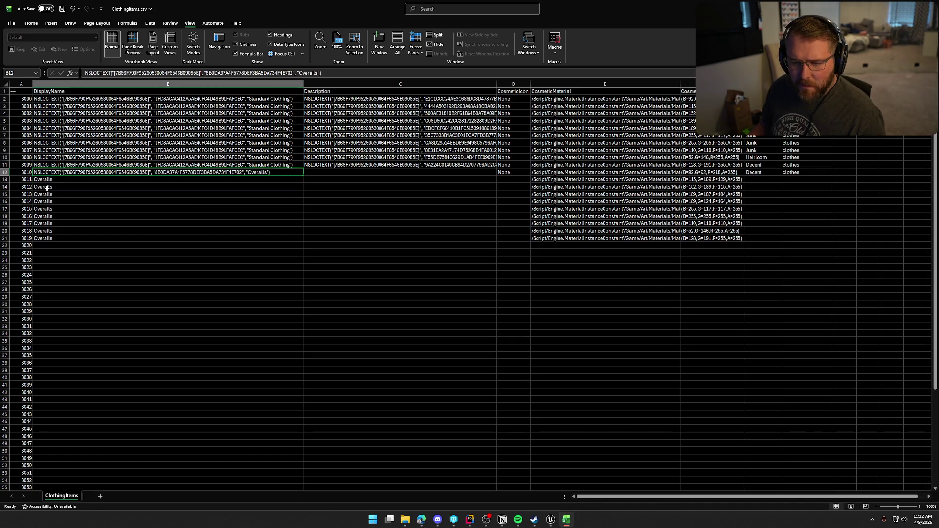
key("Down")
key("Down")
key("Down")
key("Down")
key("Down")
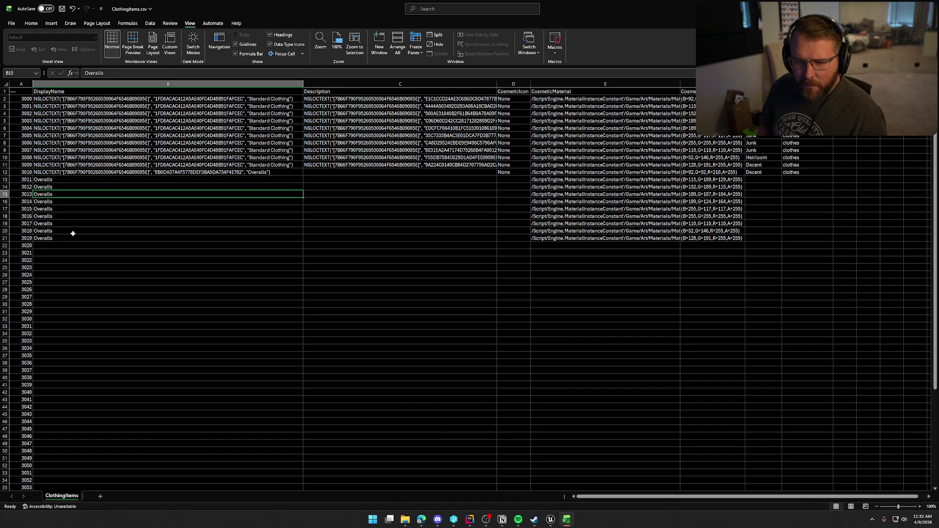
key("Down")
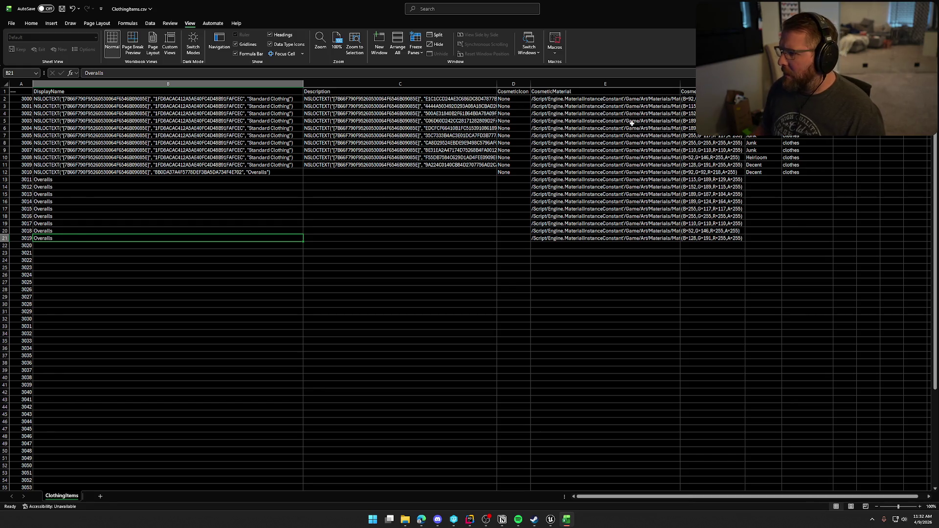
- Restore F2's colour value after a stray 'v' and cancel a mismatched paste into F12:F21
left_click(687, 99)
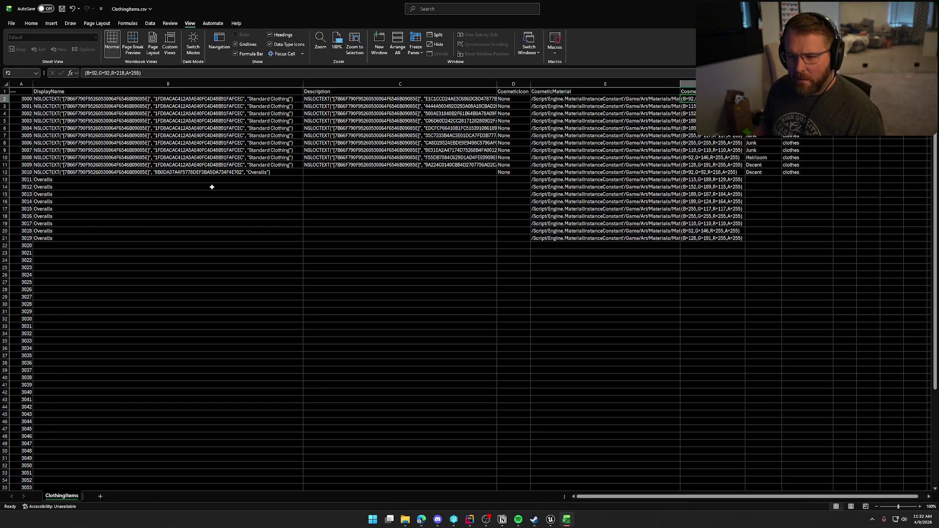
left_click(698, 164, "shift")
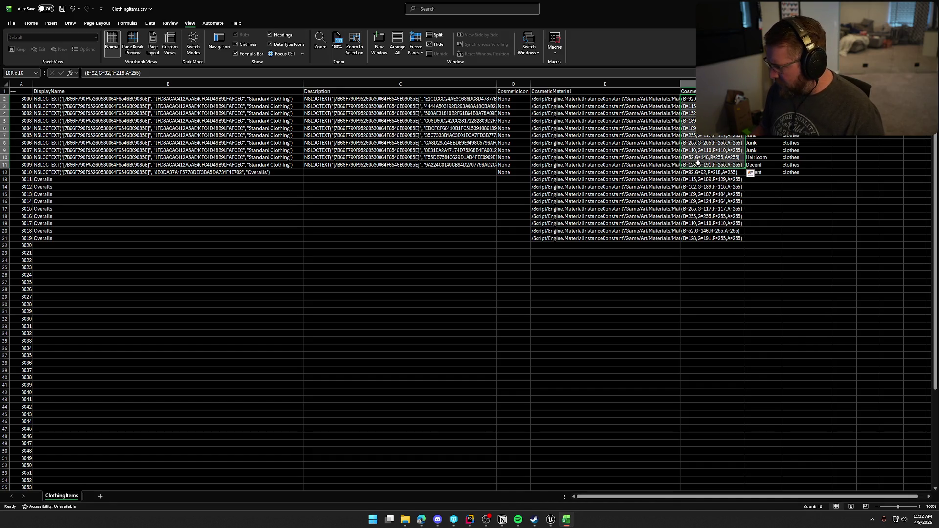
type("v")
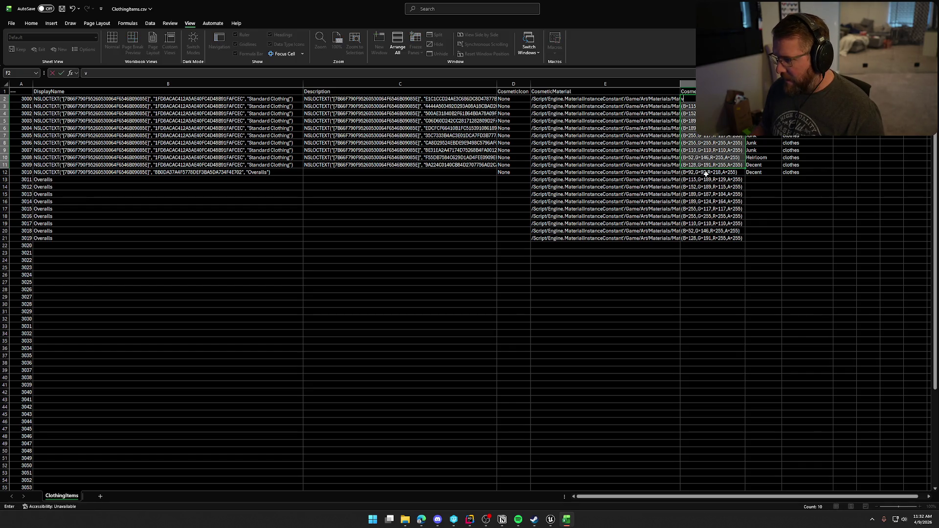
key("BackSpace")
key("ctrl+v")
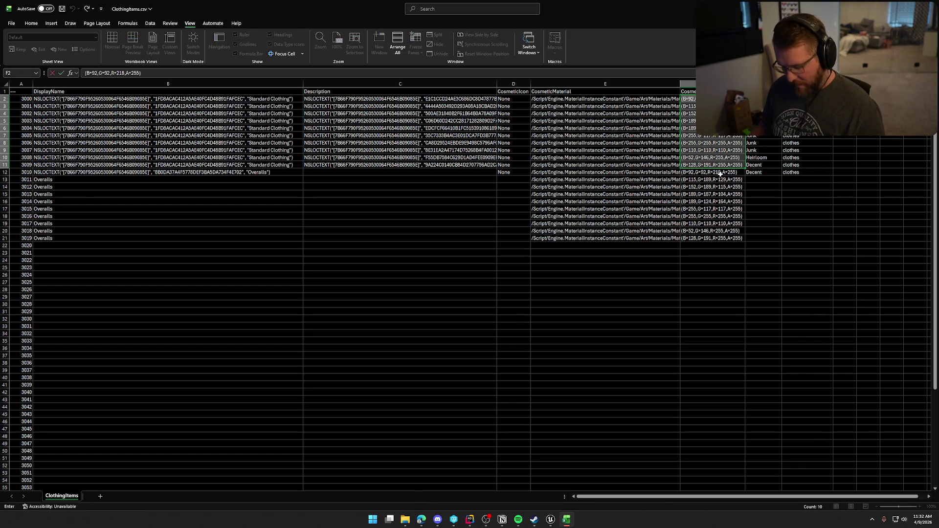
left_click(714, 174)
key("ctrl+v")
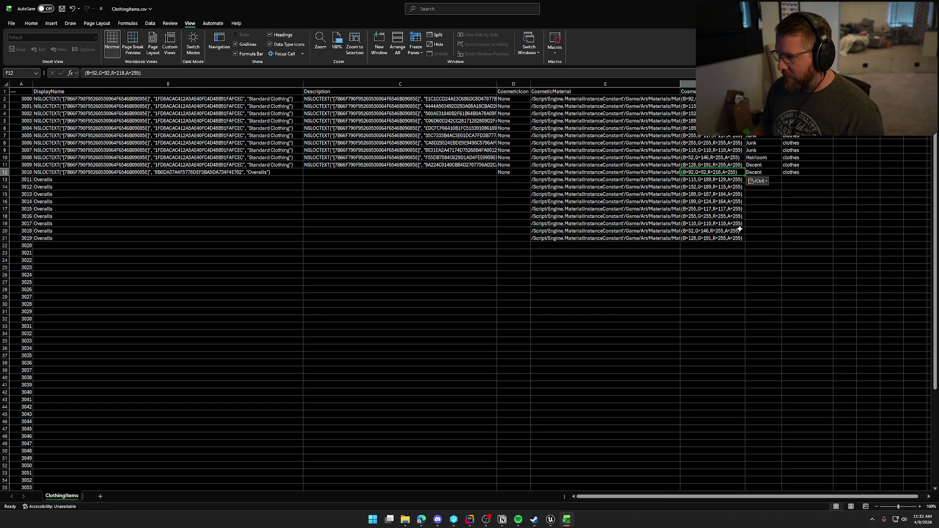
left_click(713, 238, "shift")
key("ctrl+v")
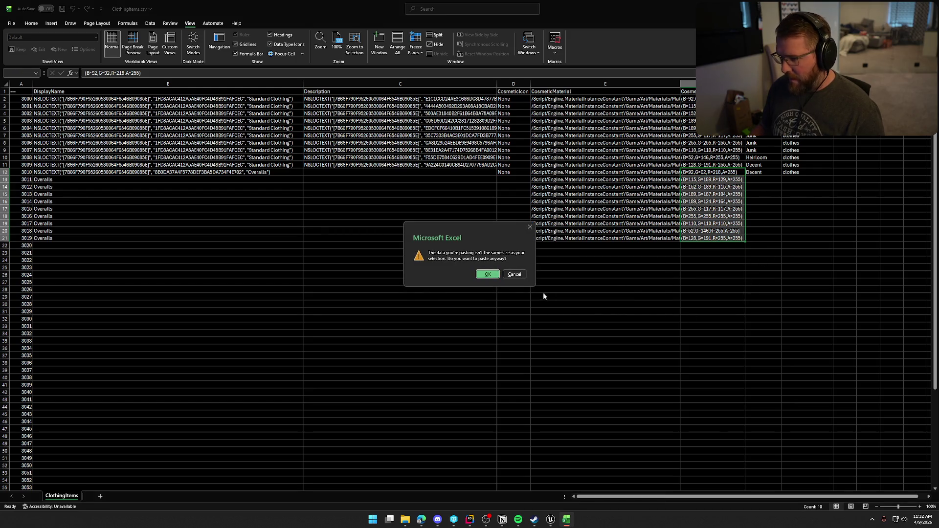
left_click(515, 274)
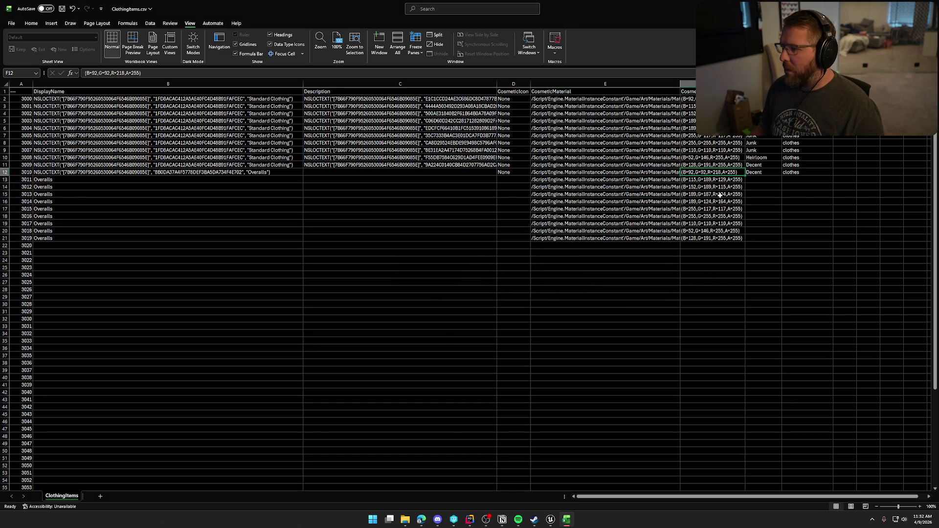
- Copy the colour values F2:F11 and paste them into F12:F21
left_click(718, 236, "shift")
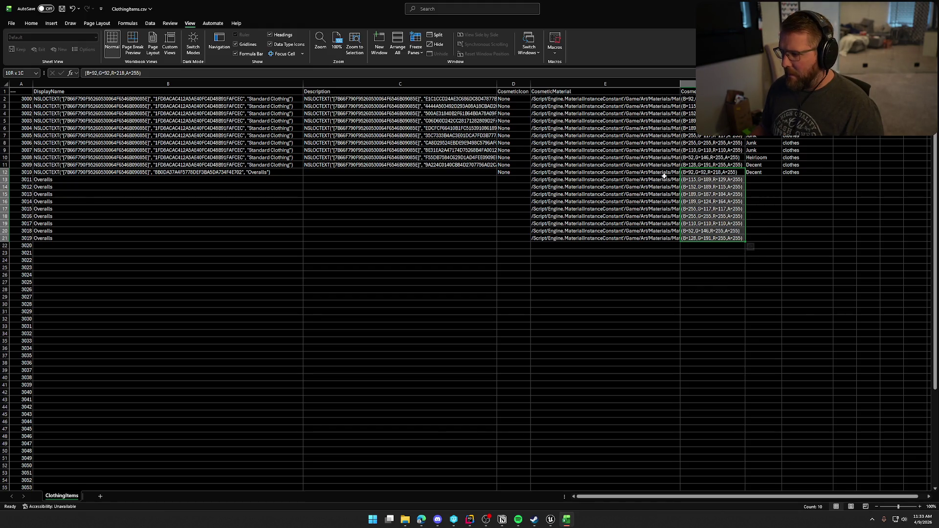
left_click(705, 165)
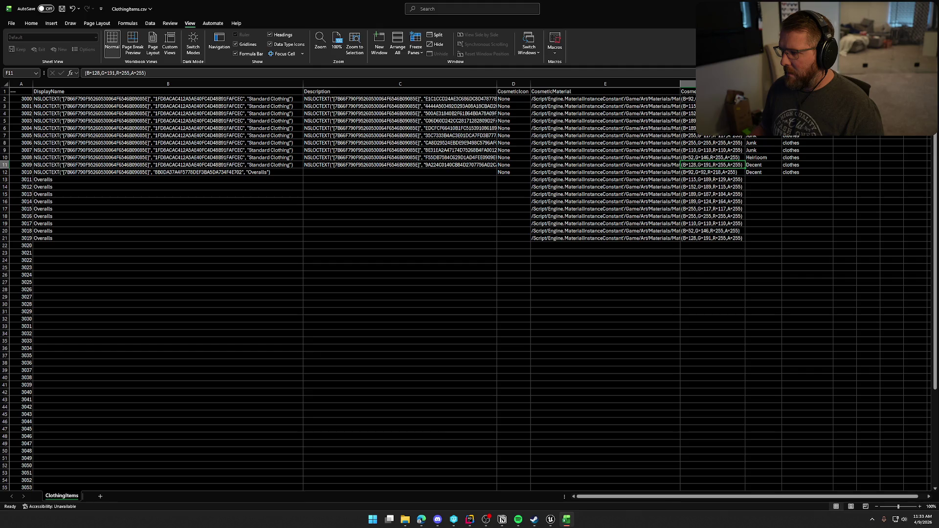
left_click_drag(704, 165, 690, 100)
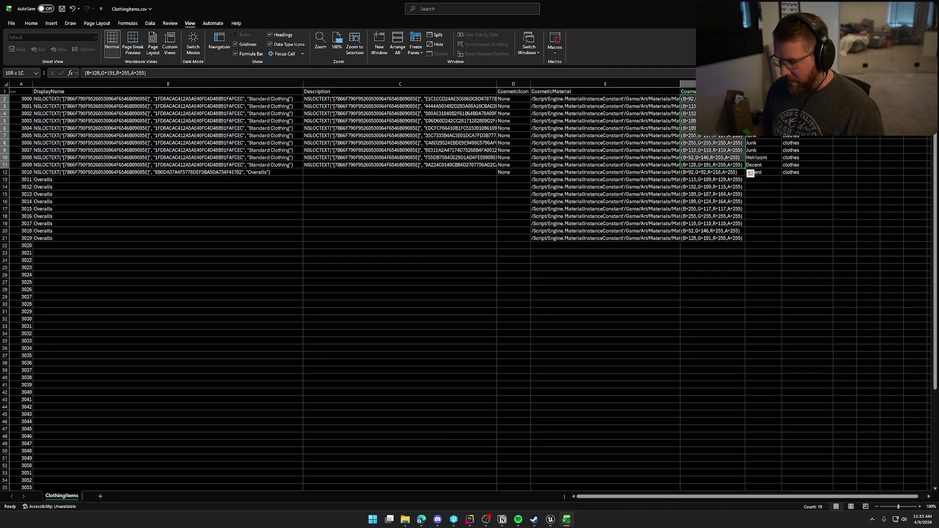
left_click(751, 173)
left_click(712, 172)
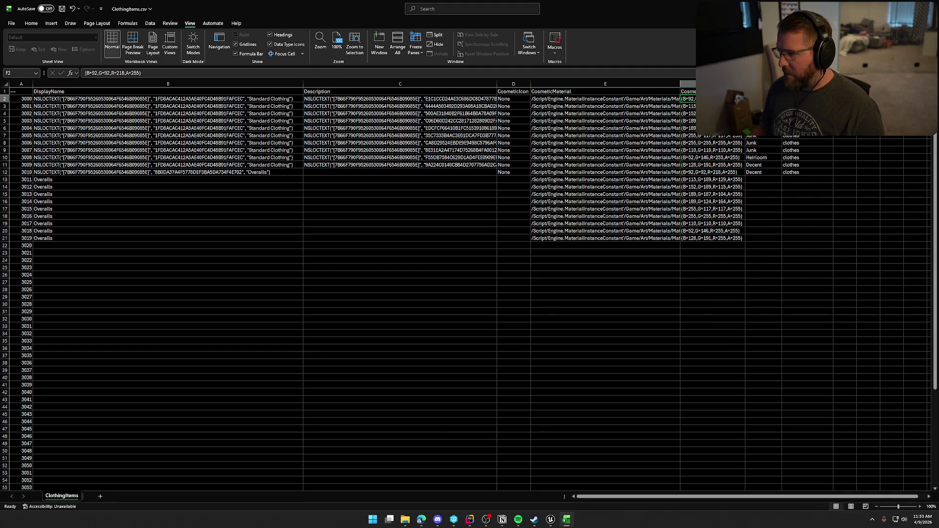
key("ctrl+c")
left_click(700, 174)
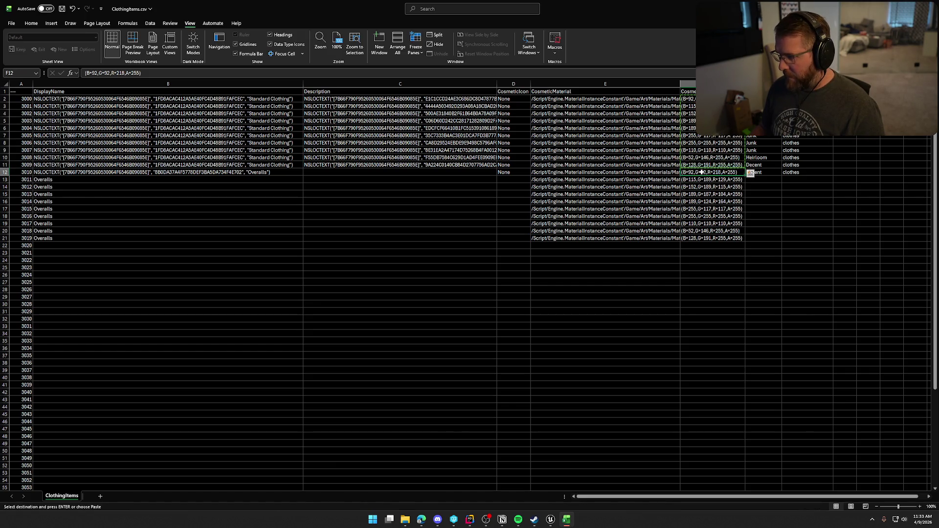
key("ctrl+v")
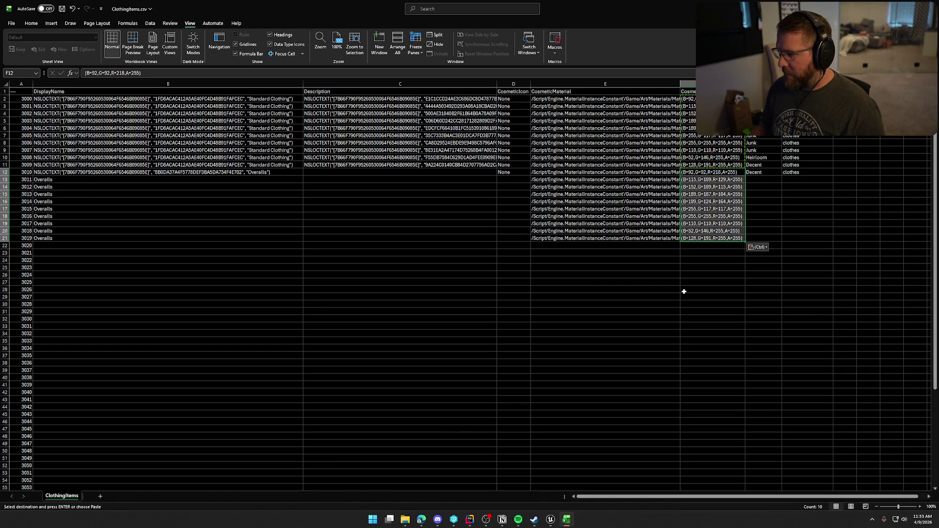
left_click(684, 290)
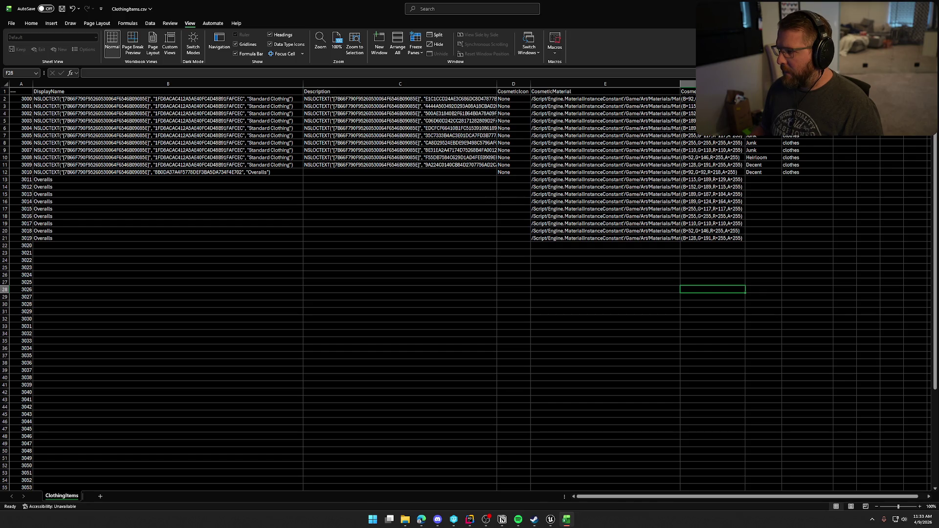
- Fill the 'clothes' category from H12 down through H21, then select the CosmeticMaterial column
left_click(797, 172)
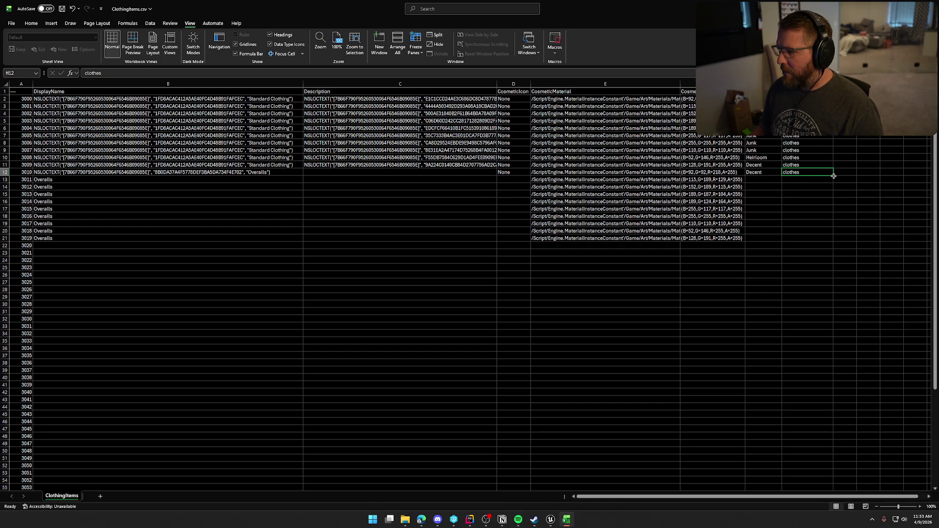
left_click_drag(834, 176, 837, 240)
left_click(702, 311)
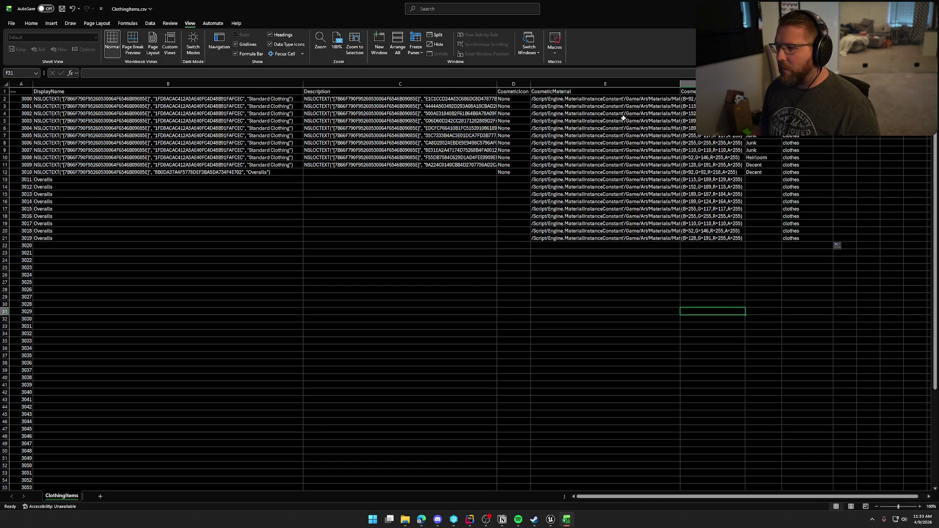
left_click(601, 84)
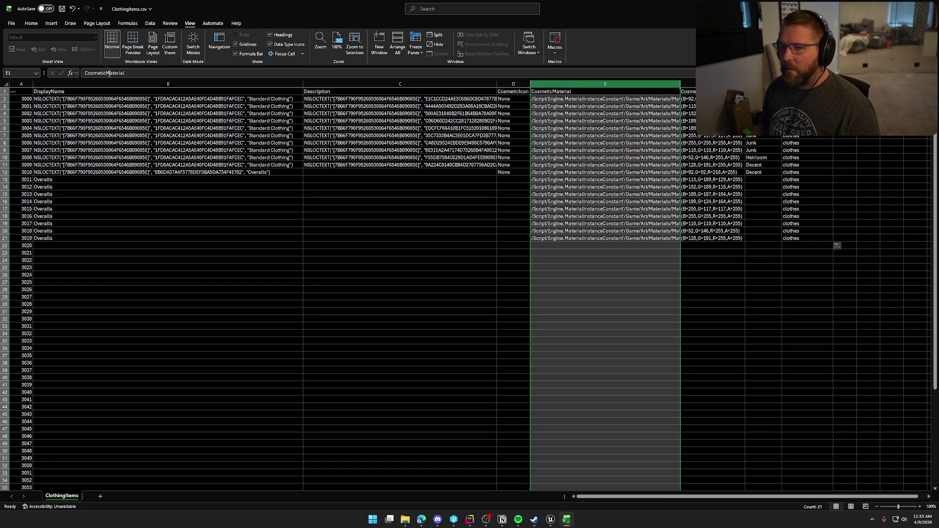
left_click(31, 23)
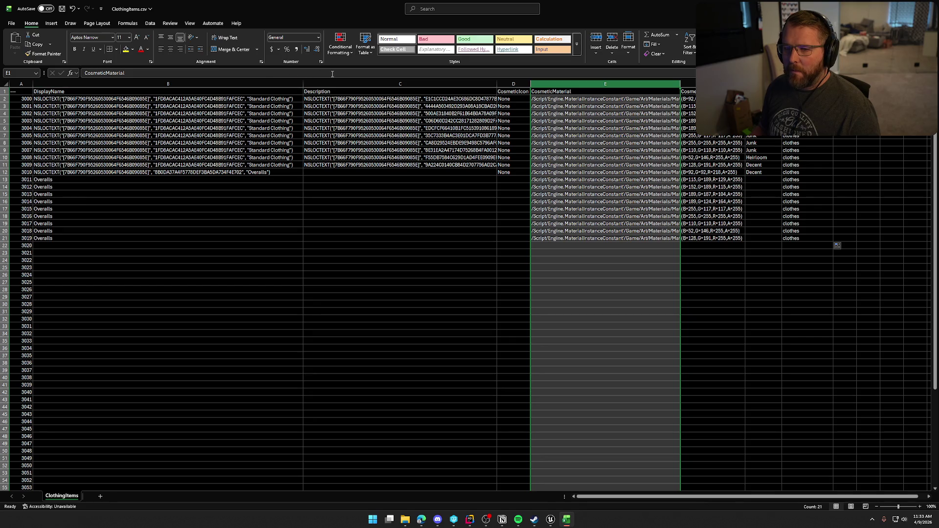
left_click(225, 38)
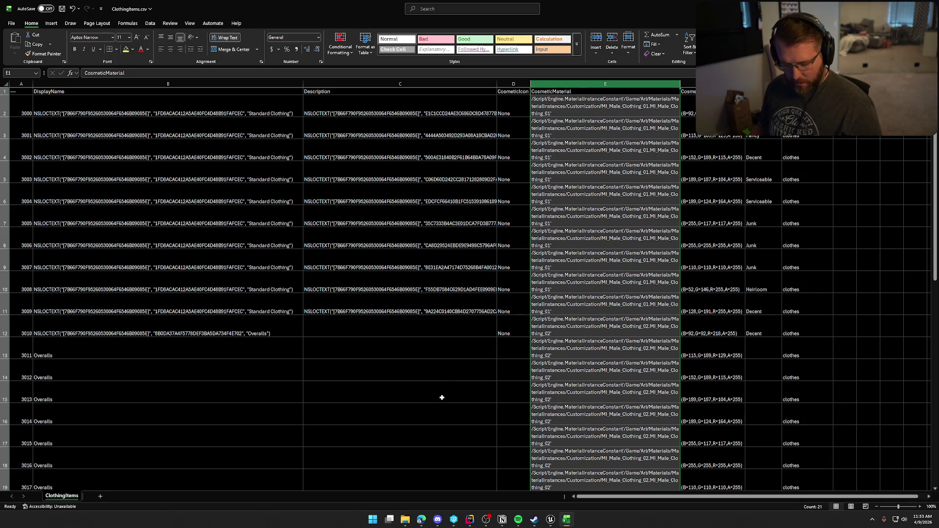
left_click(225, 38)
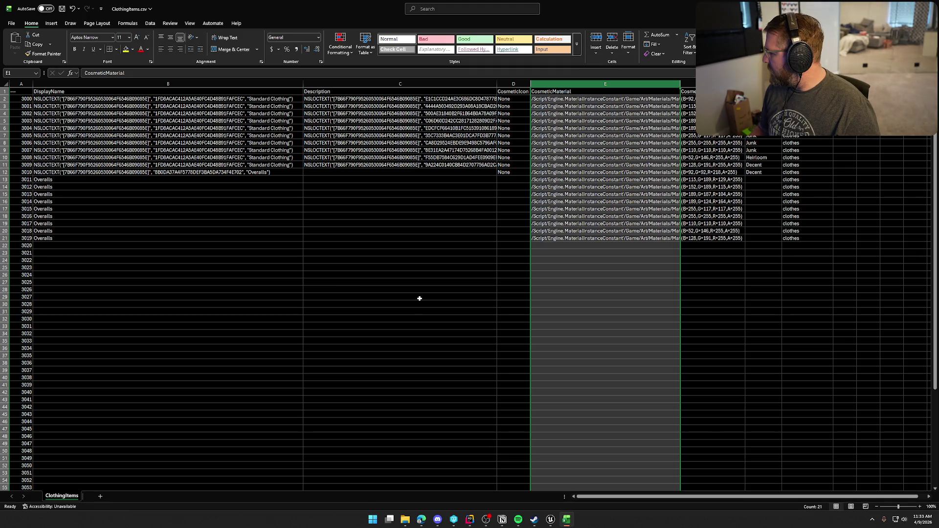
left_click(639, 325)
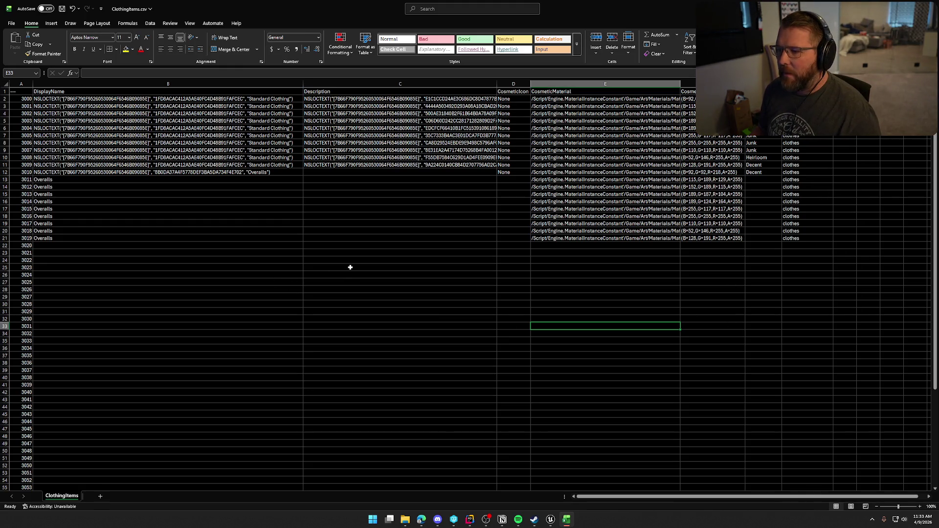
- Fill None from D12 down through D21, then fetch description text for C12 from the browser
left_click(511, 175)
left_click_drag(532, 175, 533, 240)
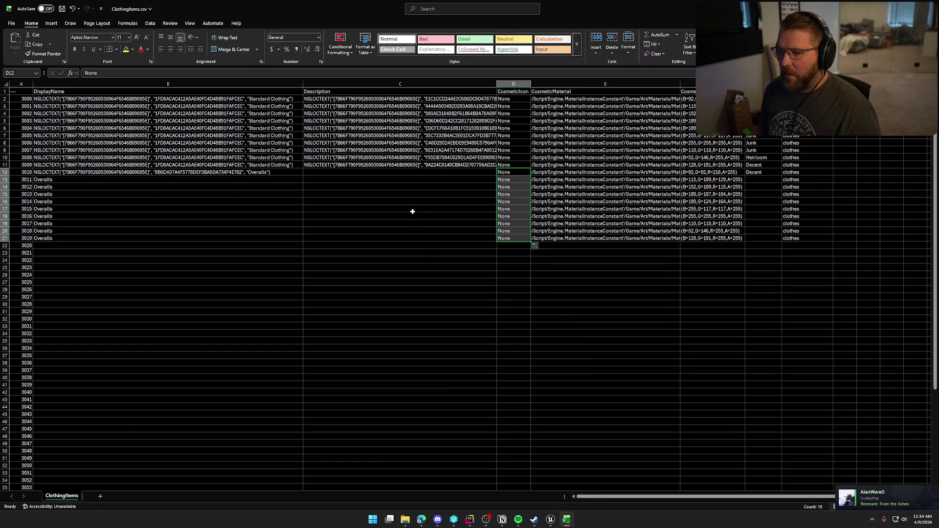
left_click(350, 173)
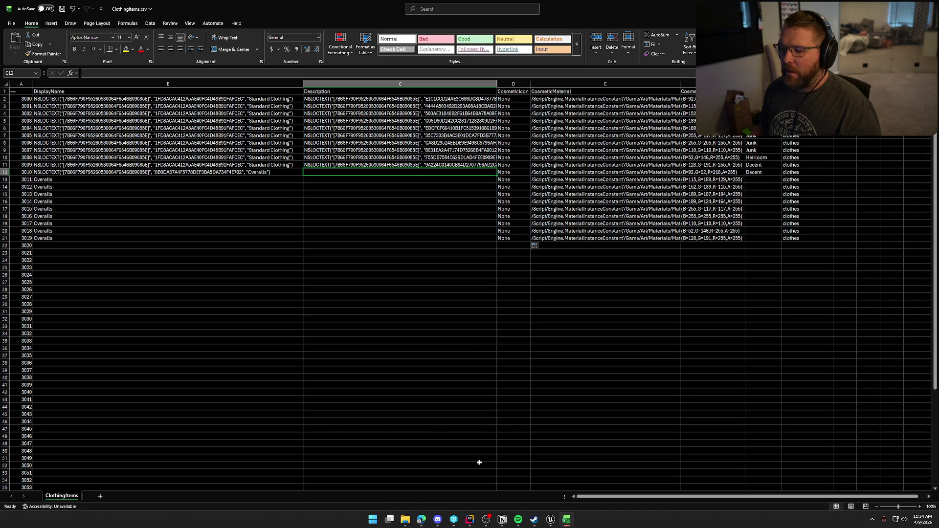
key("alt+Tab")
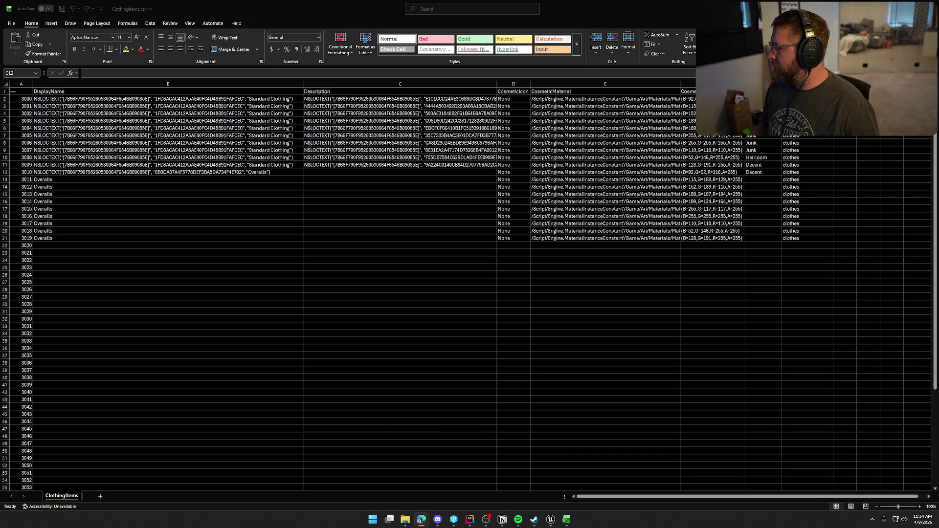
left_click(340, 172)
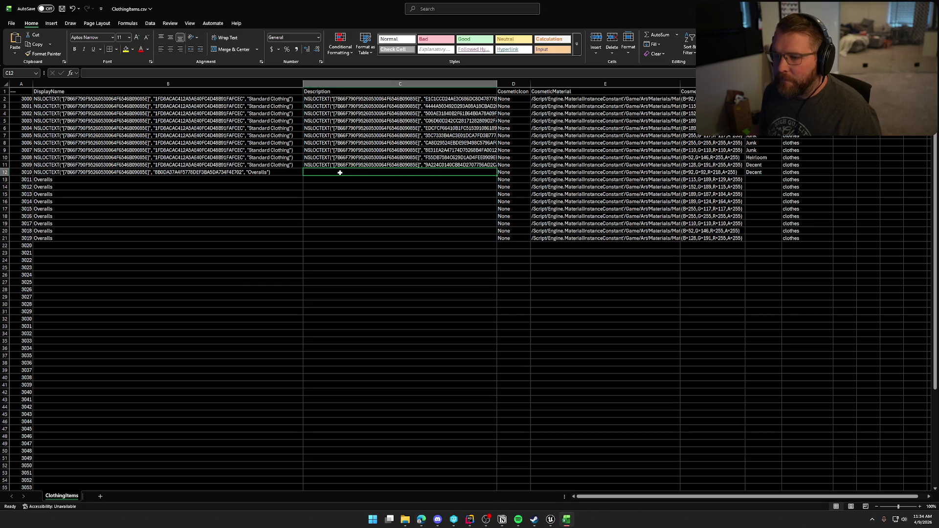
- Paste 'Durable denim overalls built for the trail' into C12 and fill it down to C21
left_click_drag(340, 172, 489, 238)
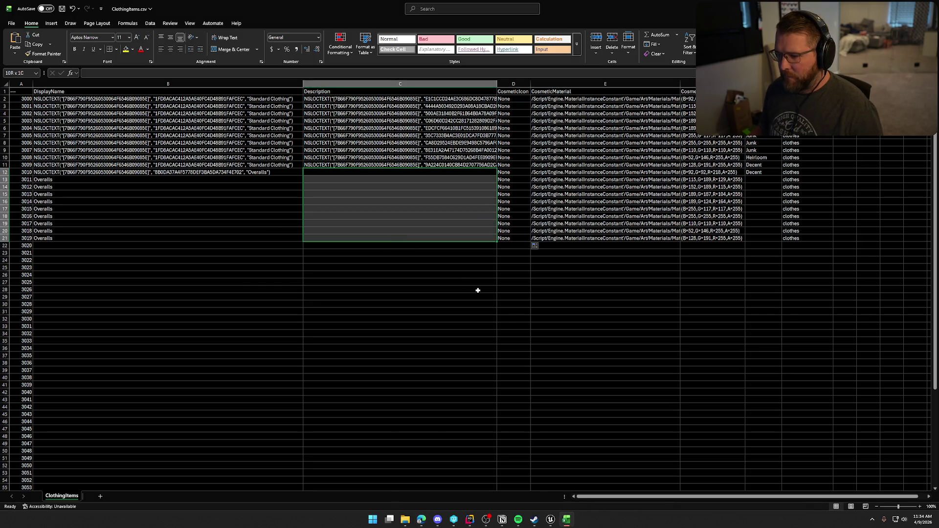
key("ctrl+v")
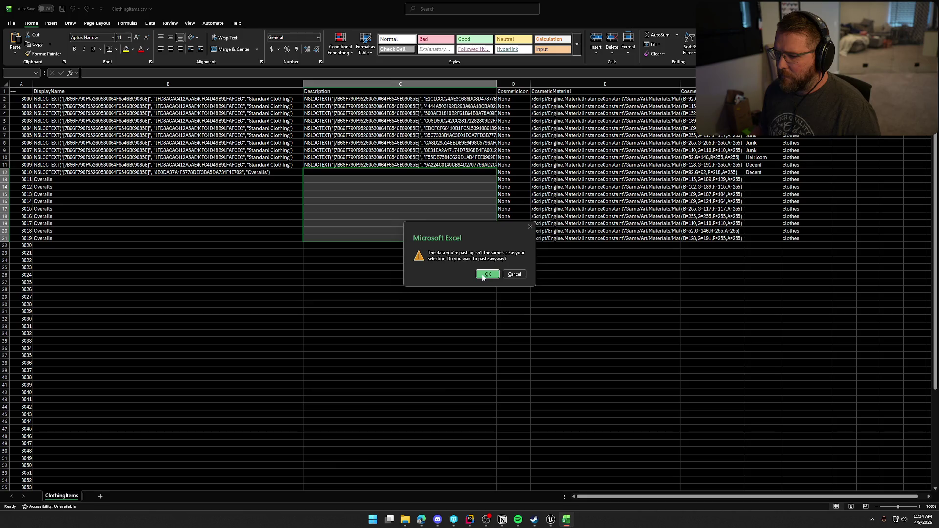
left_click(483, 275)
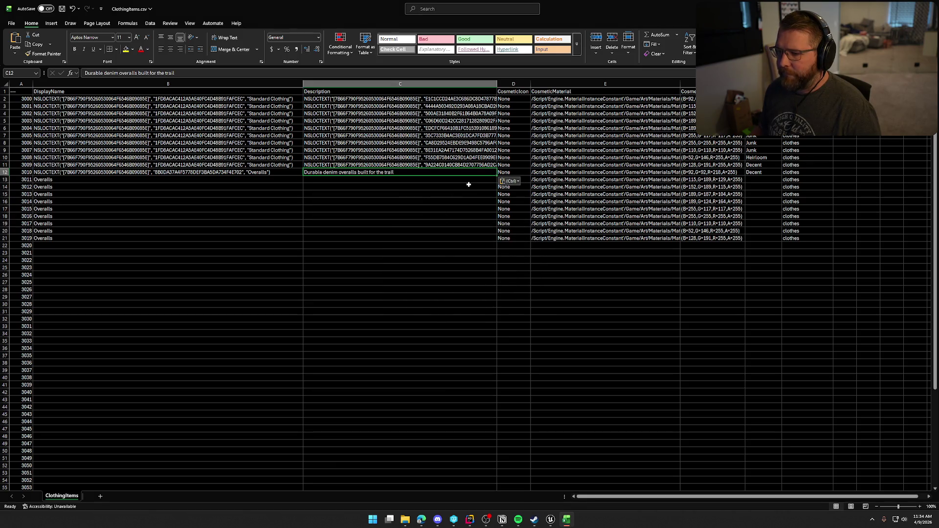
left_click_drag(497, 175, 496, 238)
left_click(398, 295)
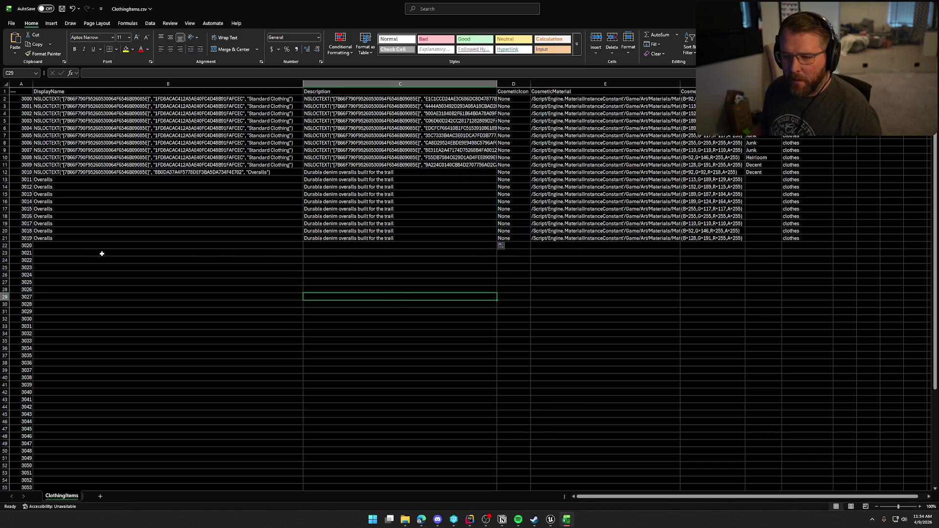
left_click(557, 277)
left_click(501, 245)
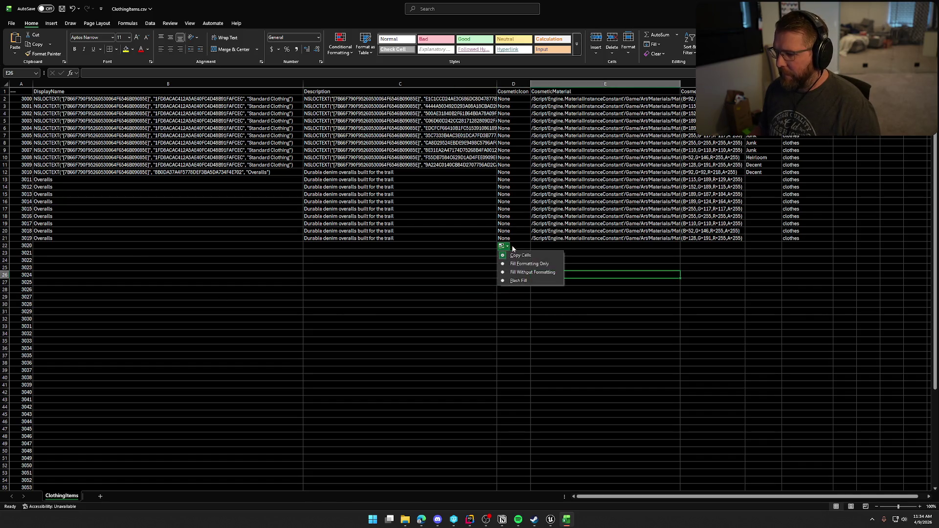
left_click(524, 252)
left_click_drag(572, 259, 572, 253)
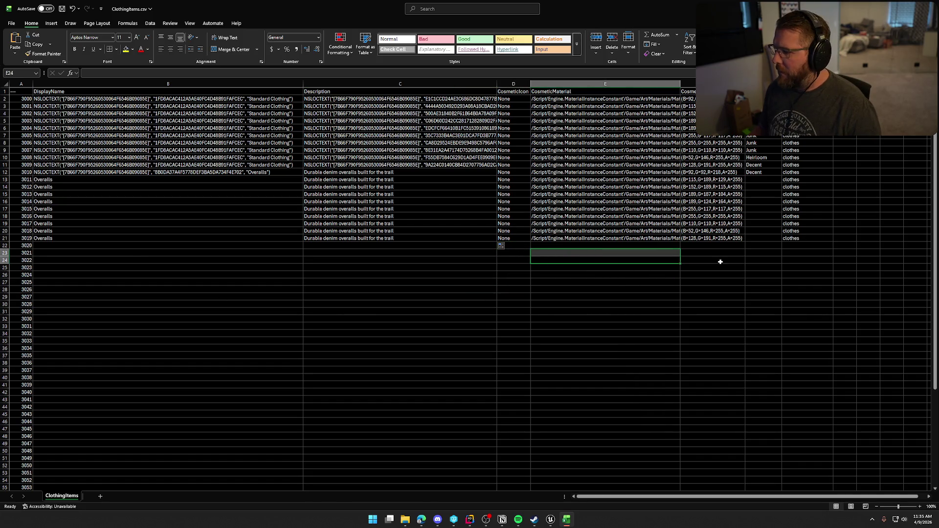
- Clear the stray G12 rating, then copy the ratings G2:G11 into G12:G21
left_click(763, 267)
left_click_drag(755, 180, 761, 240)
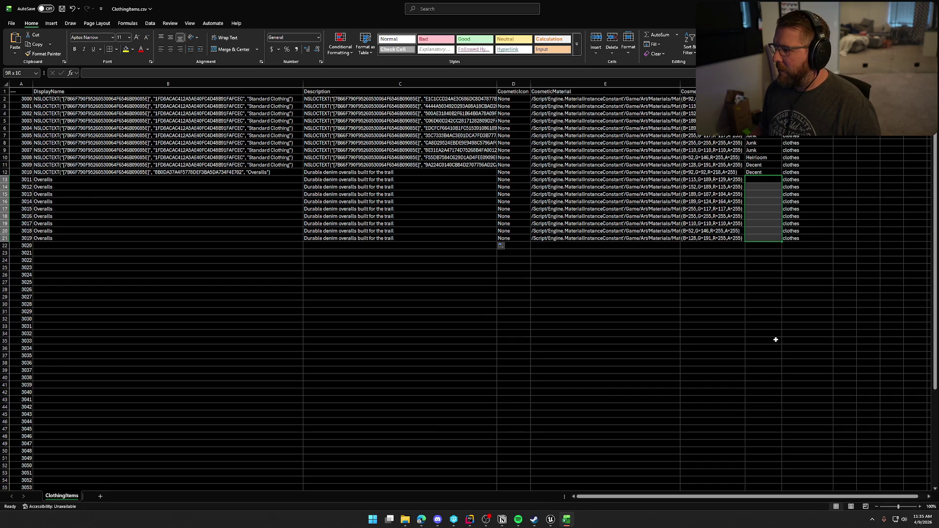
key("Escape")
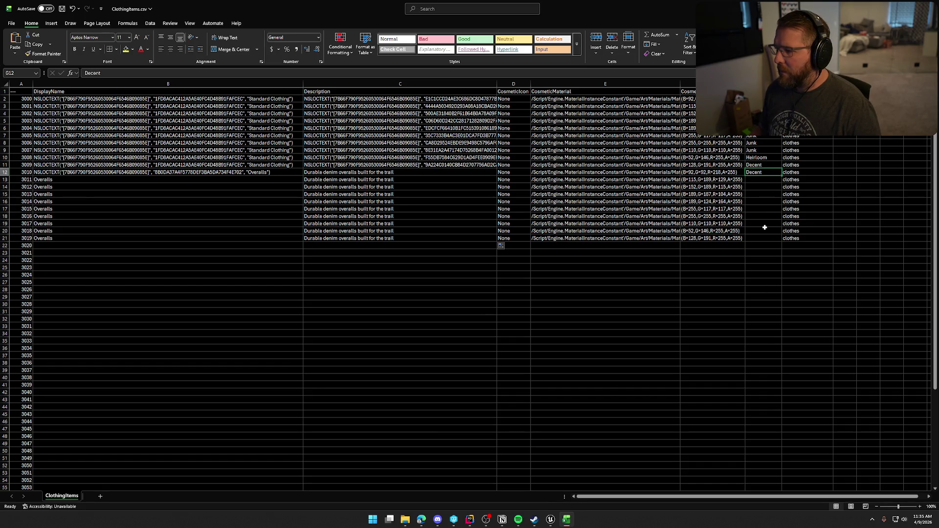
key("Delete")
left_click(765, 230)
left_click(762, 98)
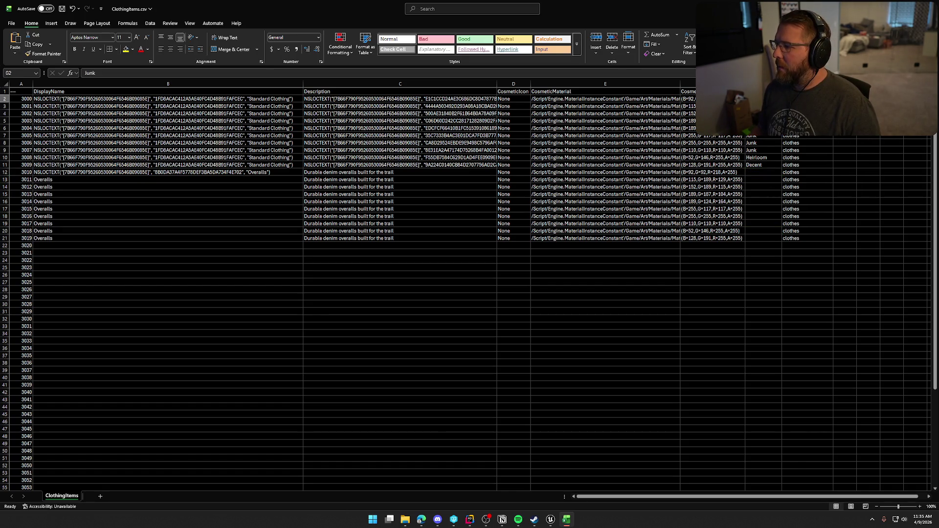
left_click(758, 164, "shift")
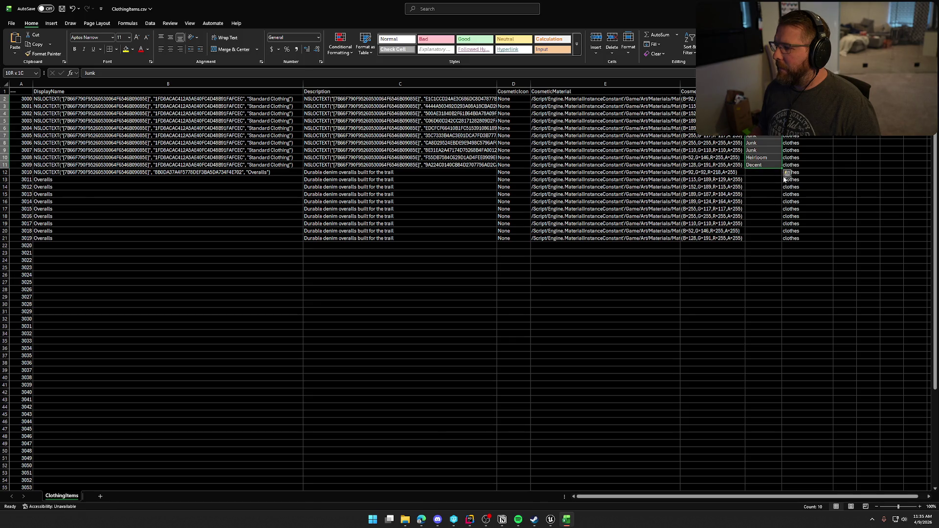
key("ctrl+c")
left_click(757, 175)
key("Return")
left_click(714, 304)
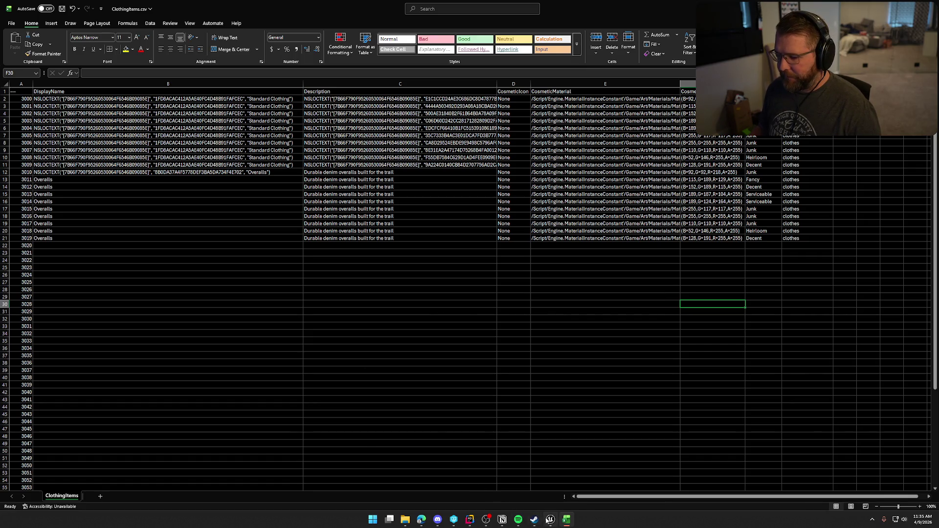
- Open the MI_Male_Clothing_03 material instance in Unreal Engine
left_click(550, 519)
left_click(303, 371)
double_click(303, 372)
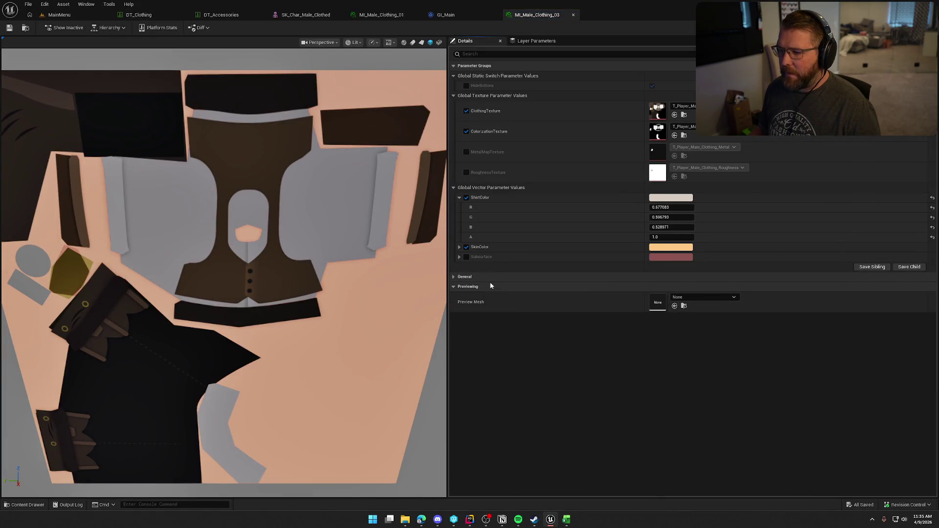
- Inspect the General settings of the MI_Male_Clothing_03 material instance
left_click(494, 277)
scroll(224, 273, "up", 2)
scroll(346, 272, "down", 2)
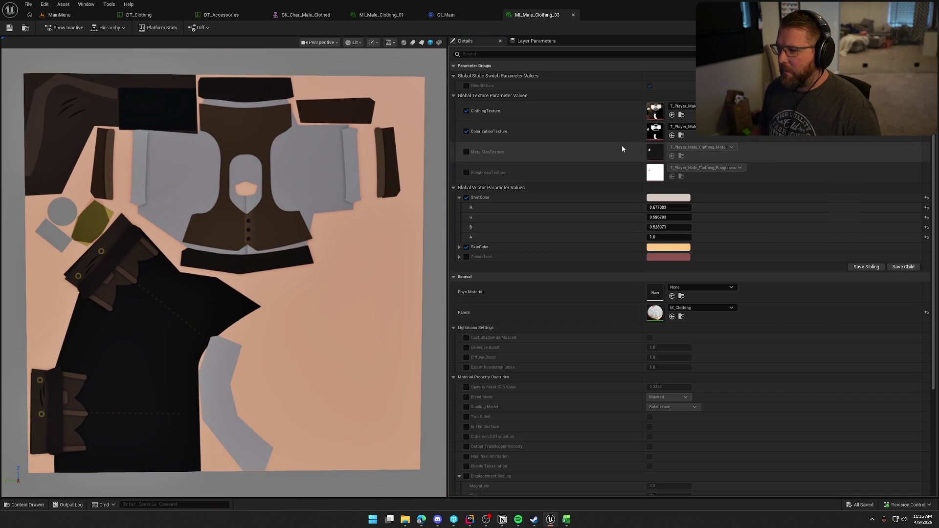
- Assign MI_Male_Clothing_03 to SK_Char_Male_Clothed's Element 0 and preview the vest outfit
left_click(306, 15)
key("ctrl+space")
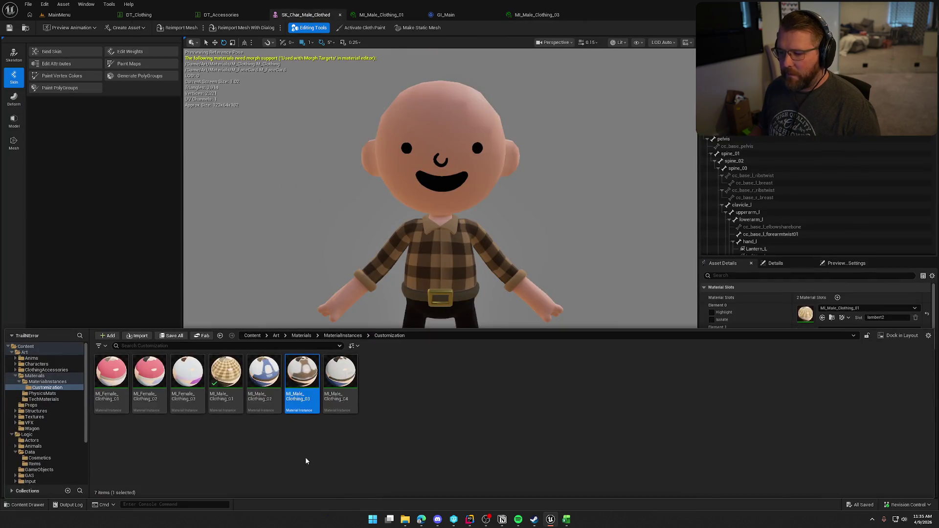
mouse_move(309, 411)
left_mouse_down()
mouse_move(819, 317)
mouse_move(806, 314)
left_mouse_up()
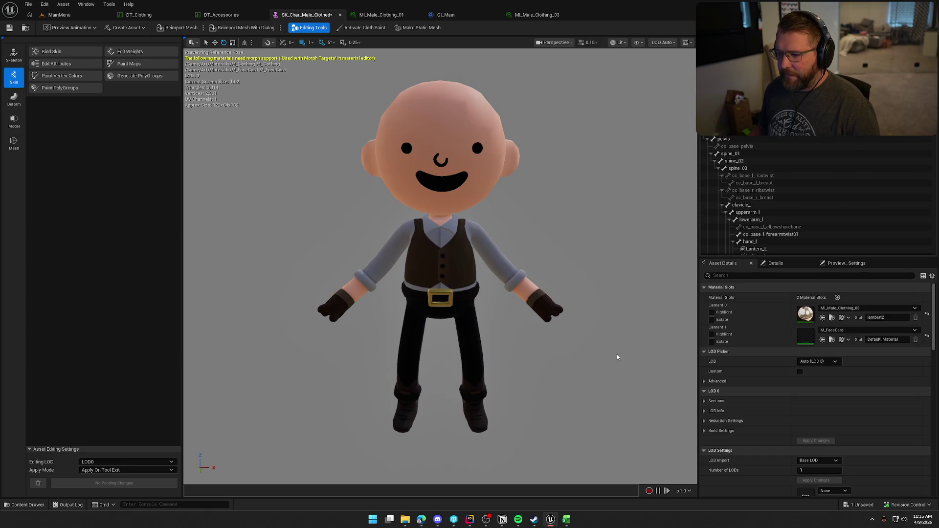
mouse_move(454, 345)
left_mouse_down()
mouse_move(518, 323)
mouse_move(538, 274)
mouse_move(450, 289)
mouse_move(447, 254)
mouse_move(468, 339)
left_mouse_up()
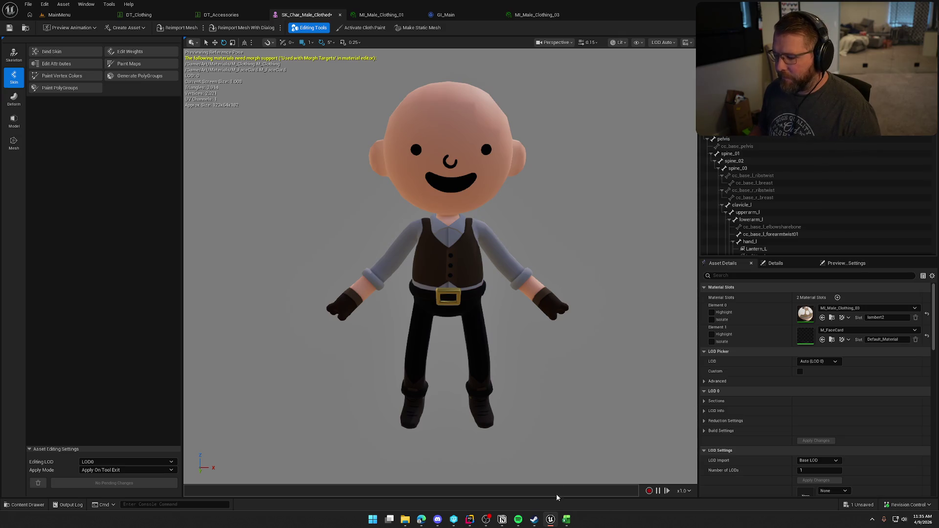
left_click(566, 519)
left_click(72, 246)
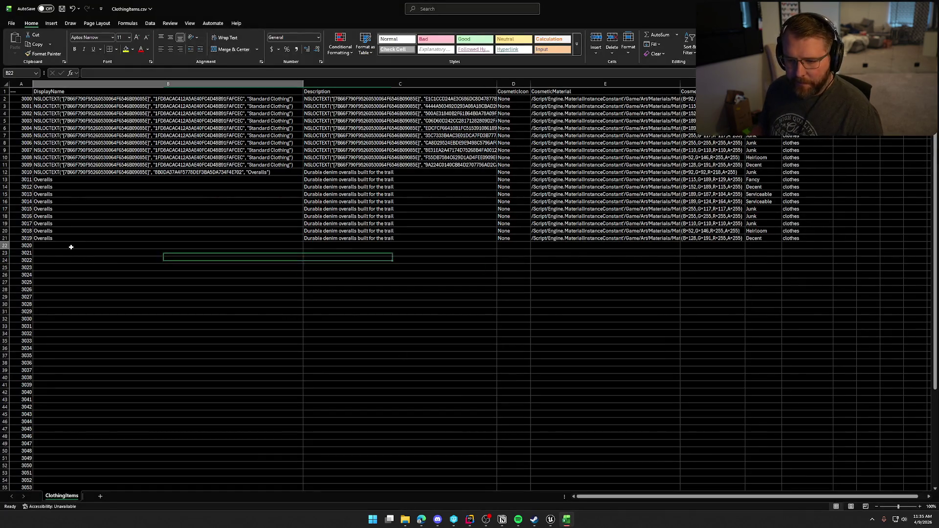
- Enter 'Bandit Clothes' in B22 and fill it down through B31
type("Bandit")
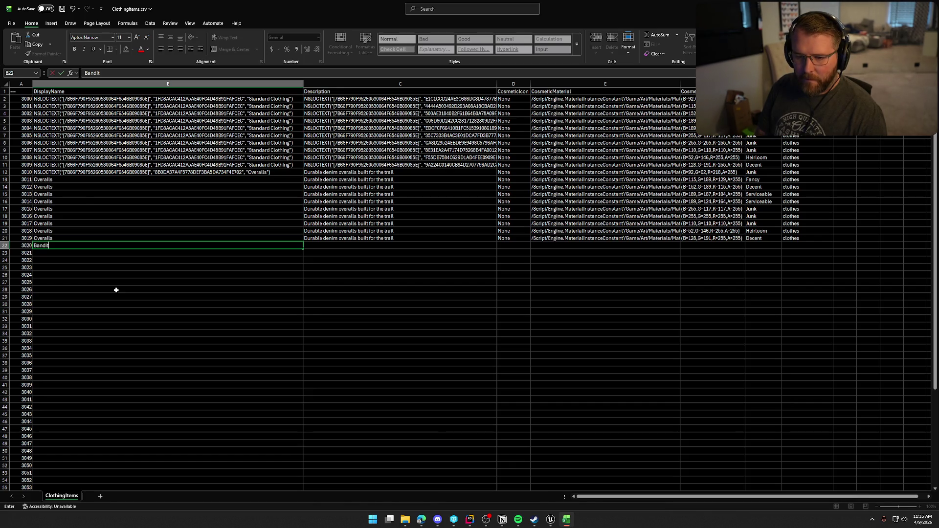
type(" Clothes")
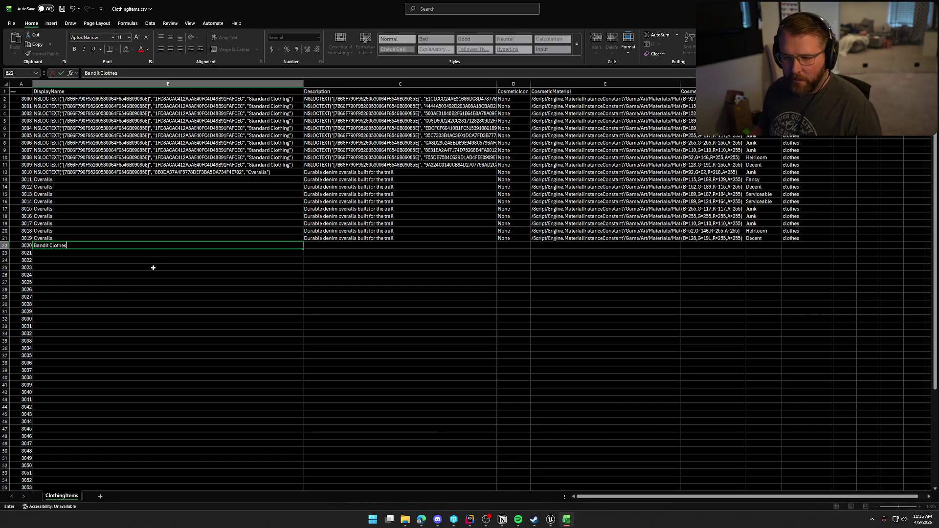
left_click(149, 261)
key("Up")
key("Up")
left_click_drag(304, 249, 305, 315)
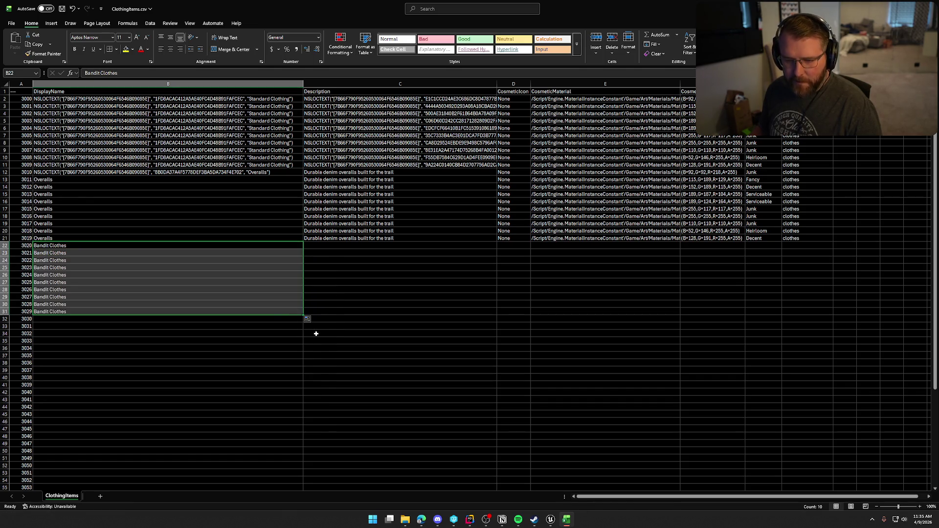
- Look up description text in the browser, then return to the CosmeticIcon None value above row 22
left_click(323, 248)
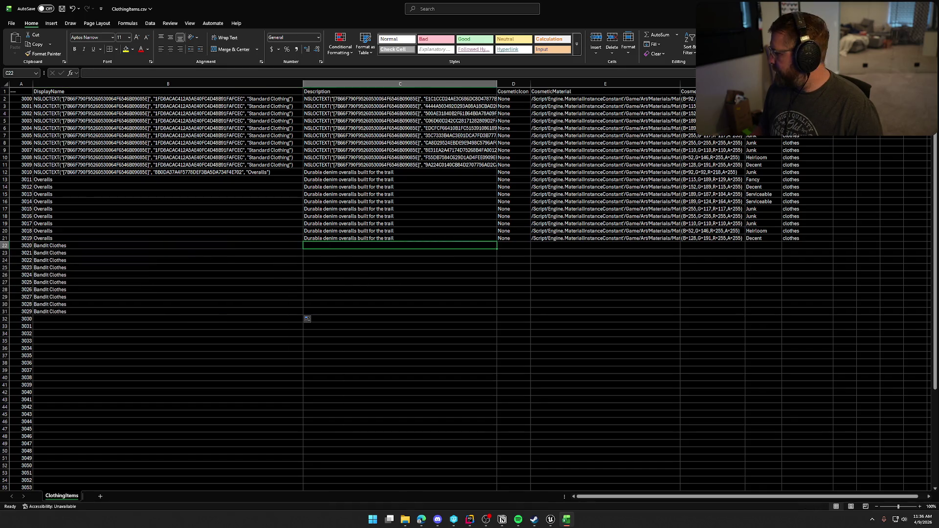
key("alt+Tab")
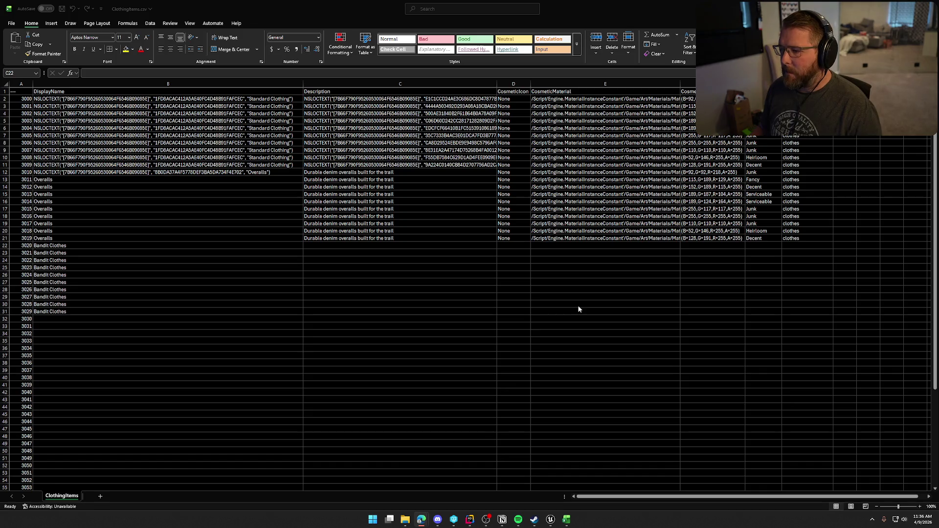
left_click(377, 247)
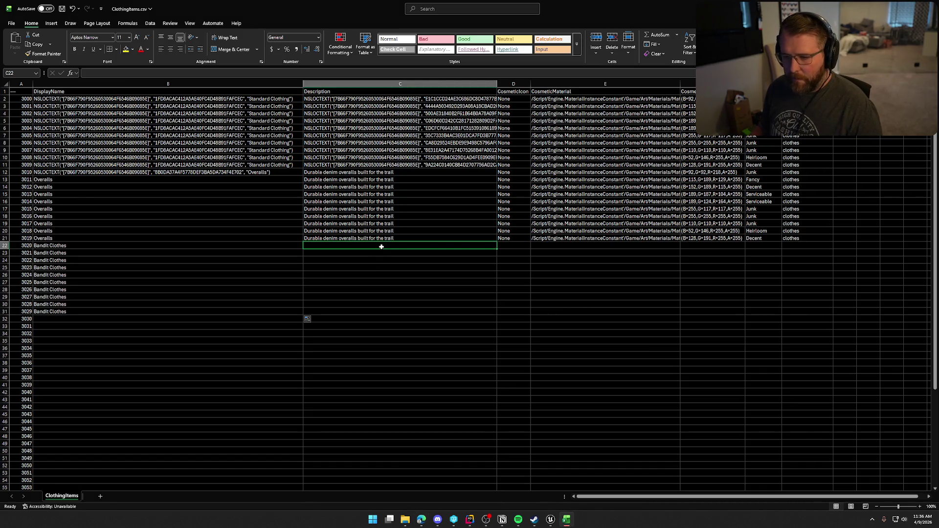
left_click(506, 245)
left_click(527, 239)
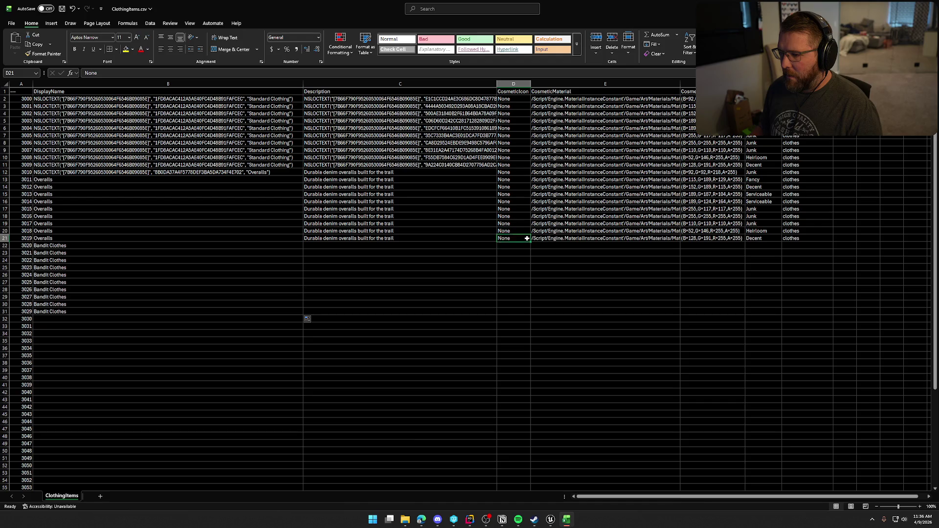
- Fill None down the CosmeticIcon column from D21 through row 71
mouse_move(531, 241)
left_mouse_down()
mouse_move(539, 491)
mouse_move(526, 522)
mouse_move(516, 454)
left_mouse_up()
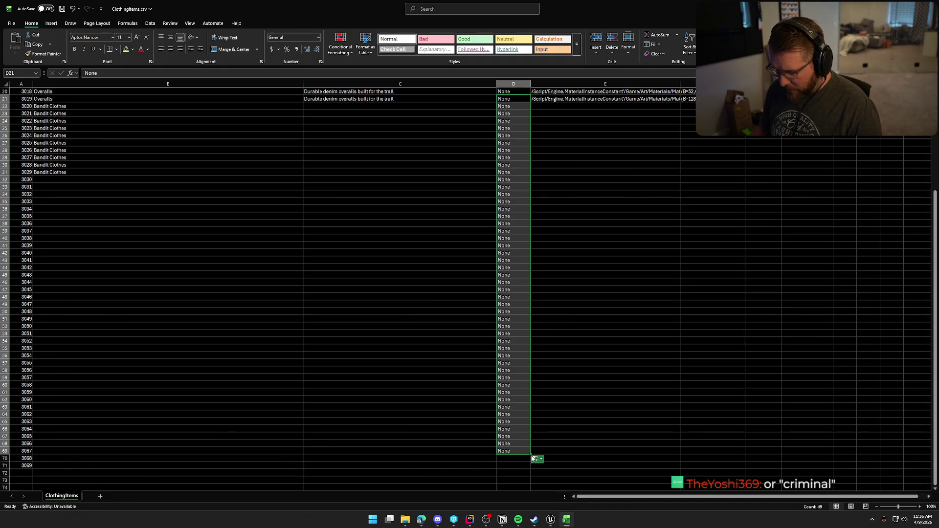
left_click_drag(531, 454, 532, 466)
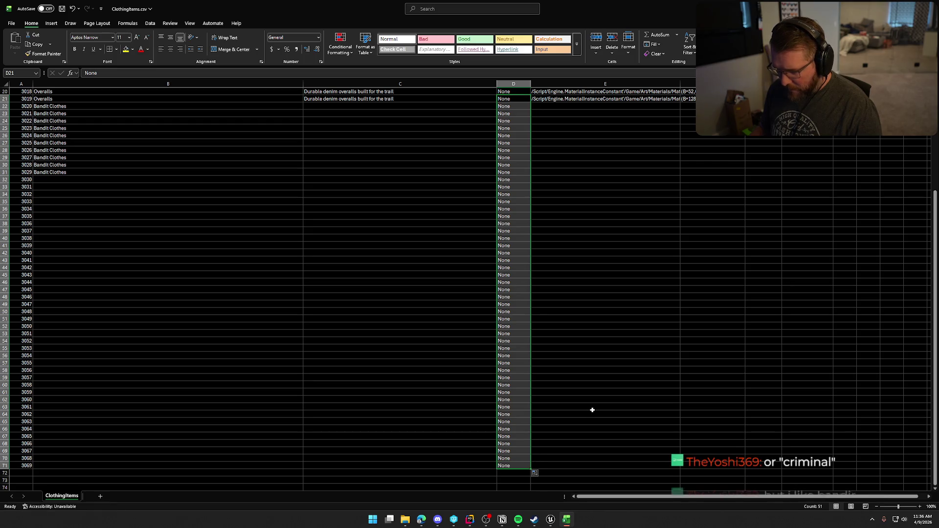
scroll(603, 408, "up", 6)
scroll(602, 408, "up", 1)
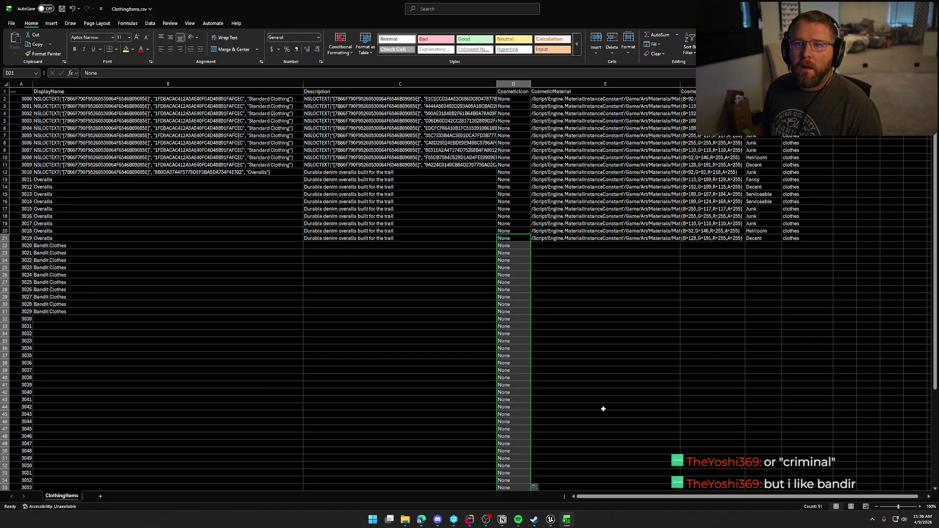
left_click(601, 246)
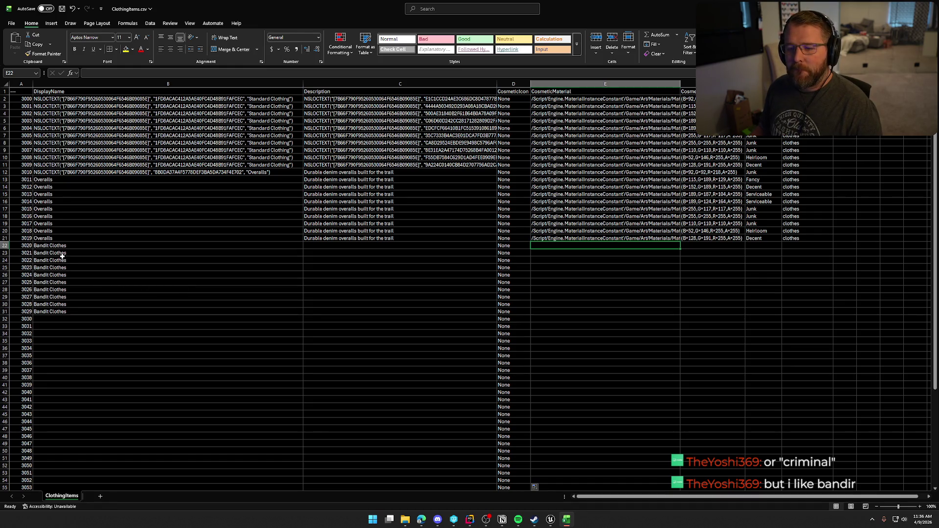
left_click(58, 246)
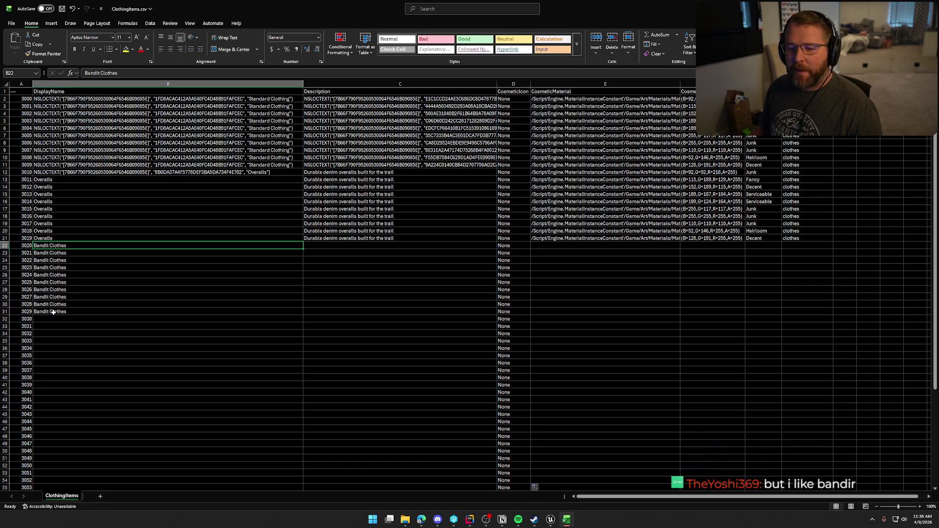
- Rename B22 to 'Outlaw Clothes' and fill it down through B31
double_click(94, 72)
type("Outlaw")
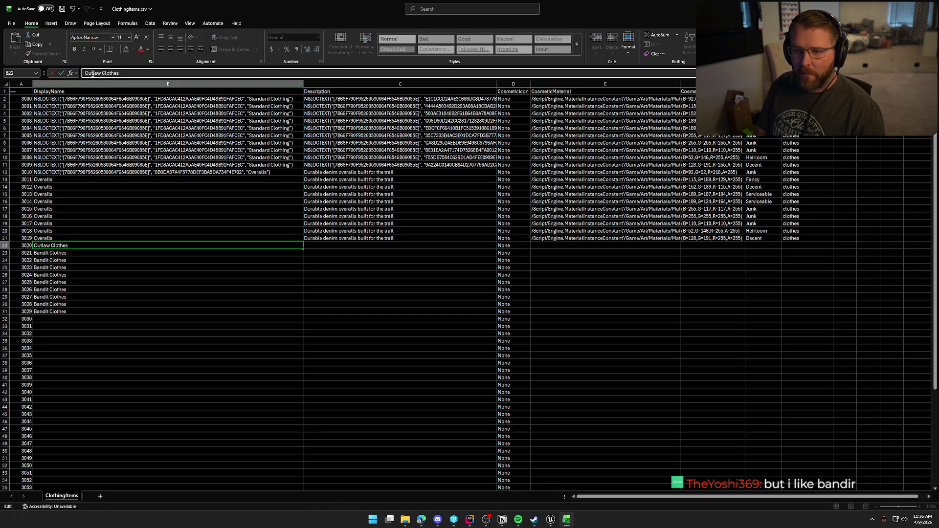
left_click(61, 73)
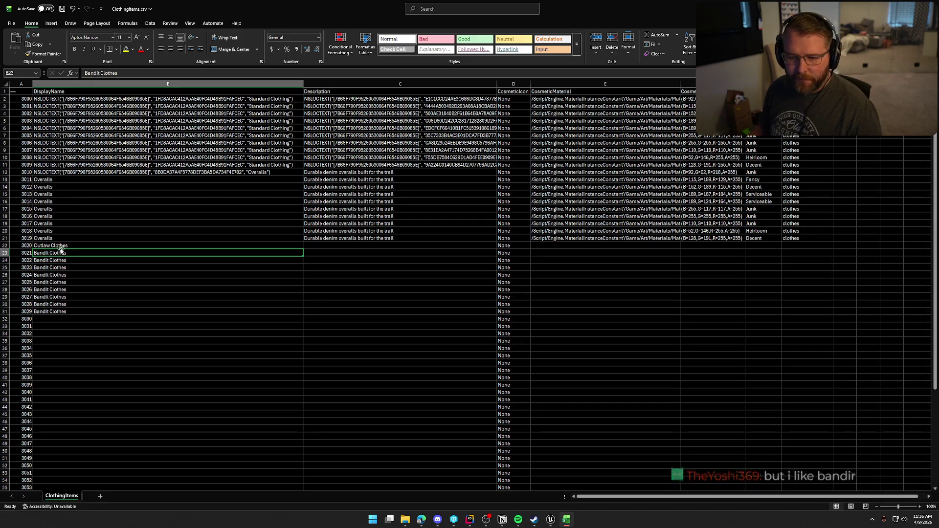
left_click_drag(303, 250, 304, 315)
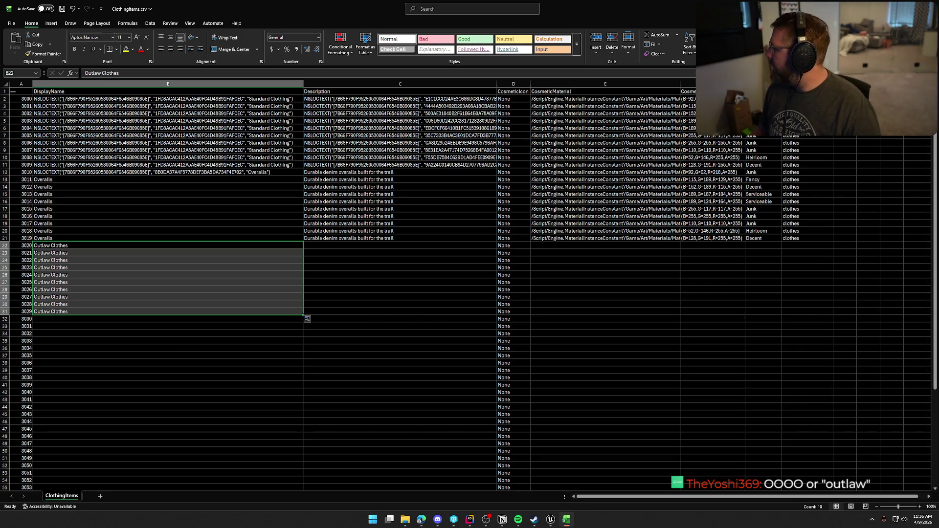
- Paste 'Rugged, dust-worn attire favored by outlaws' into C22 and fill it down to C31
key("alt+Tab")
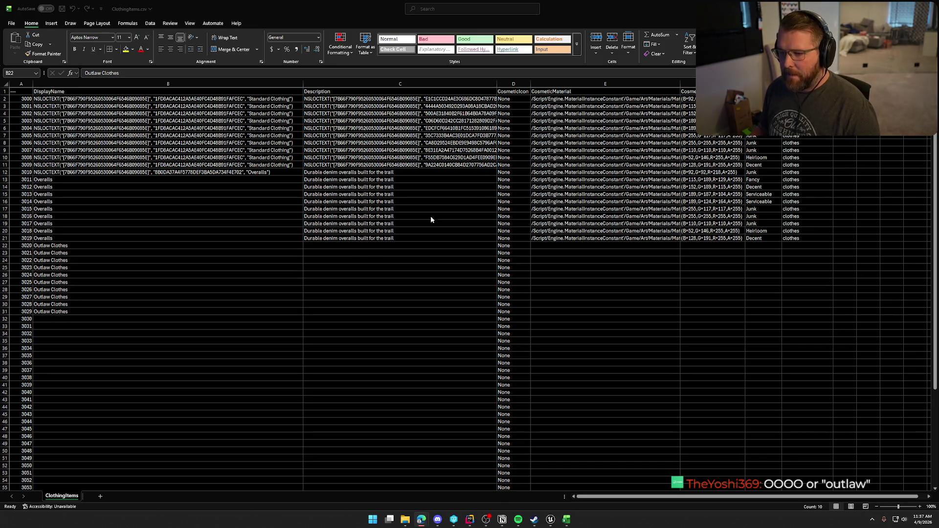
key("alt+Tab")
key("F2")
left_click(332, 243)
type("Rugged, dust-worn attire favored by outlaws")
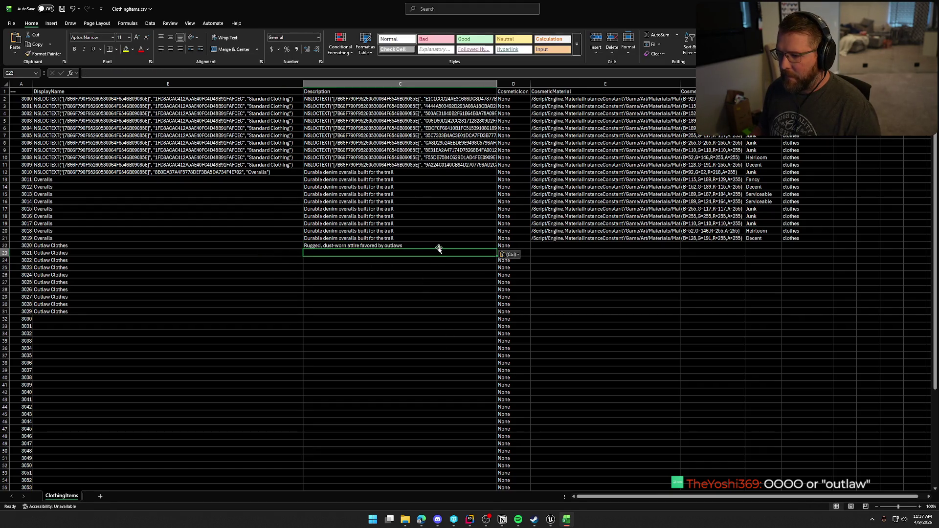
left_click_drag(498, 248, 488, 313)
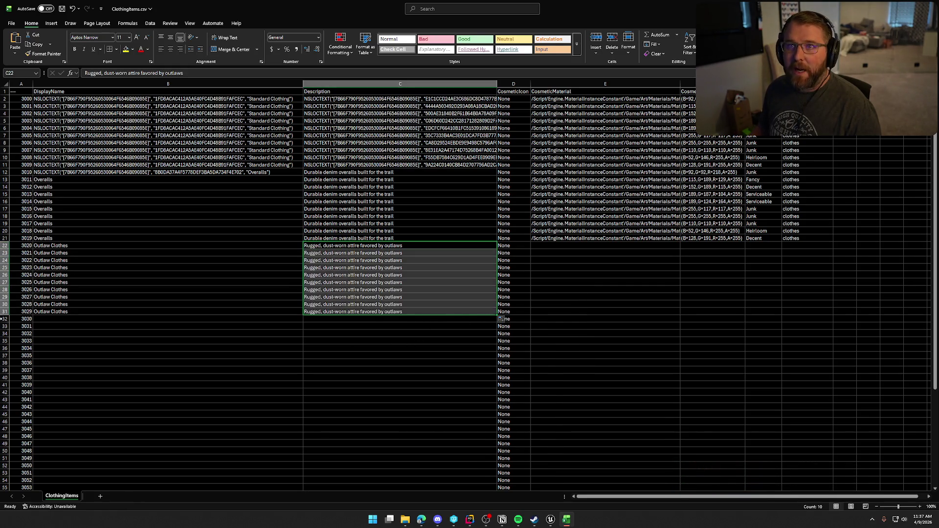
left_click(437, 326)
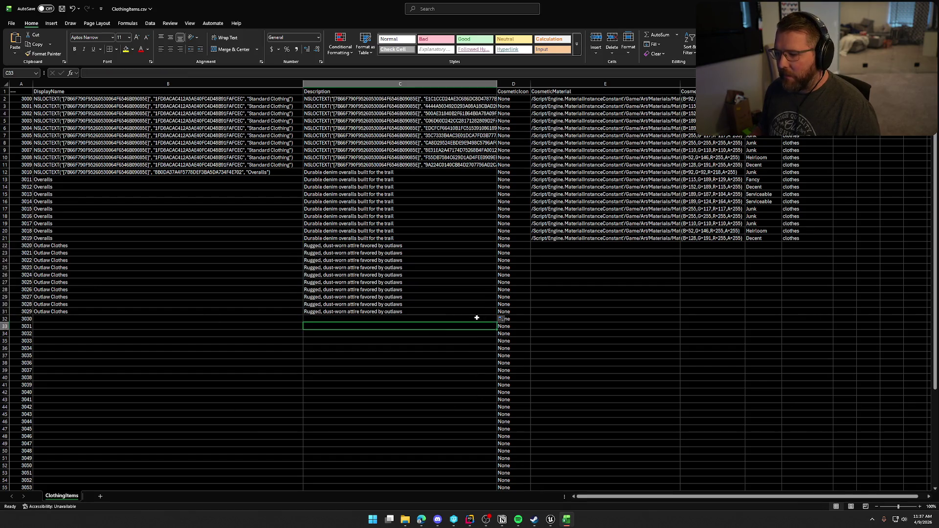
left_click(574, 245)
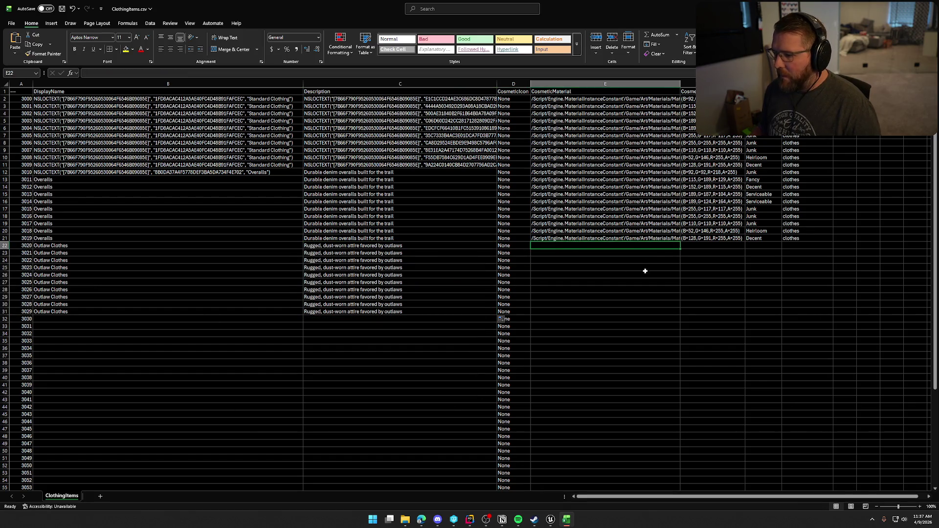
key("alt+Tab")
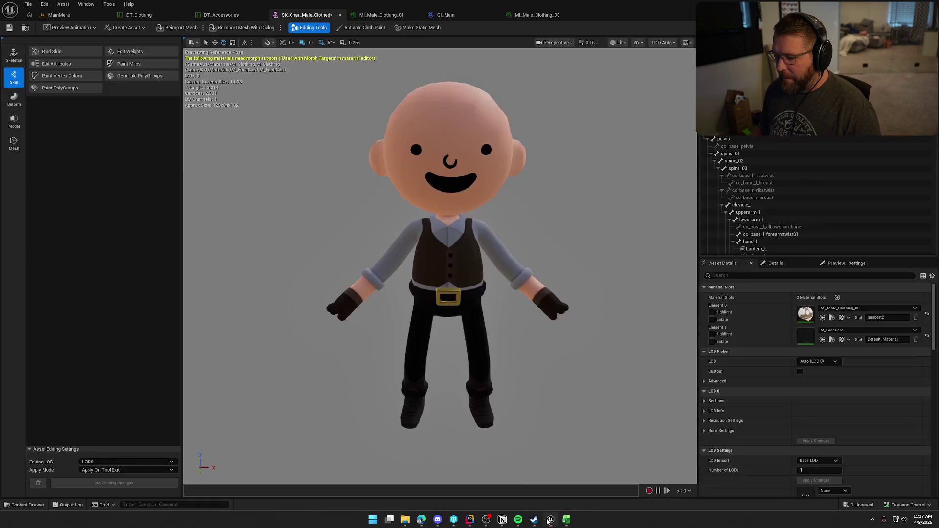
- Paste MI_Male_Clothing_03's reference path into E22 and fill it down to E31
left_click(832, 317)
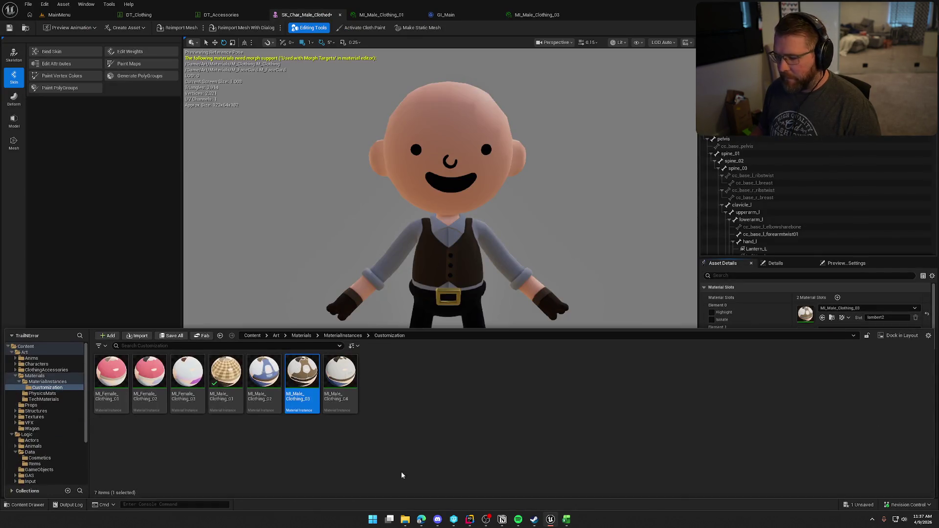
right_click(305, 376)
left_click(342, 283)
key("alt+Tab")
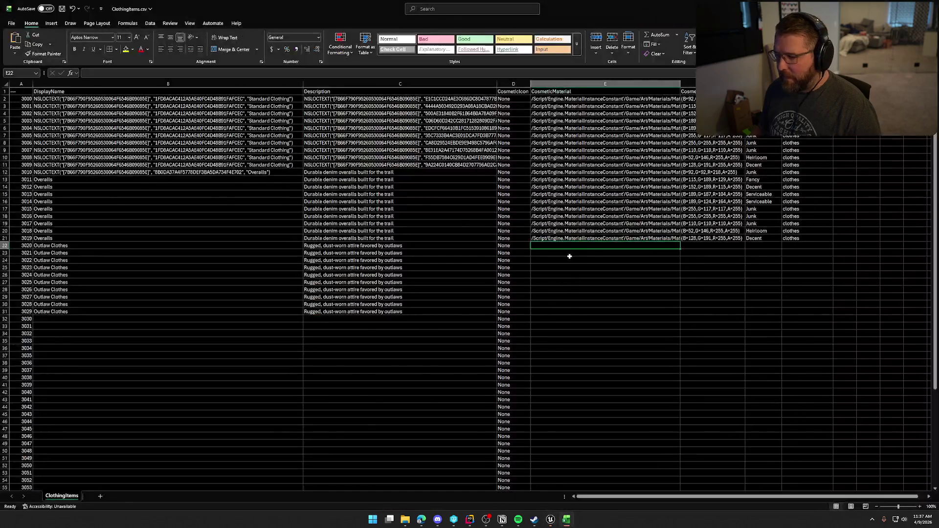
type("/Script/Engine.MaterialInstanceConstant'/Game/Art/Materials/MaterialInstances/Customization/MI_Male_Clothing_03.MI_Male_Clothing_03'")
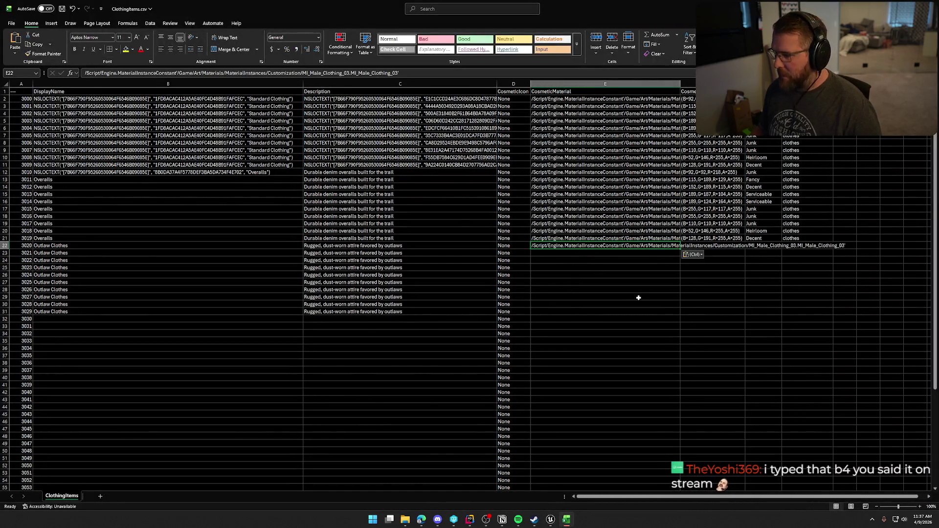
left_click(615, 251)
left_click(618, 245)
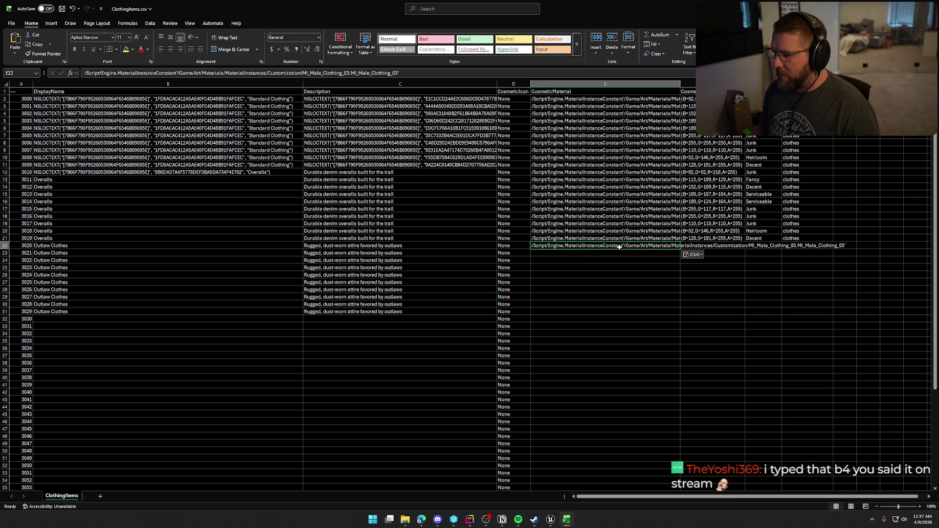
left_click_drag(681, 247, 681, 313)
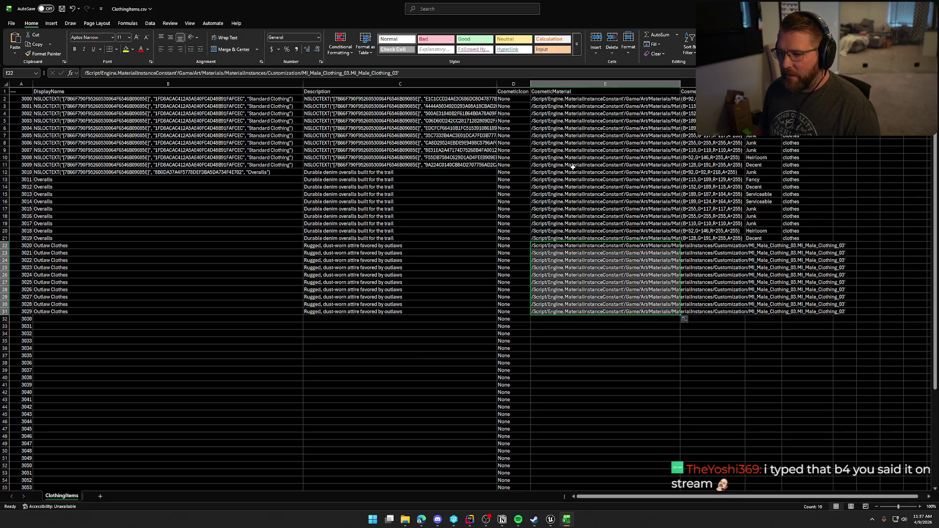
- Copy the Overalls colour values F12:F21 into F22:F31
left_click(705, 172)
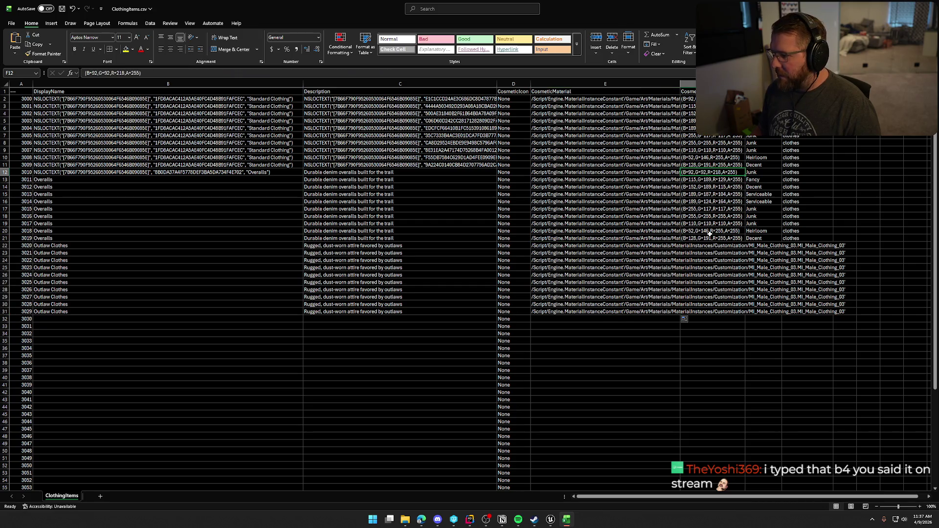
left_click(710, 238, "shift")
key("ctrl+c")
left_click(705, 245)
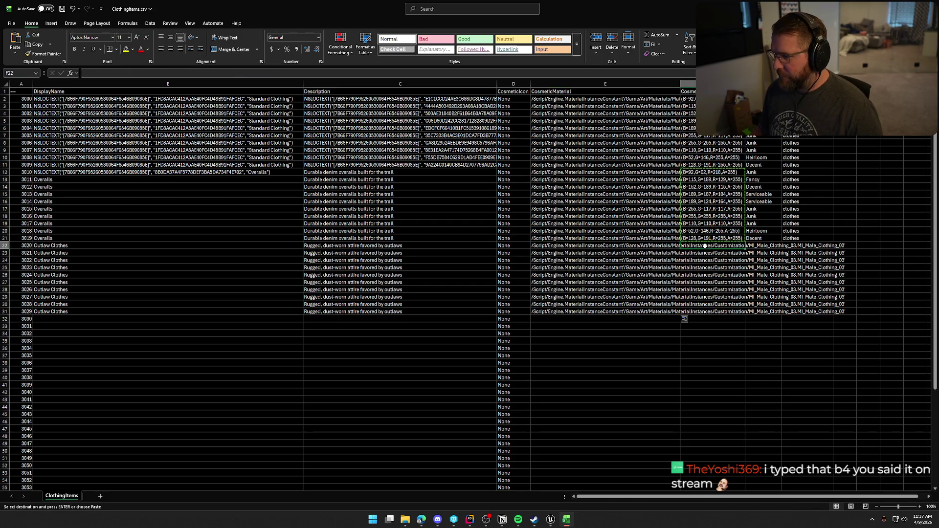
key("ctrl+v")
- Copy the quality and category values G12:H21 into G22:H31
left_click(757, 172)
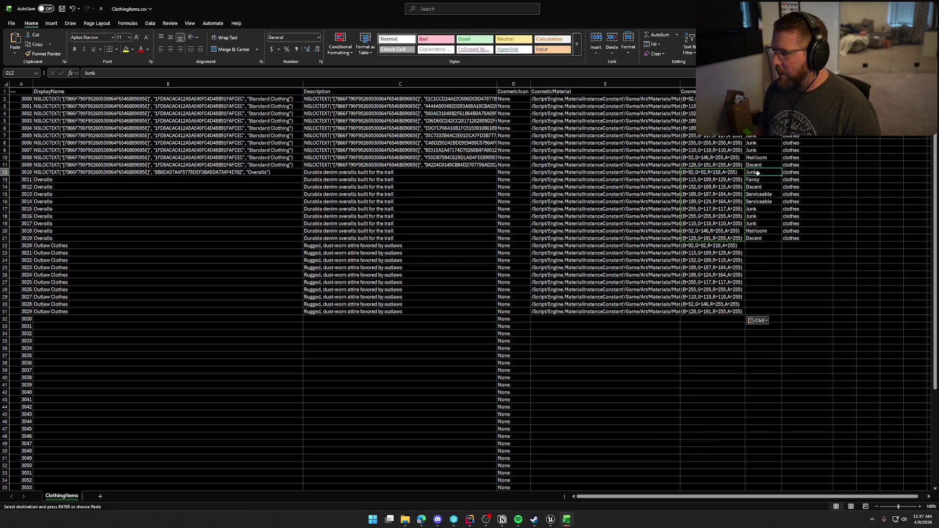
left_click(758, 238, "shift")
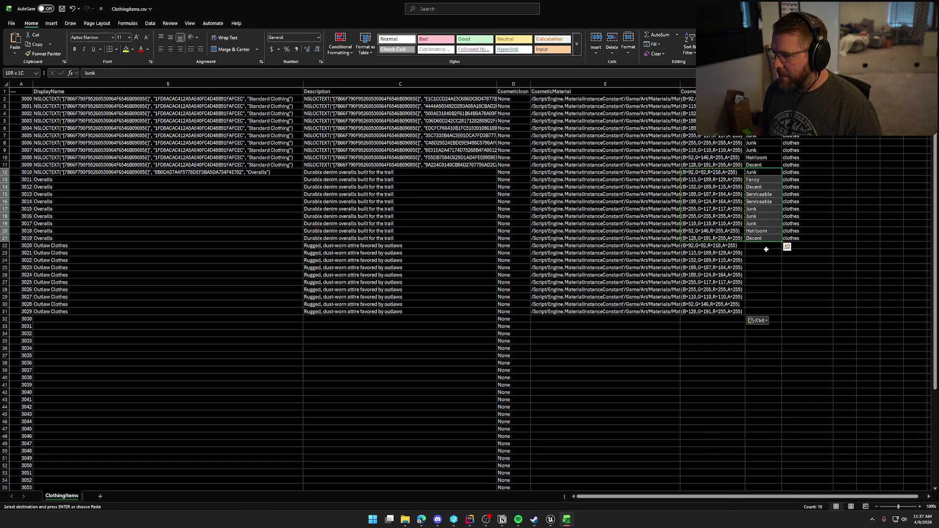
left_click(790, 239, "shift")
key("ctrl+c")
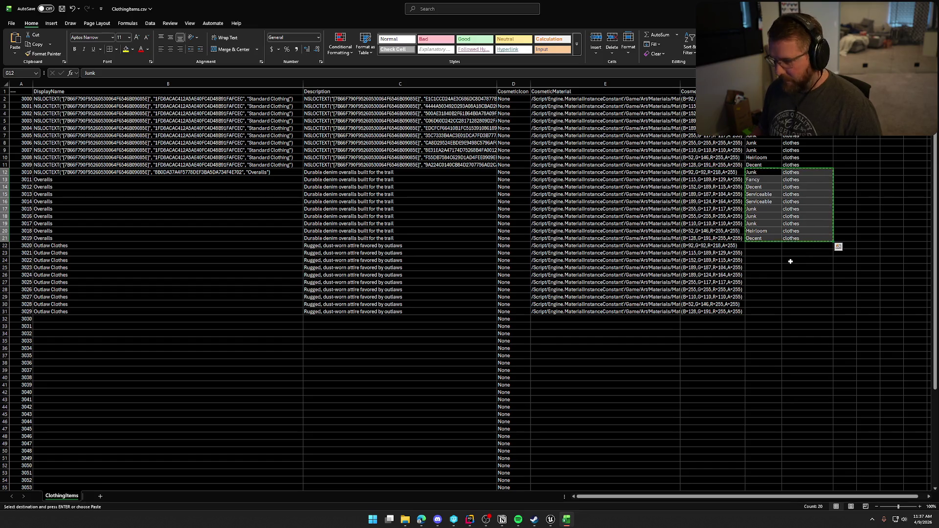
left_click(761, 246)
key("ctrl+v")
left_click(763, 363)
key("Escape")
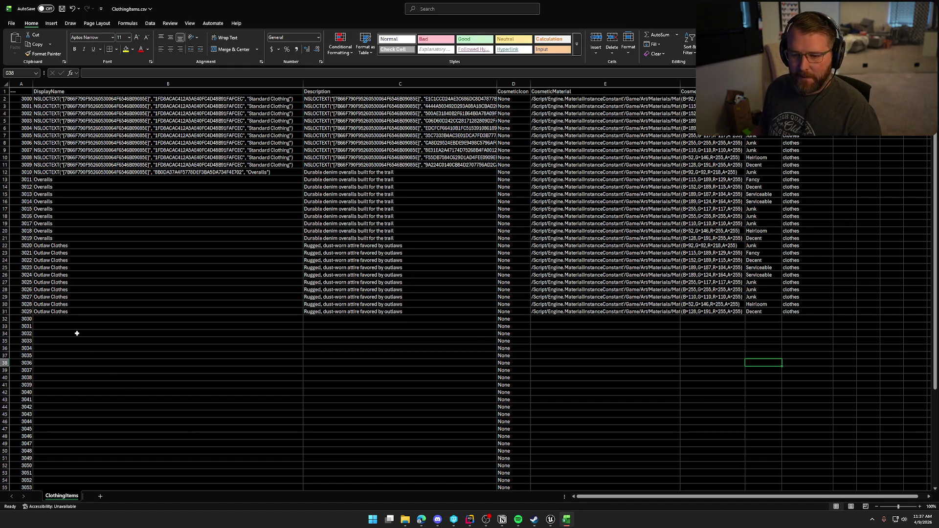
- Try MI_Male_Clothing_04, then _02, and settle on _04 for the character's Element 0 material
left_click(550, 519)
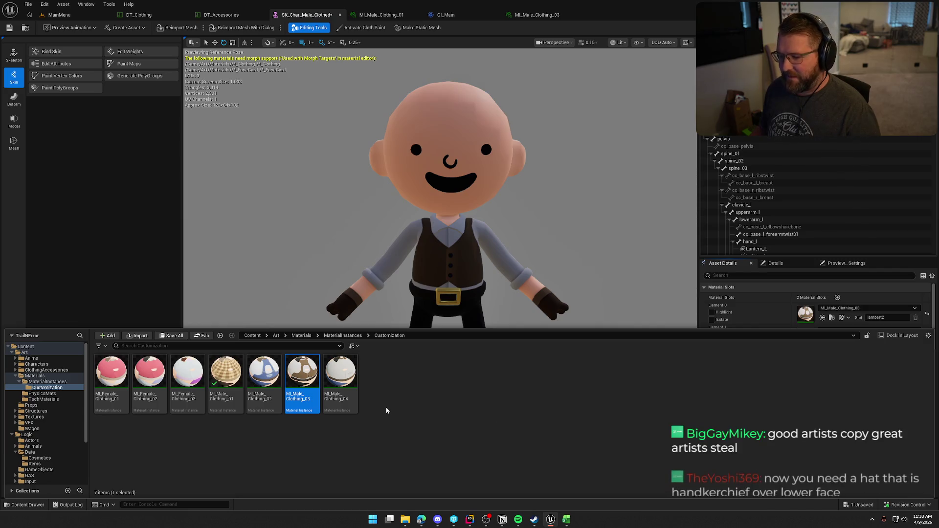
left_click_drag(341, 381, 829, 316)
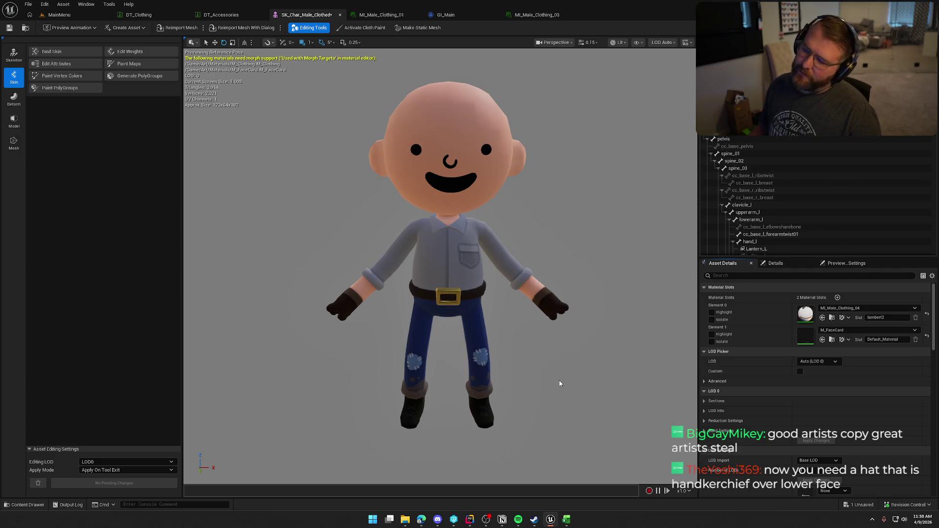
key("ctrl+space")
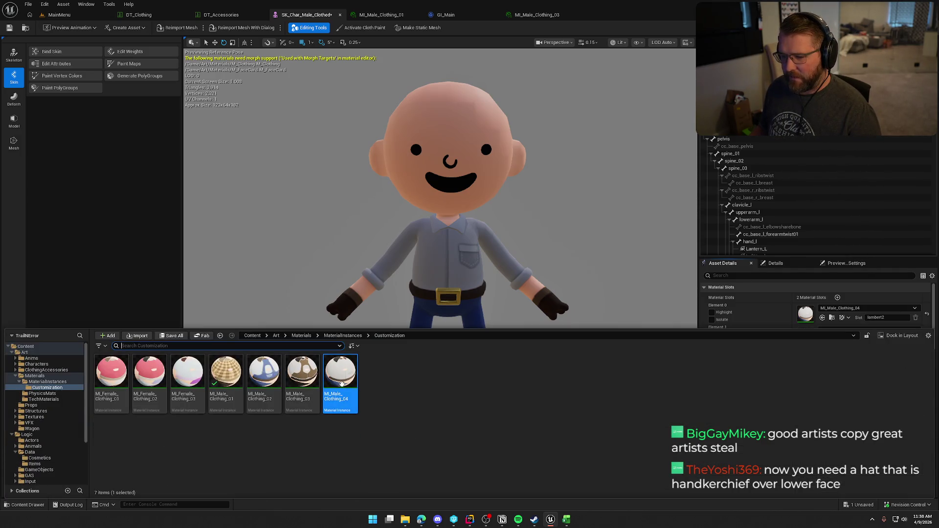
mouse_move(262, 372)
left_mouse_down()
mouse_move(267, 379)
mouse_move(806, 313)
left_mouse_up()
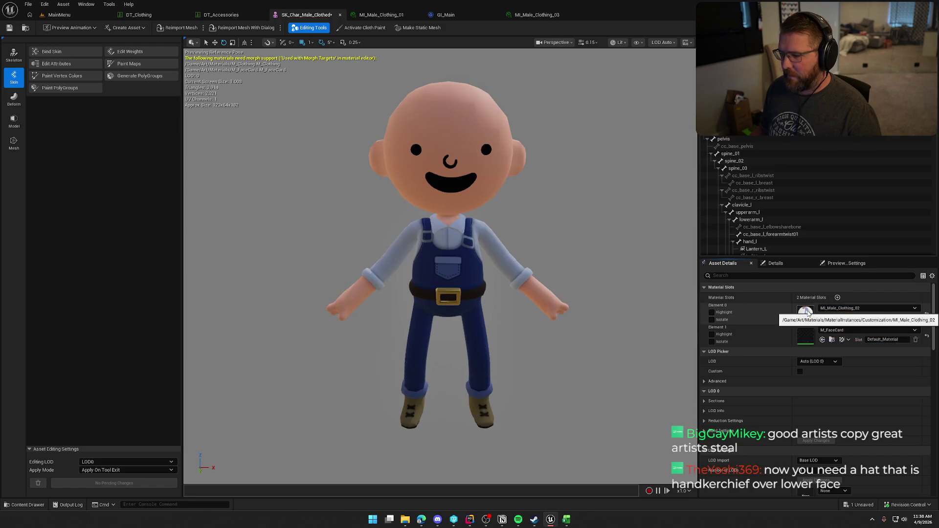
key("ctrl+space")
mouse_move(262, 377)
left_mouse_down()
mouse_move(304, 391)
mouse_move(831, 311)
mouse_move(805, 315)
left_mouse_up()
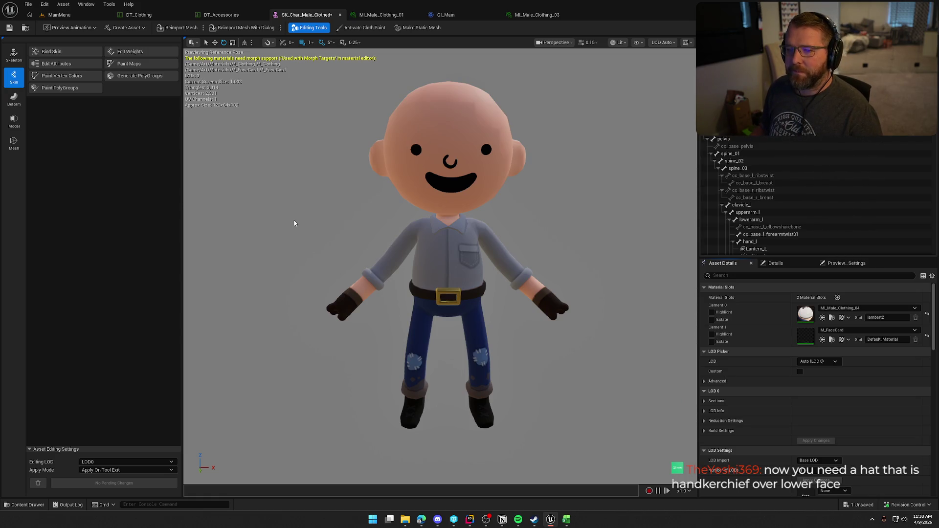
- Browse Props > Accessories, inspect SKM_Bandana and close it, then check the plaid material's ShirtColor
key("ctrl+space")
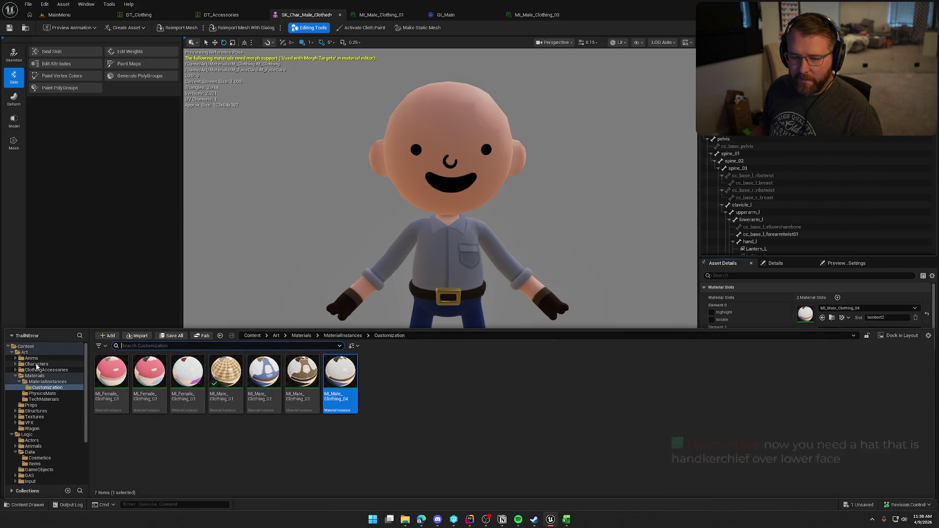
left_click(28, 406)
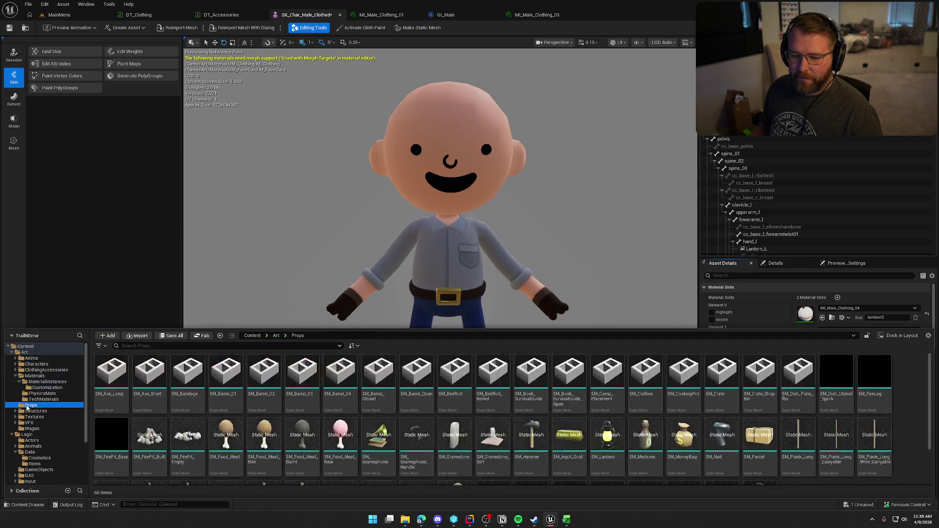
double_click(118, 376)
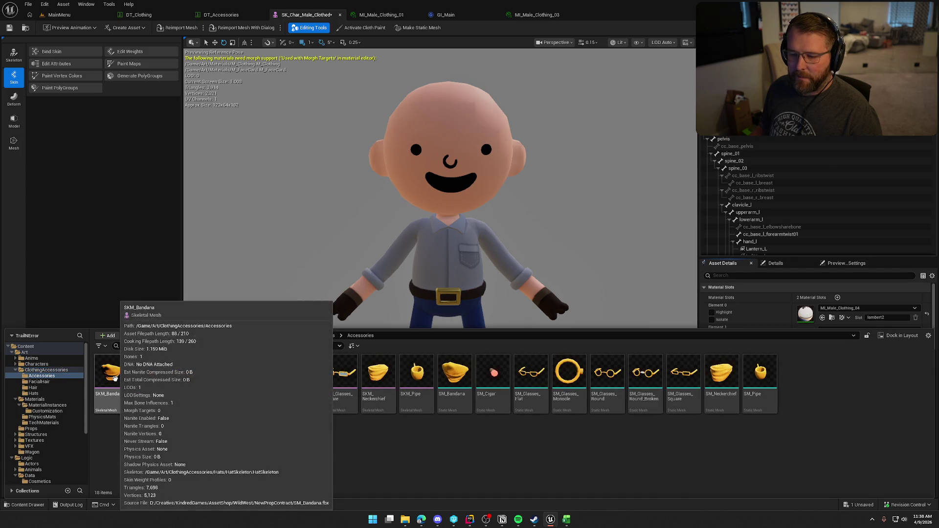
left_click(455, 282)
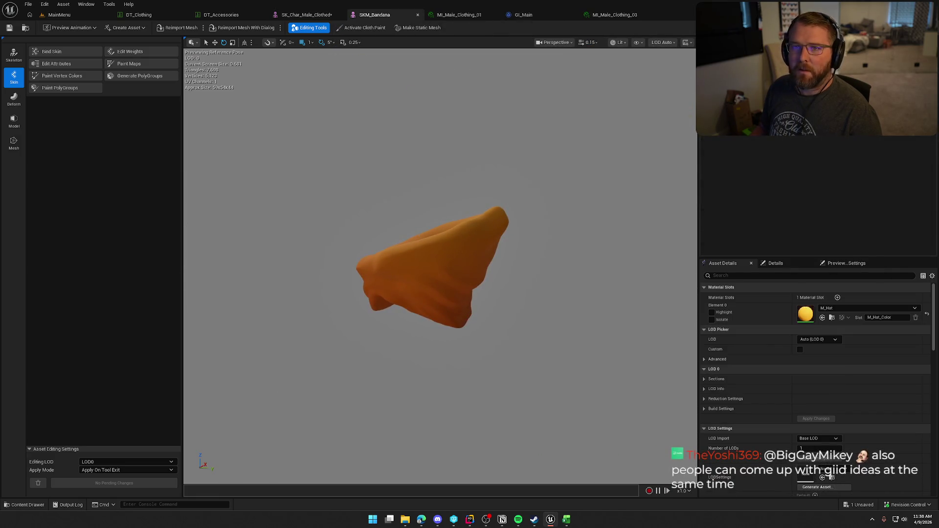
left_click(417, 15)
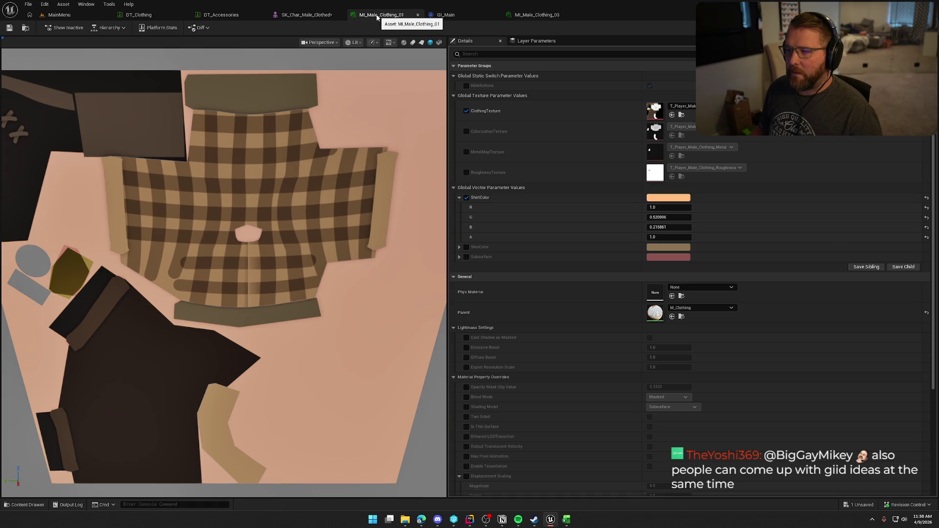
left_click(672, 200)
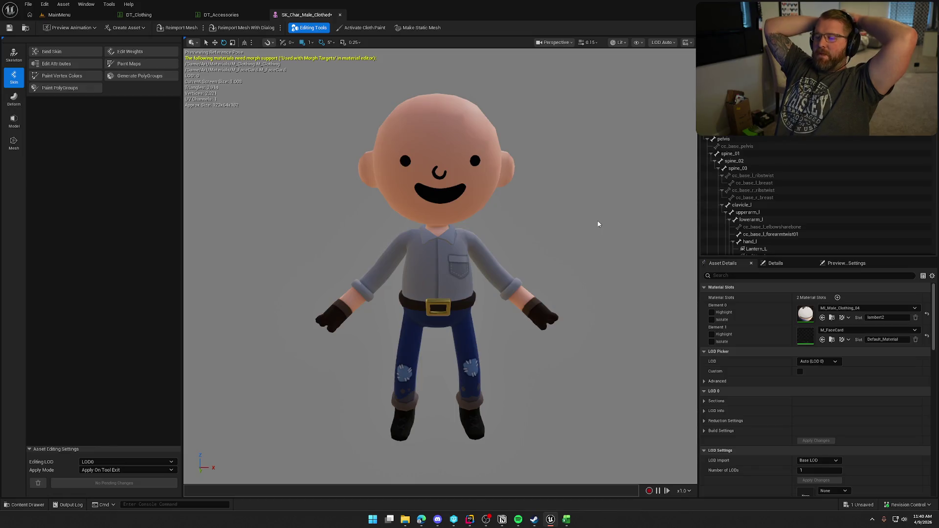
- Pan the preview to frame the clothed character and snip that region to the clipboard
mouse_move(533, 306)
left_mouse_down()
mouse_move(533, 343)
mouse_move(533, 313)
mouse_move(562, 313)
mouse_move(562, 274)
mouse_move(503, 279)
mouse_move(489, 255)
mouse_move(469, 293)
mouse_move(460, 273)
mouse_move(425, 267)
mouse_move(526, 399)
left_mouse_up()
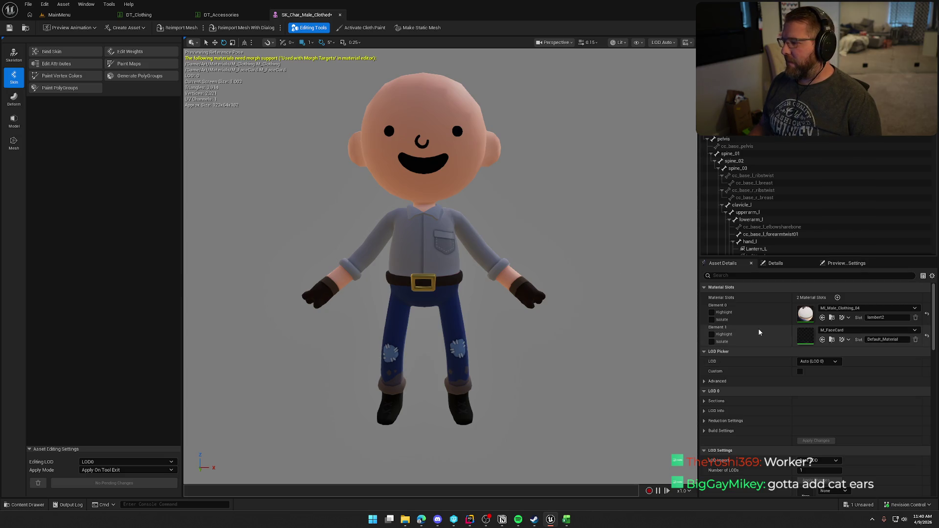
mouse_move(608, 298)
left_mouse_down()
mouse_move(547, 293)
mouse_move(503, 237)
mouse_move(631, 271)
left_mouse_up()
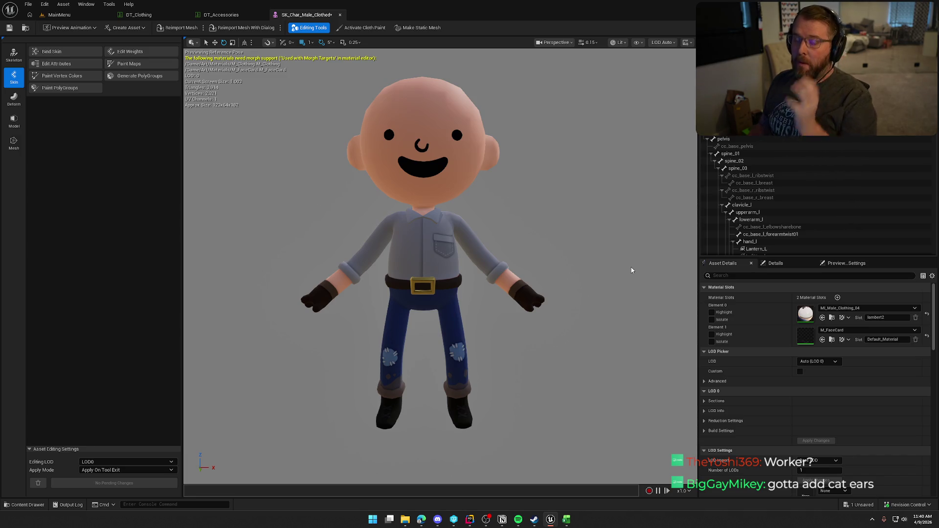
mouse_move(632, 271)
left_mouse_down()
mouse_move(675, 267)
mouse_move(605, 269)
left_mouse_up()
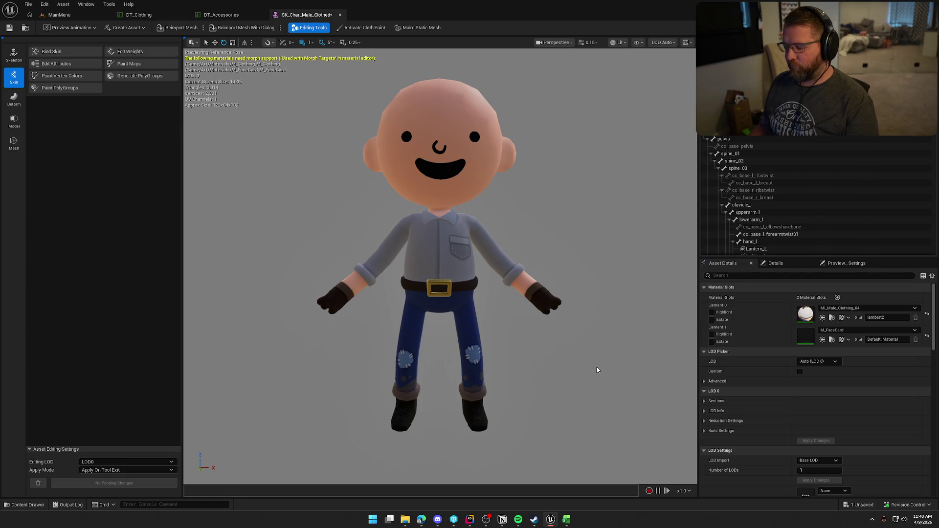
key("super+shift+s")
mouse_move(294, 77)
left_mouse_down()
mouse_move(558, 433)
mouse_move(586, 440)
left_mouse_up()
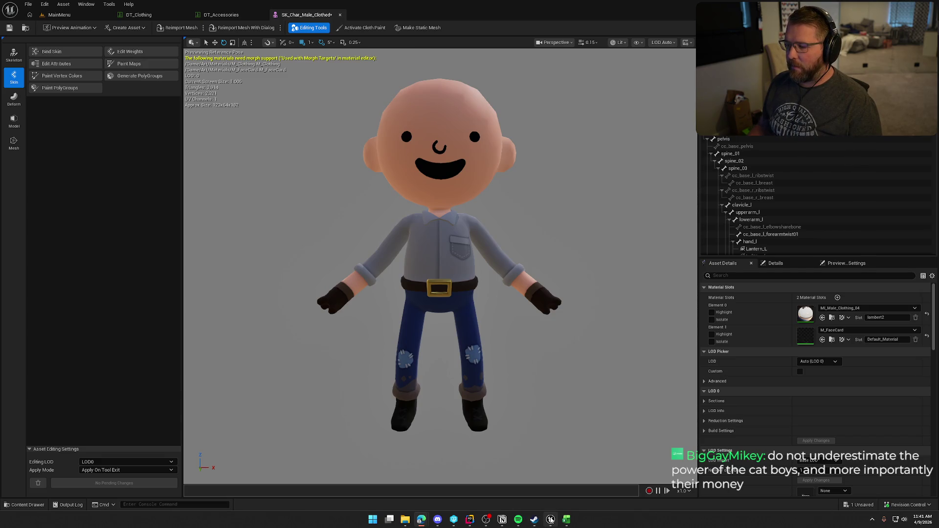
left_click(560, 519)
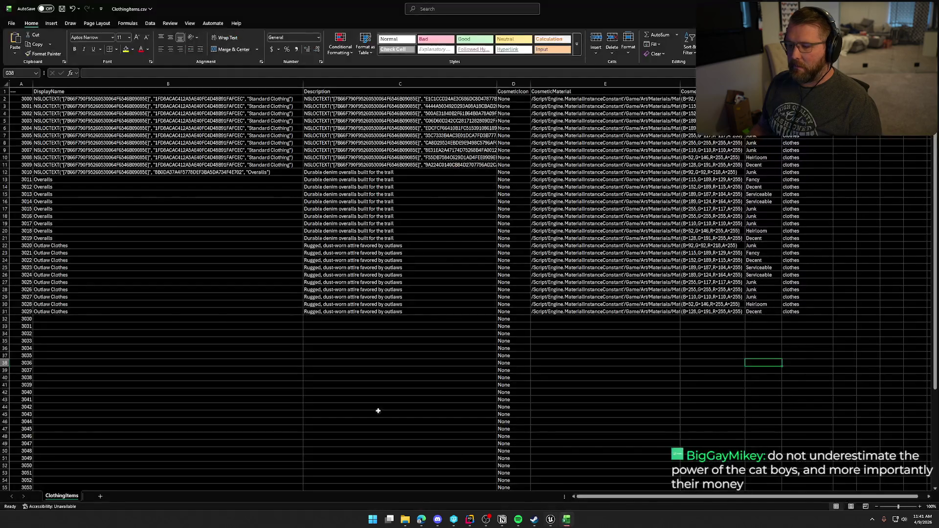
- Type 'Trail Worn' into cell B32 as entry 3030's display name
left_click(59, 320)
type("Trail Worn")
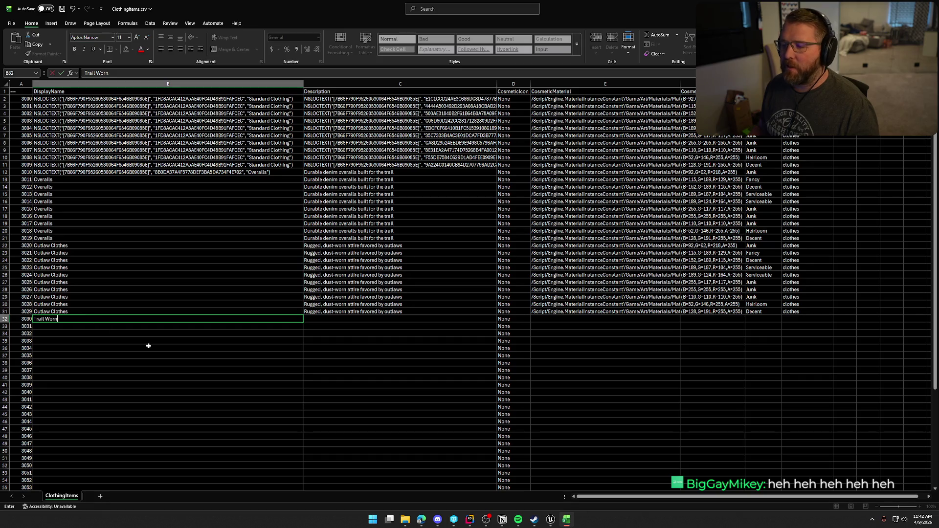
key("alt+Tab")
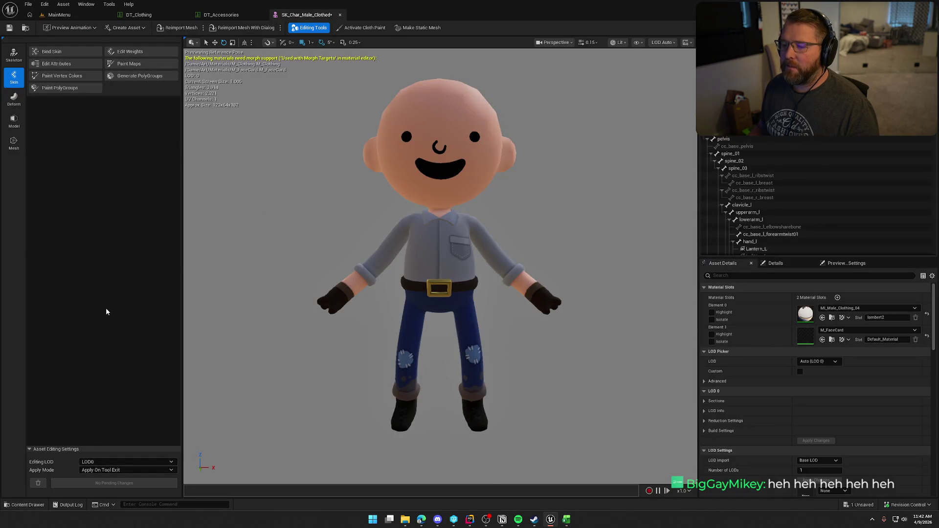
- Return to the spreadsheet and resume editing the Trail Worn name in B32
key("alt+Tab")
left_click(64, 320)
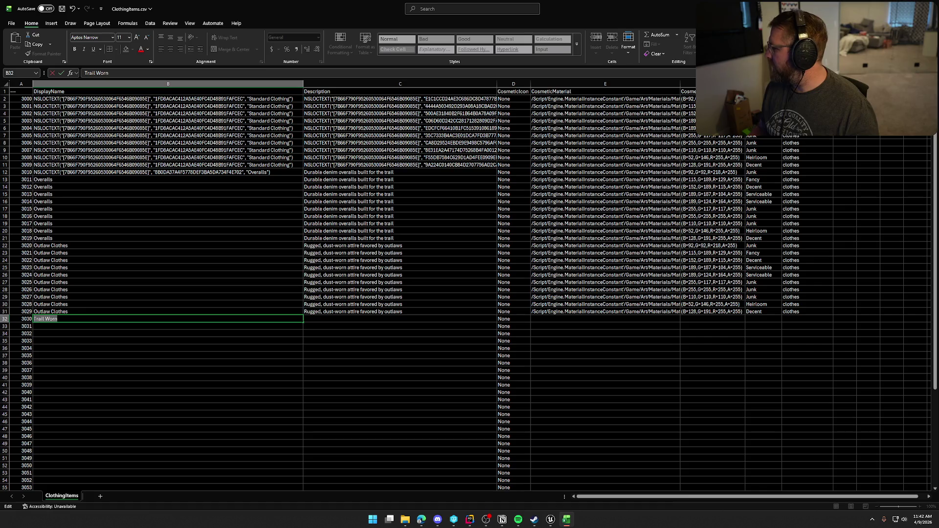
- Paste the description 'A simple trail-worn outfit' into C32 for item 3030
key("alt+Tab")
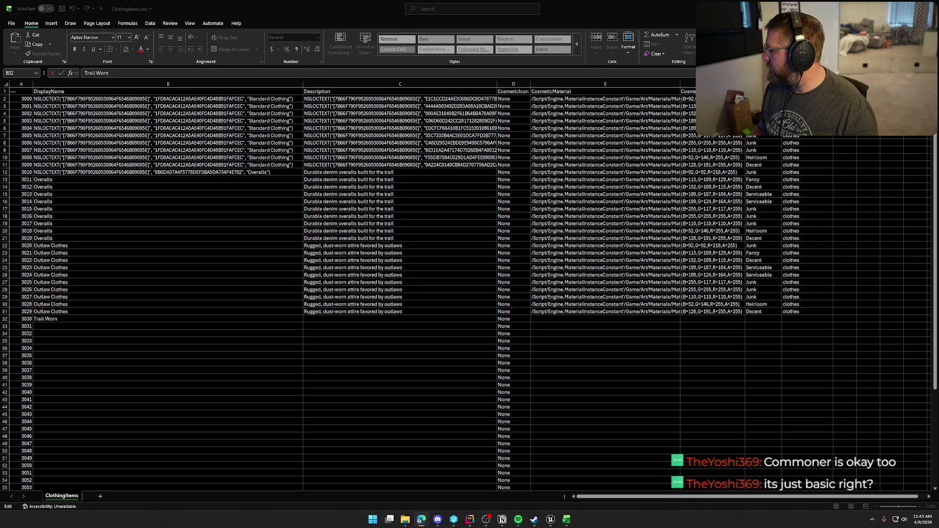
left_click(324, 317)
key("ctrl+v")
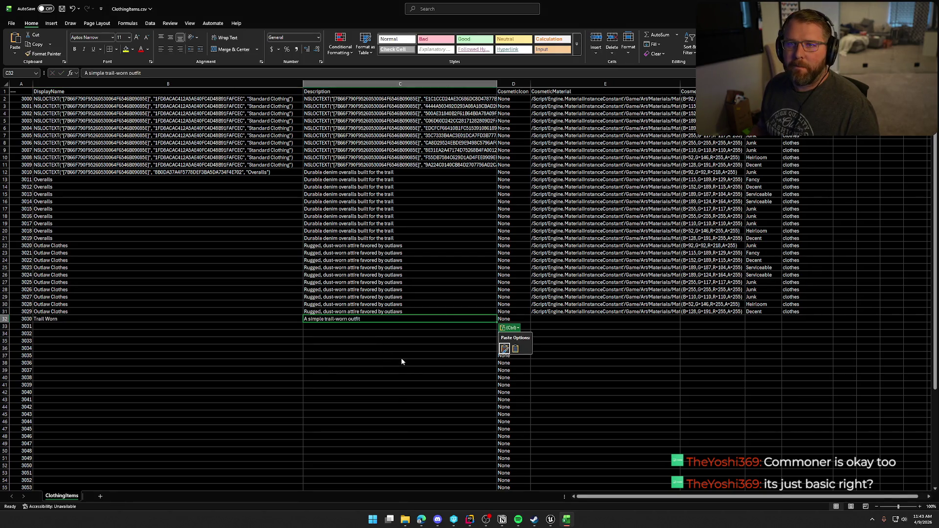
left_click(73, 316)
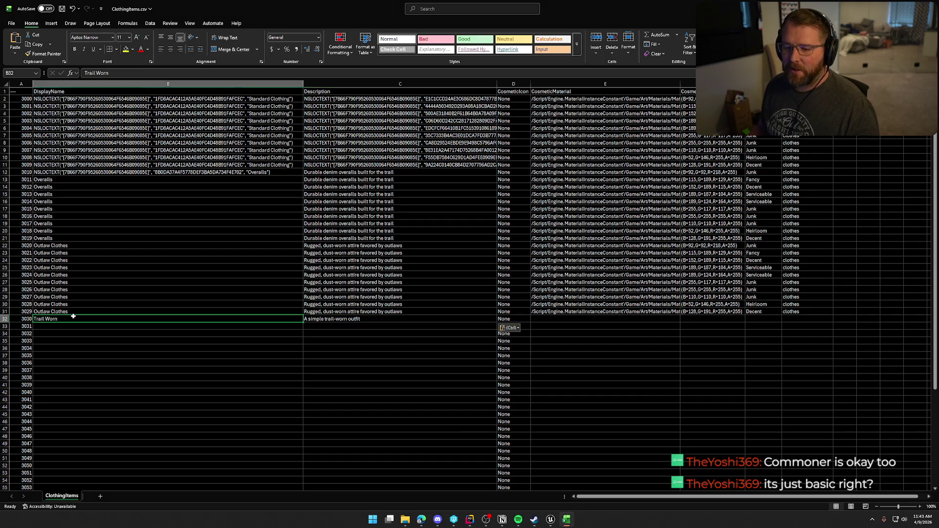
left_click(379, 318)
key("Escape")
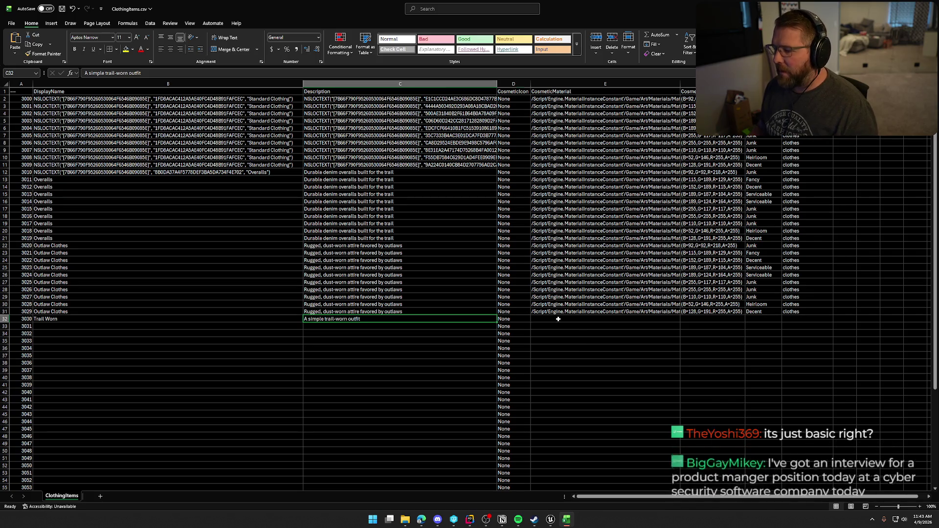
left_click(562, 318)
left_click(551, 520)
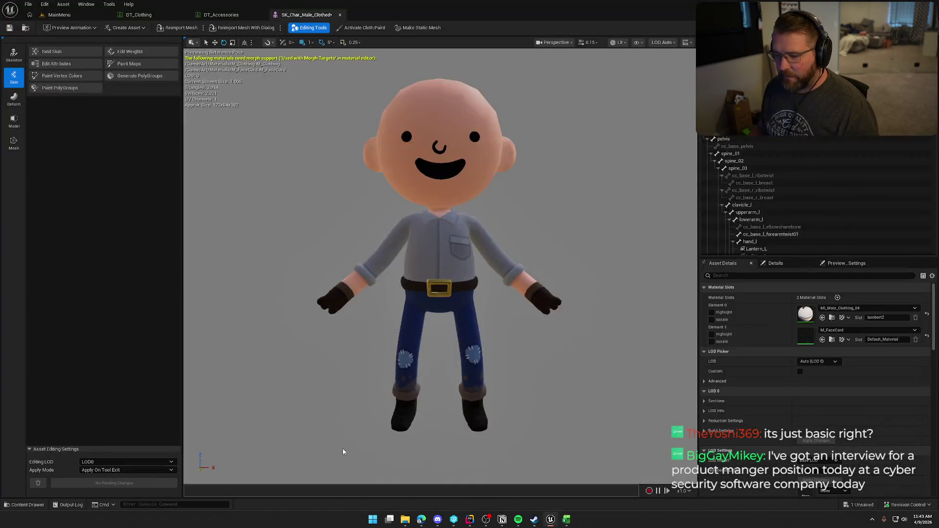
- Copy MI_Male_Clothing_04's reference path and apply MI_Male_Clothing_01 to the body slot
key("ctrl+space")
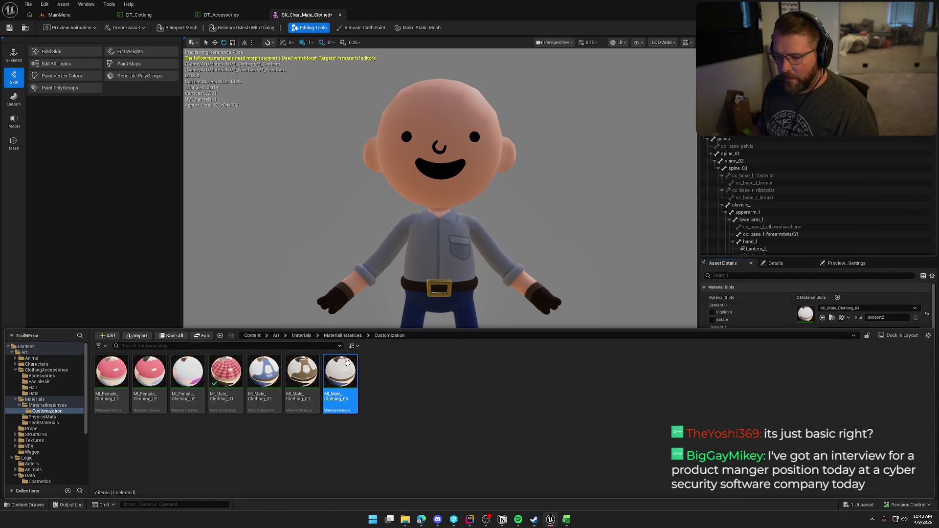
right_click(346, 376)
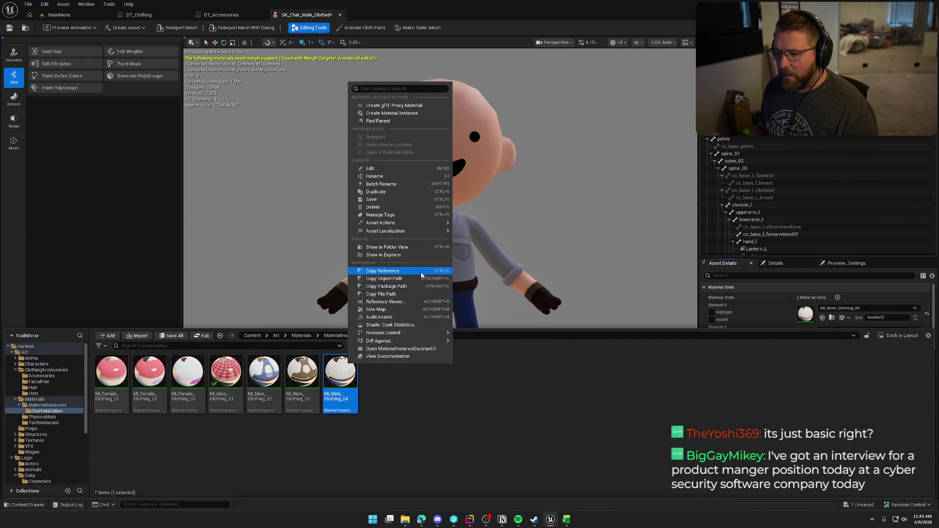
left_click(421, 271)
mouse_move(222, 379)
left_mouse_down()
mouse_move(802, 333)
mouse_move(831, 313)
left_mouse_up()
key("ctrl+space")
left_click(567, 519)
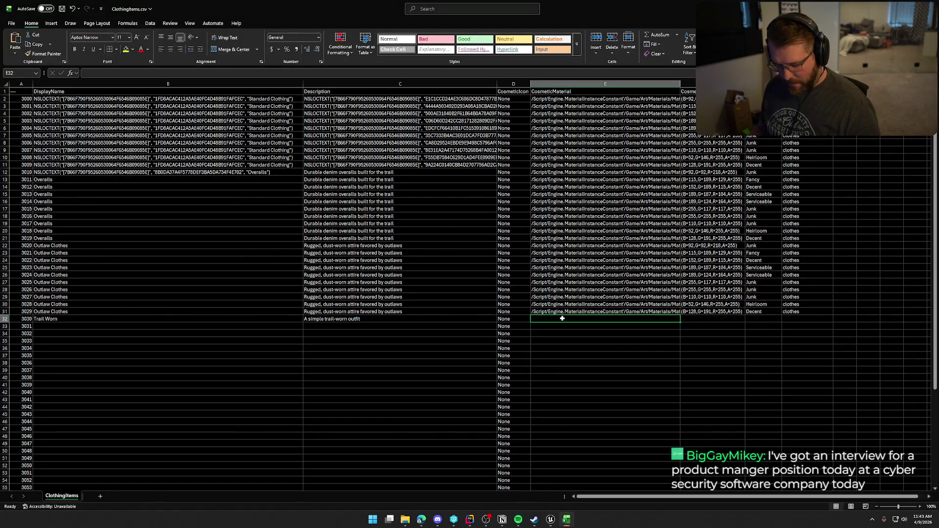
- Paste the MI_Male_Clothing_04 path into E32 and fill it down to row 41
type("/Script/Engine.MaterialInstanceConstant'/Game/Art/Materials/MaterialInstances/Customization/MI_Male_Clothing_04.MI_Male_Clothing_04'")
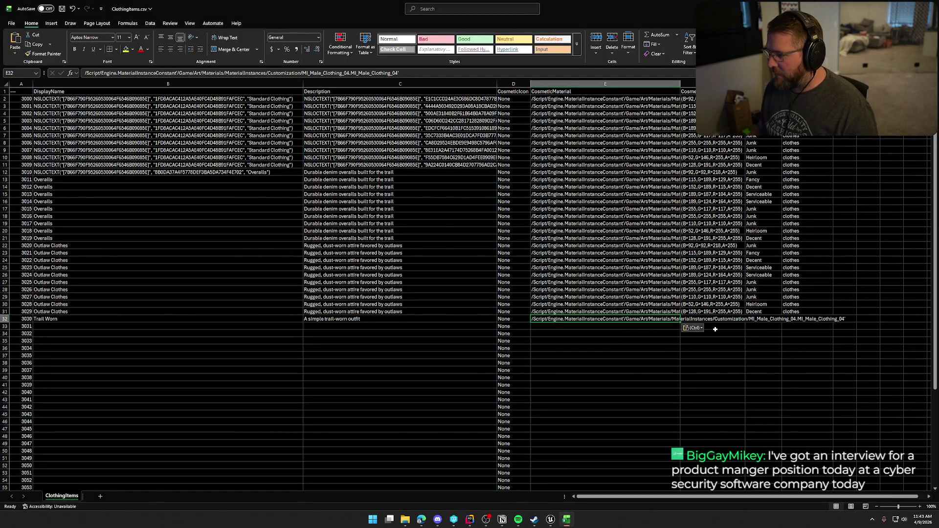
left_click(44, 319)
left_click(351, 322, "shift")
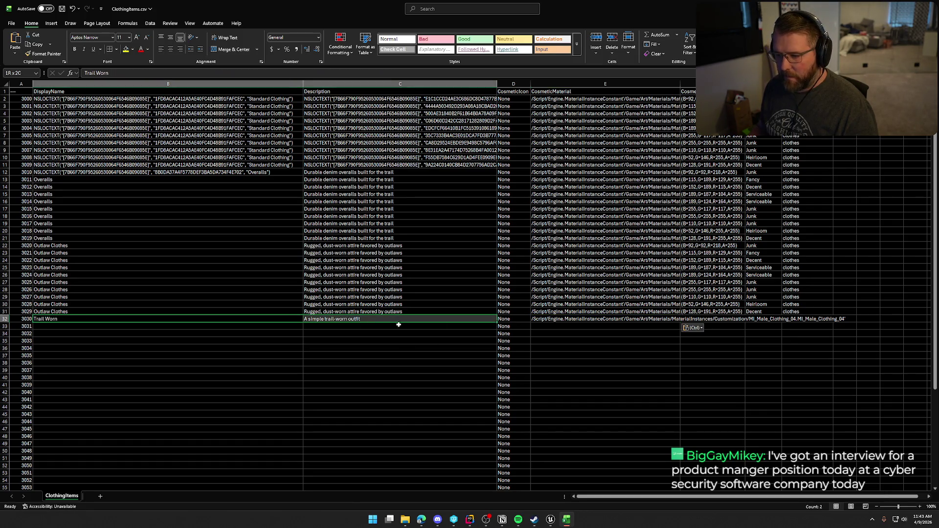
left_click(581, 319)
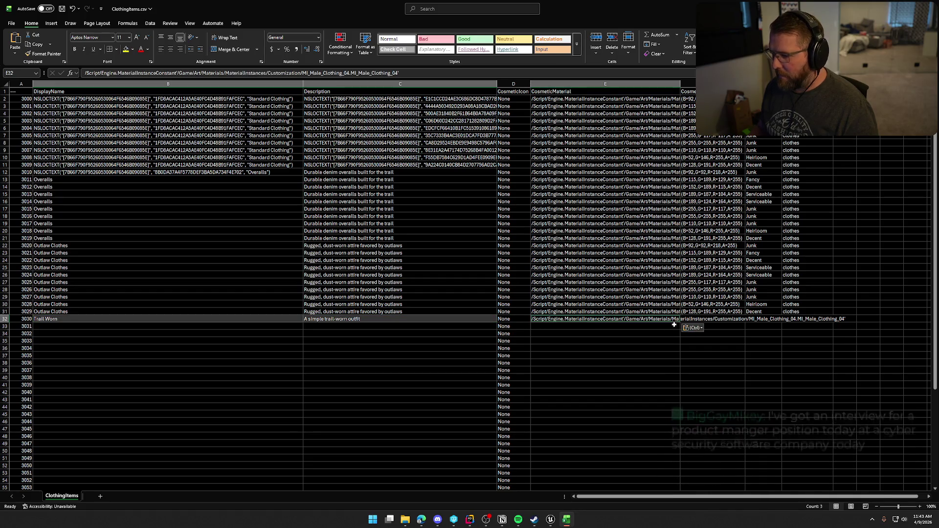
left_click(511, 321, "ctrl")
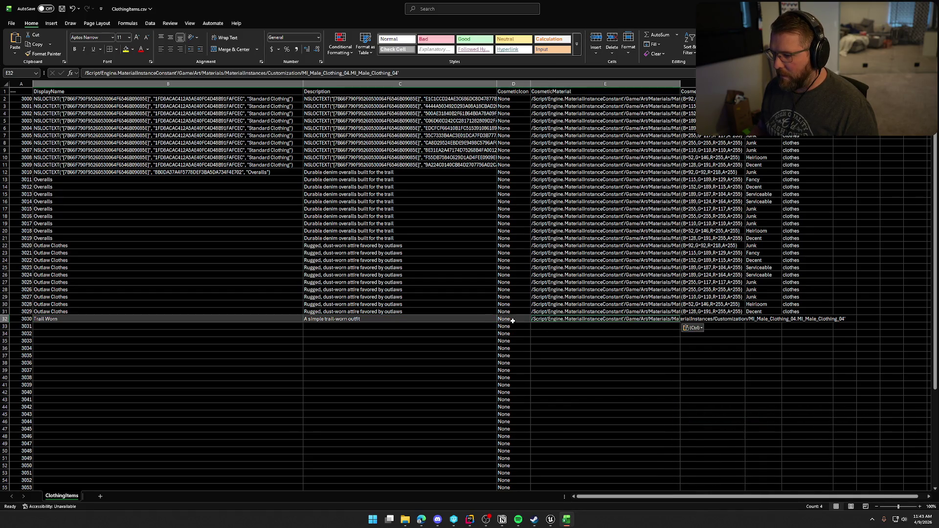
left_click(658, 334)
left_click(669, 319)
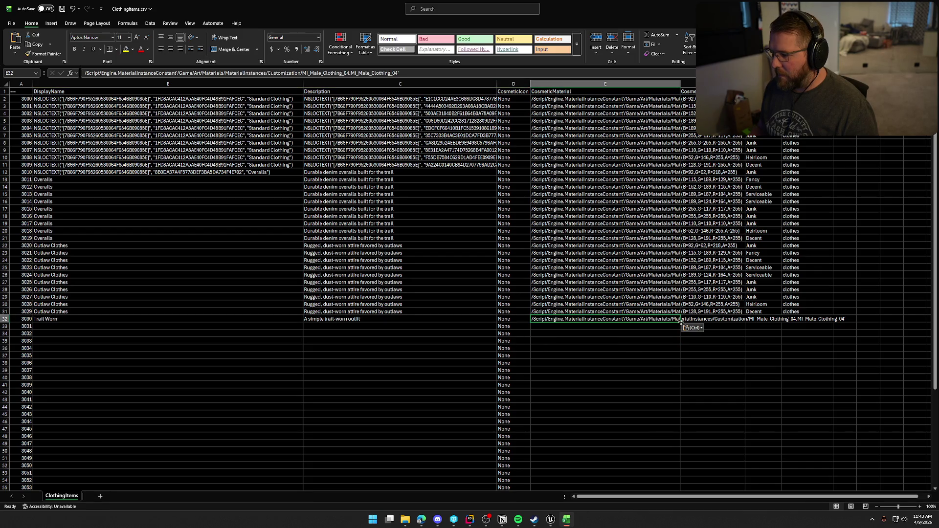
left_click_drag(679, 322, 674, 386)
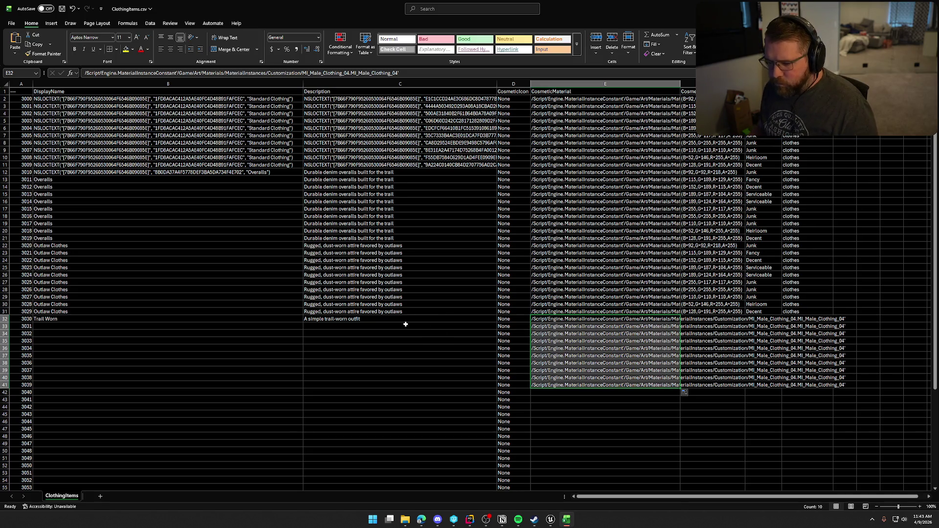
- Fill the Trail Worn name and description from B32:C32 down to row 41
left_click(95, 318)
left_click(327, 318, "shift")
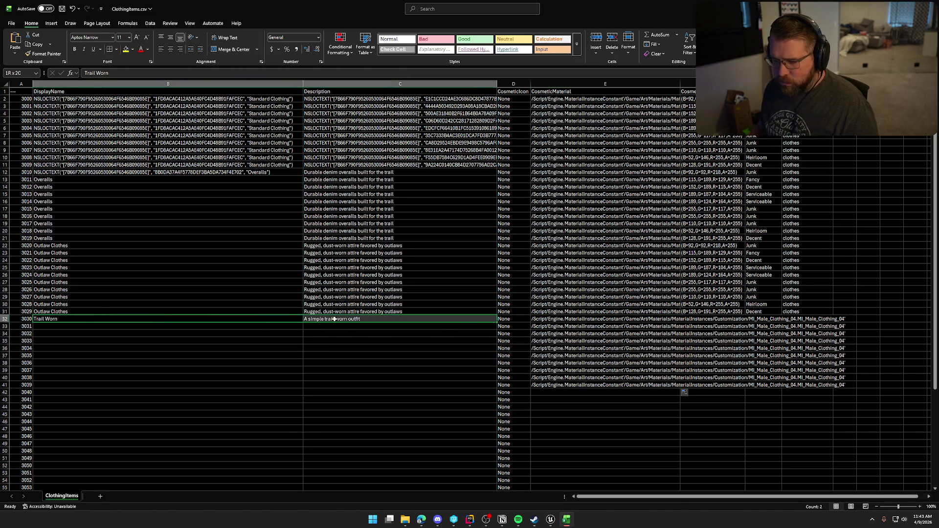
left_click_drag(497, 322, 499, 387)
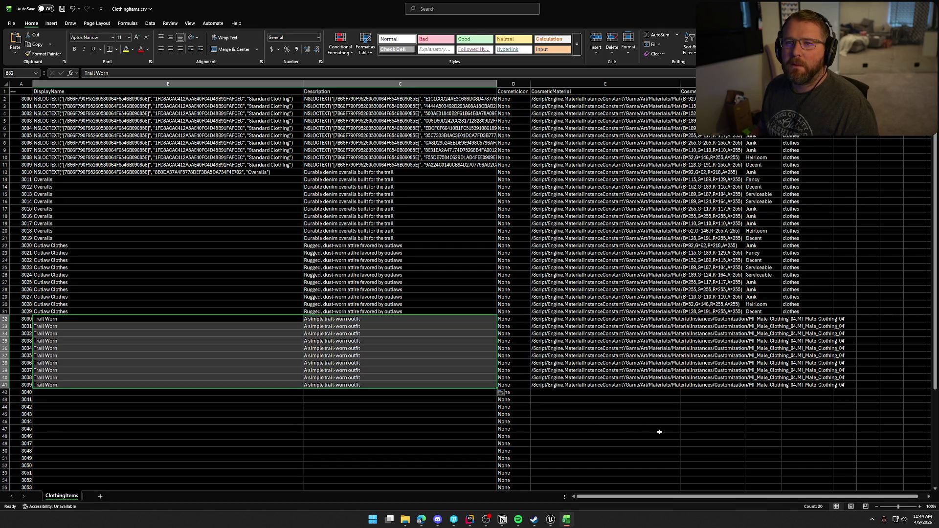
left_click(712, 421)
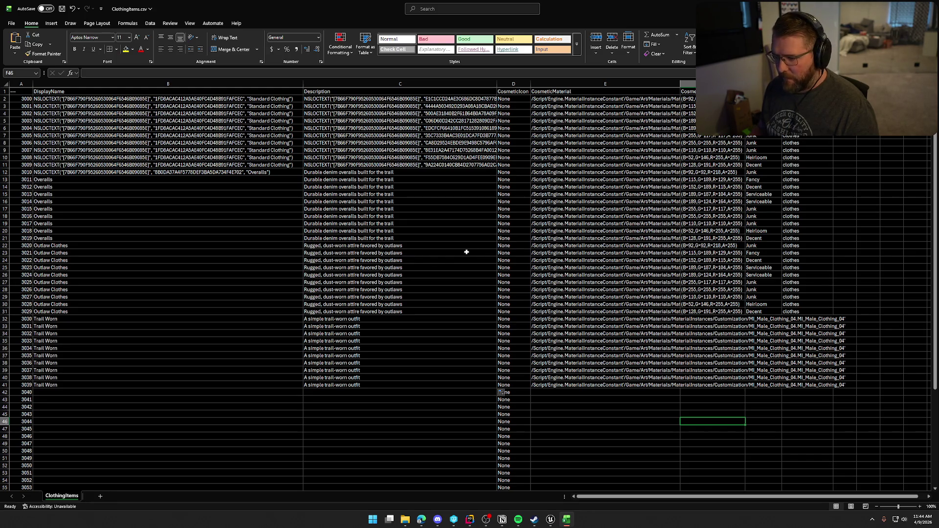
- Copy the Outlaw Clothes colour, tier and clothes block F22:H31 and paste it at F32
left_click_drag(699, 245, 702, 317)
key("ctrl+c")
key("ctrl+shift+Right")
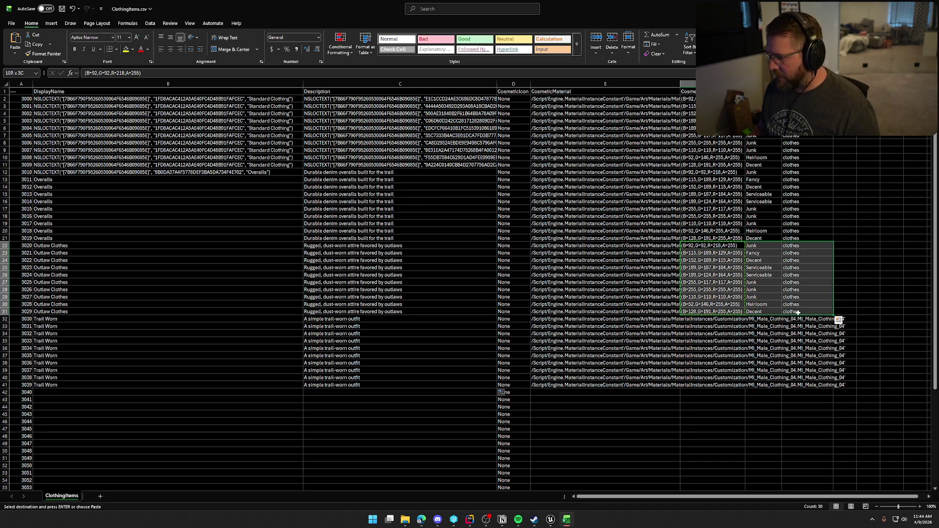
key("ctrl+c")
left_click(713, 320)
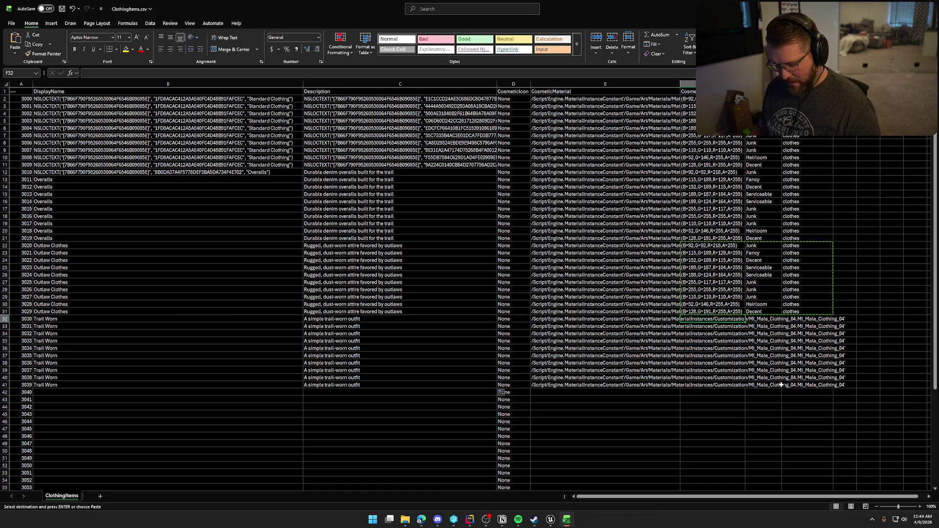
key("ctrl+v")
left_click(753, 420)
key("Escape")
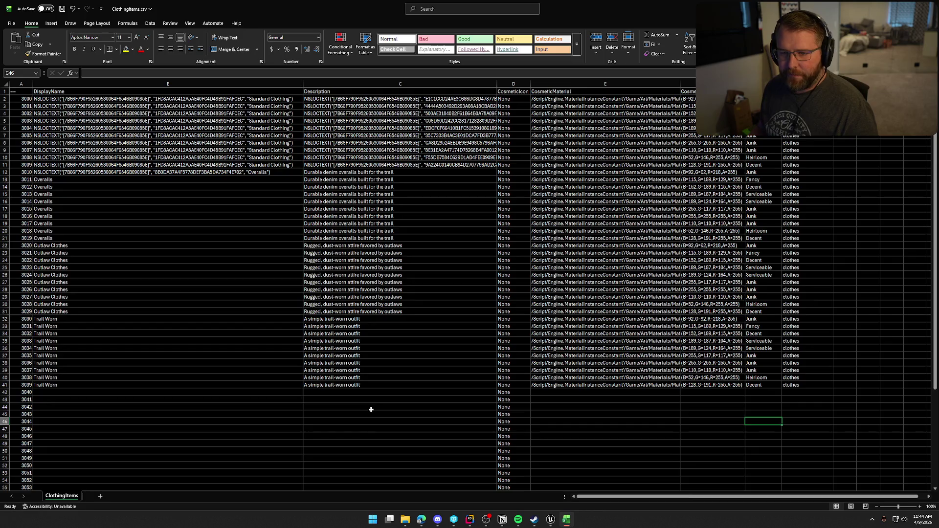
scroll(371, 409, "down", 9)
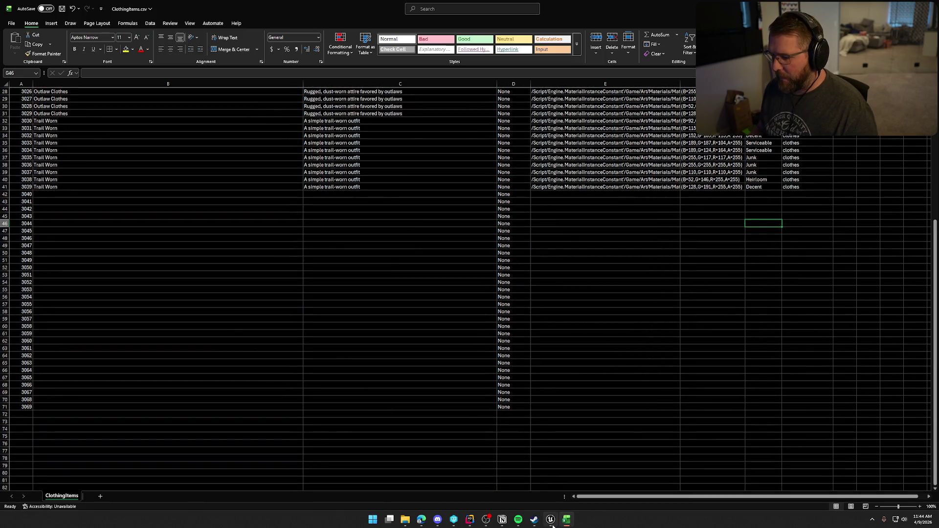
- Open SK_Char_Female_Clothed and copy the reference path of its MI_Female_Clothing_01 material
left_click(550, 519)
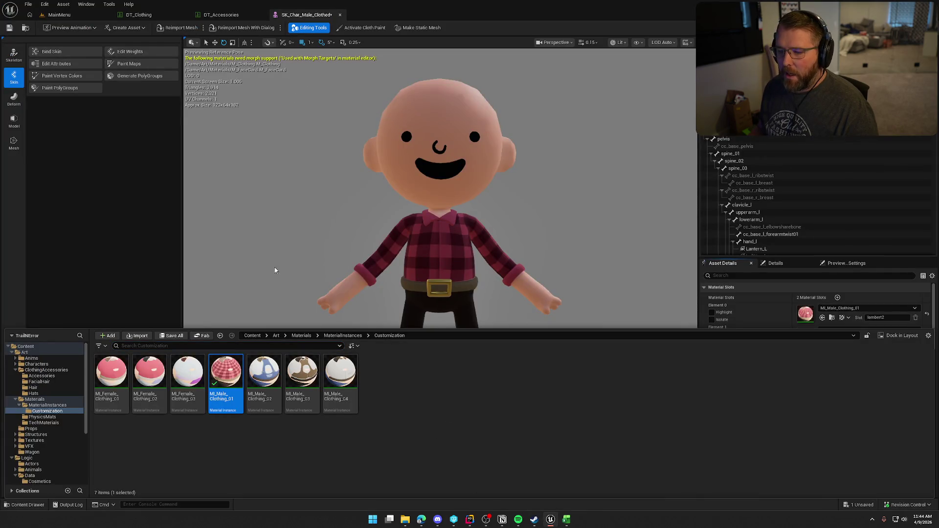
left_click(166, 227)
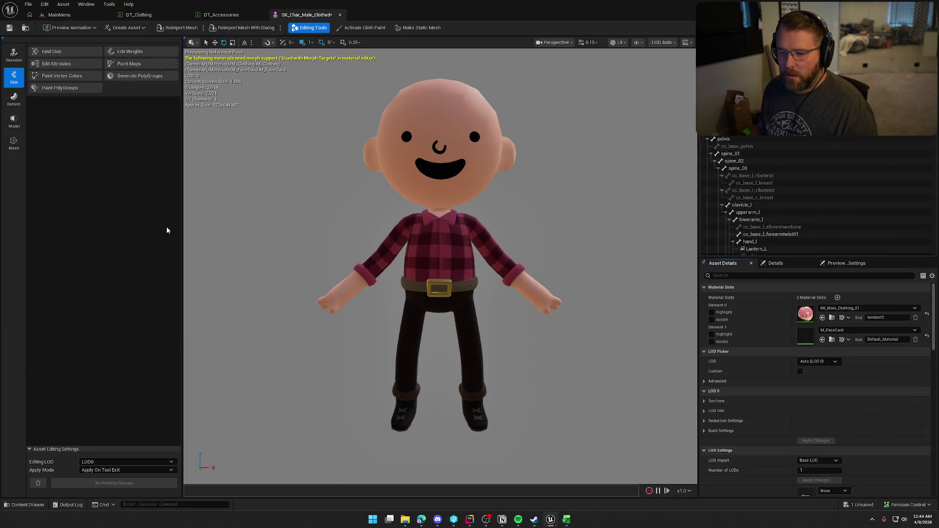
key("ctrl+space")
left_click(40, 400)
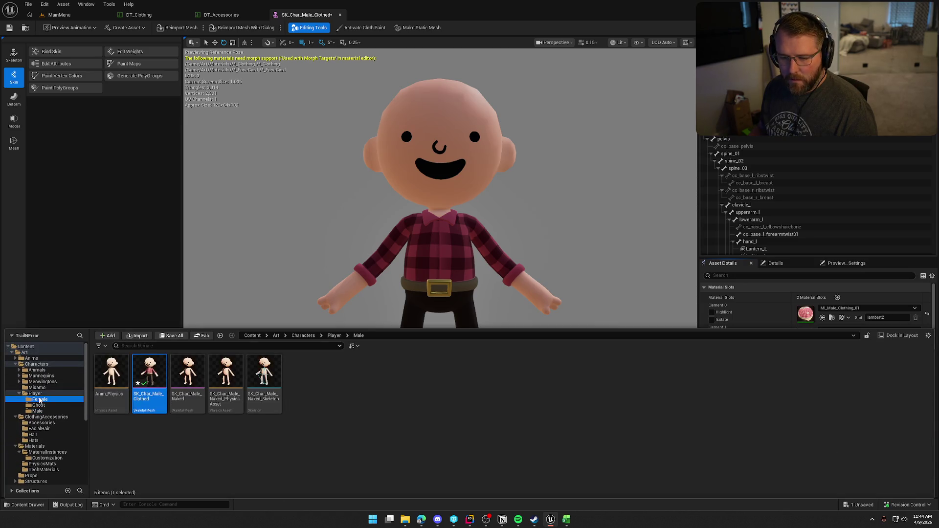
double_click(112, 375)
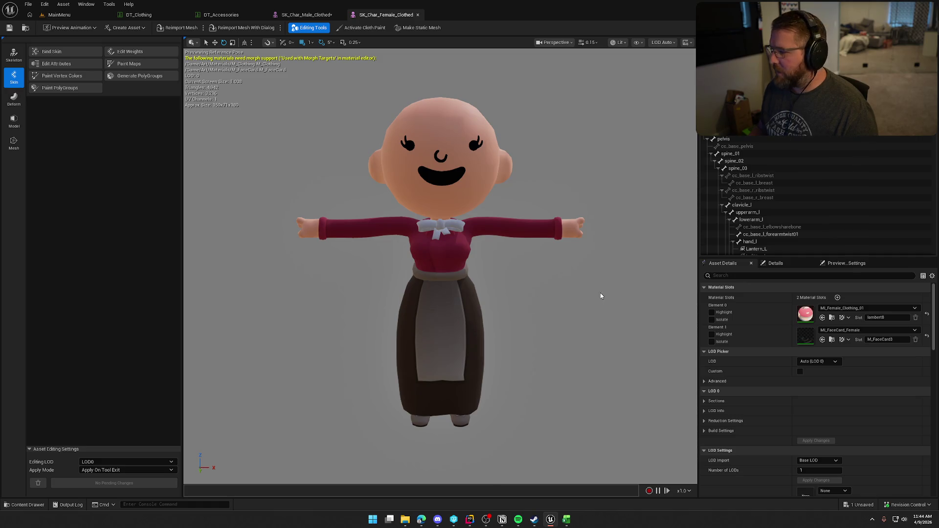
left_click(832, 318)
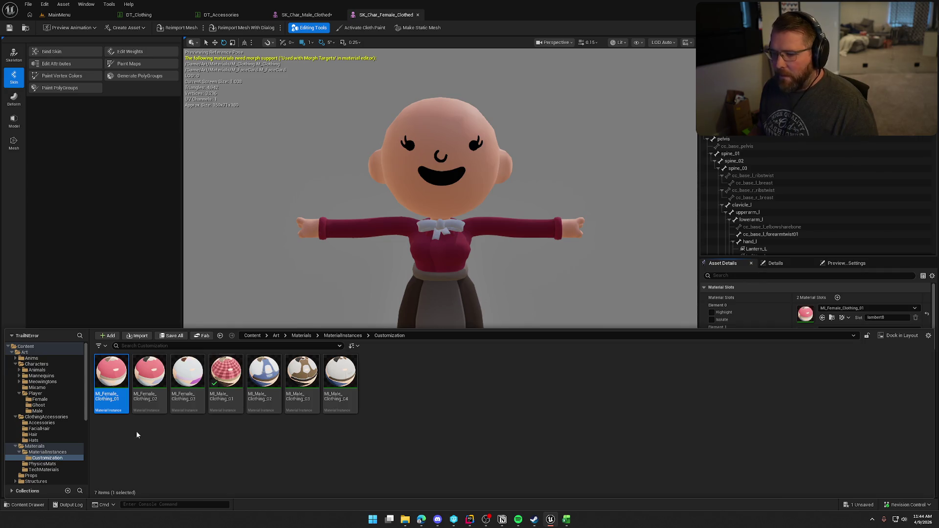
right_click(105, 377)
left_click(147, 283)
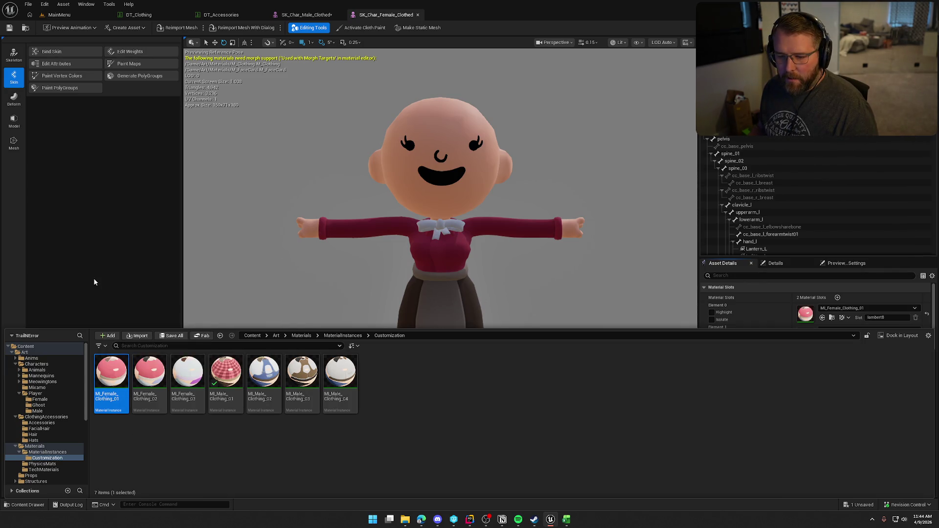
left_click(326, 314)
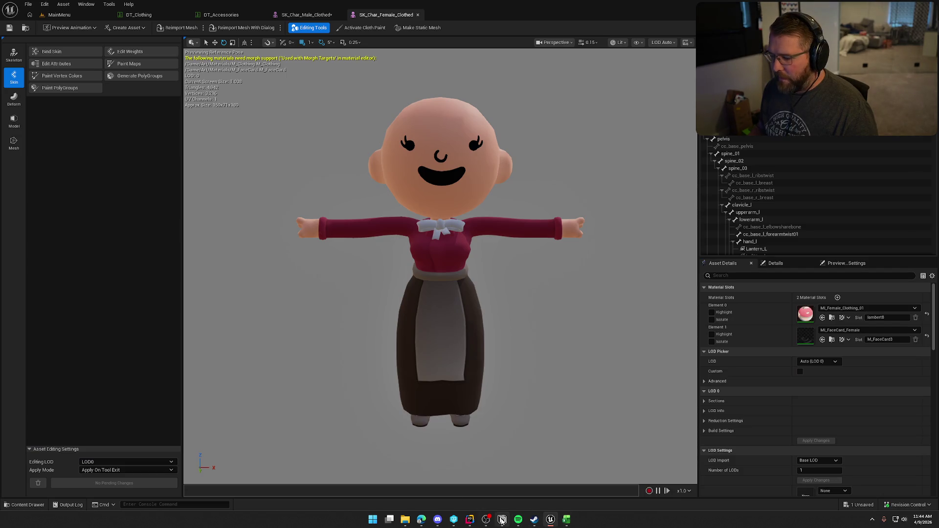
left_click(566, 519)
scroll(206, 306, "up", 9)
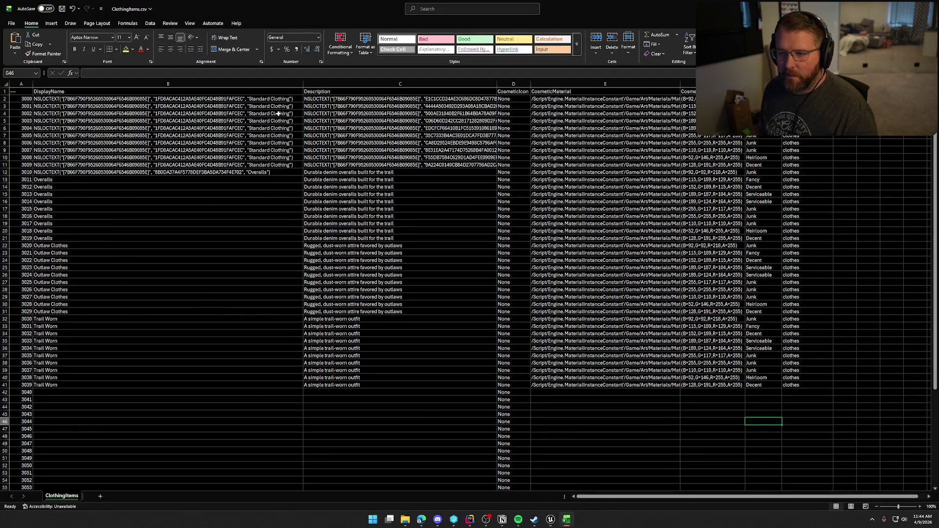
- Enter 'Standard Dress' in B42 and fill it down through entry 3049
scroll(285, 266, "down", 4)
left_click(52, 304)
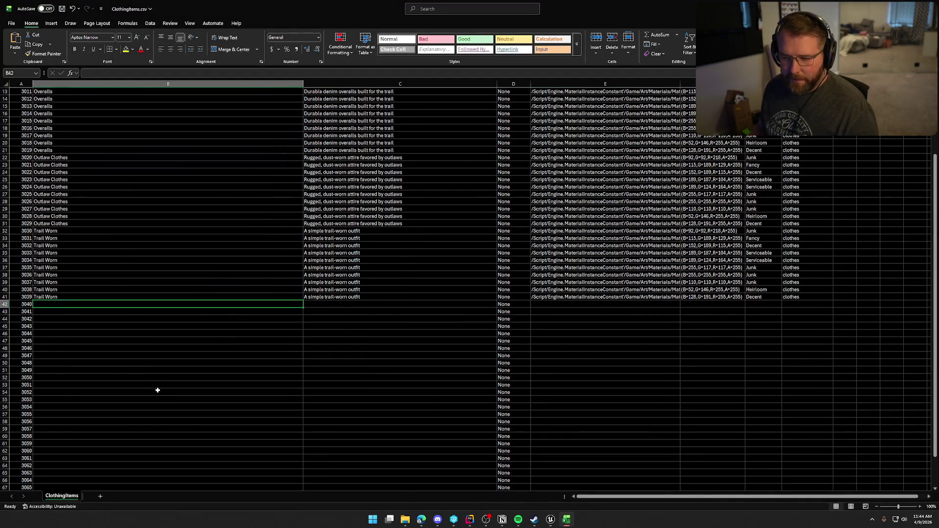
type("Staa")
key("BackSpace")
key("BackSpace")
type("ndard Dress")
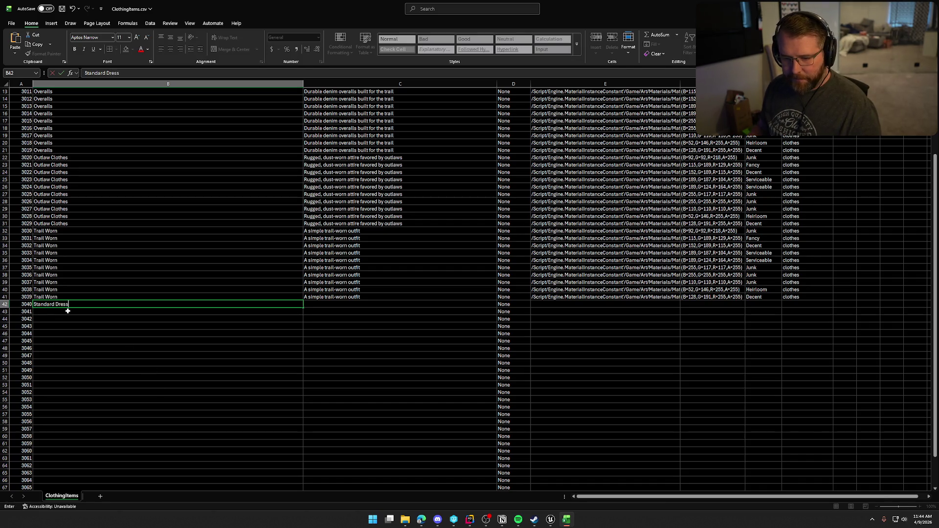
key("ctrl+Return")
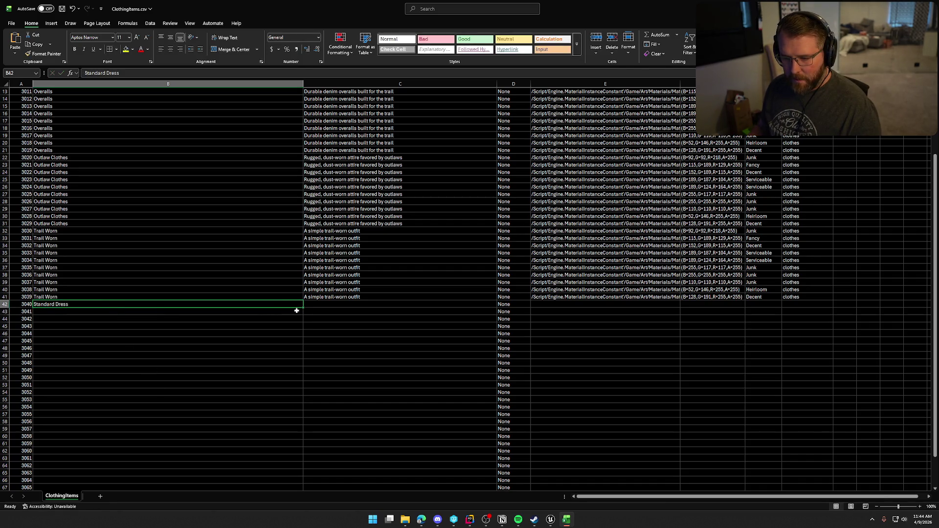
left_click_drag(302, 309, 296, 370)
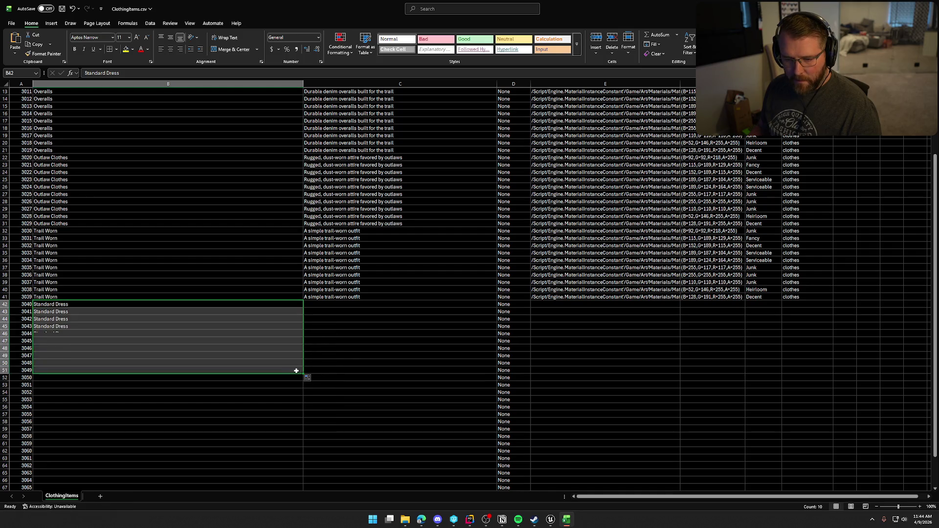
left_click(336, 306)
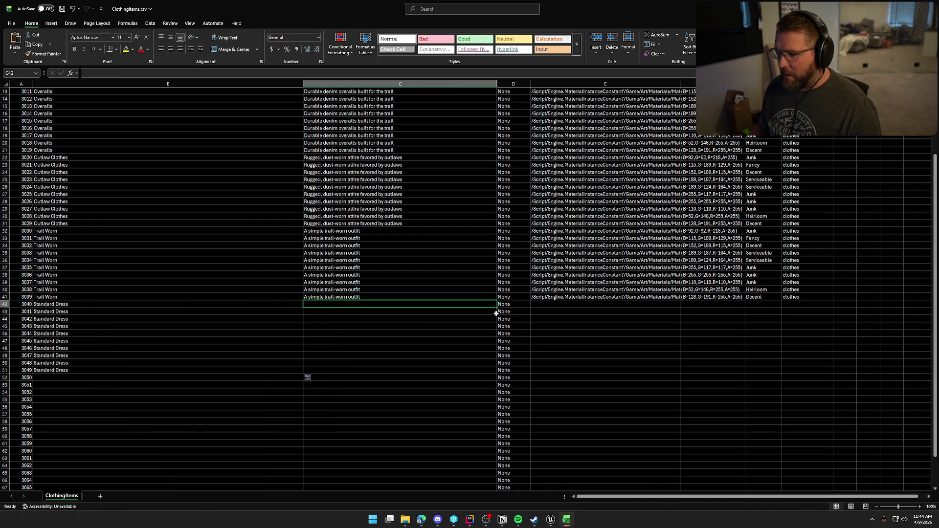
- Paste the female clothing material path into row 3040 and fill it down to row 3049
scroll(591, 341, "up", 4)
scroll(591, 342, "down", 6)
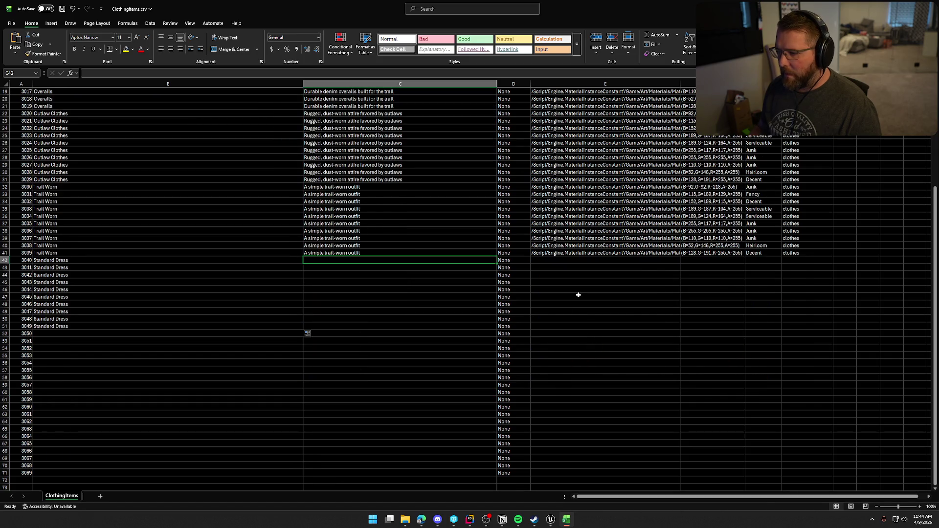
left_click(555, 260)
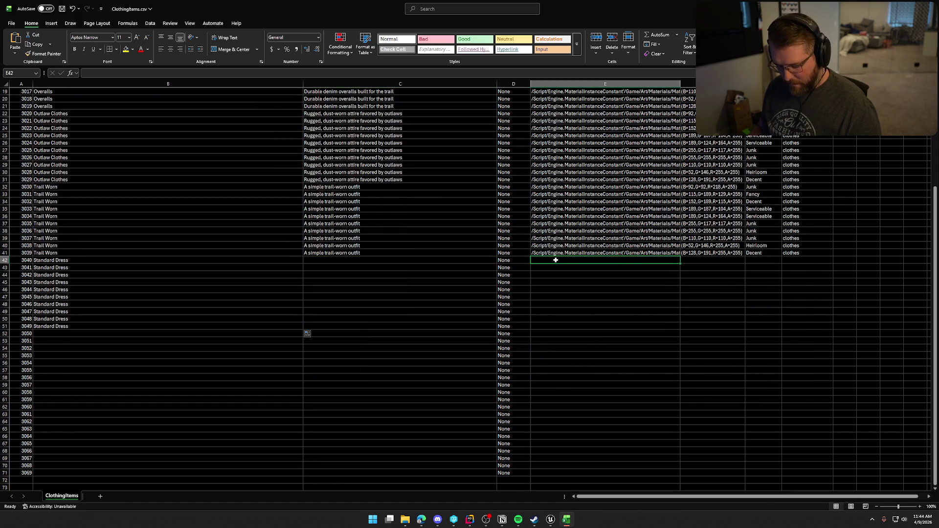
key("ctrl+v")
left_click_drag(681, 263, 676, 326)
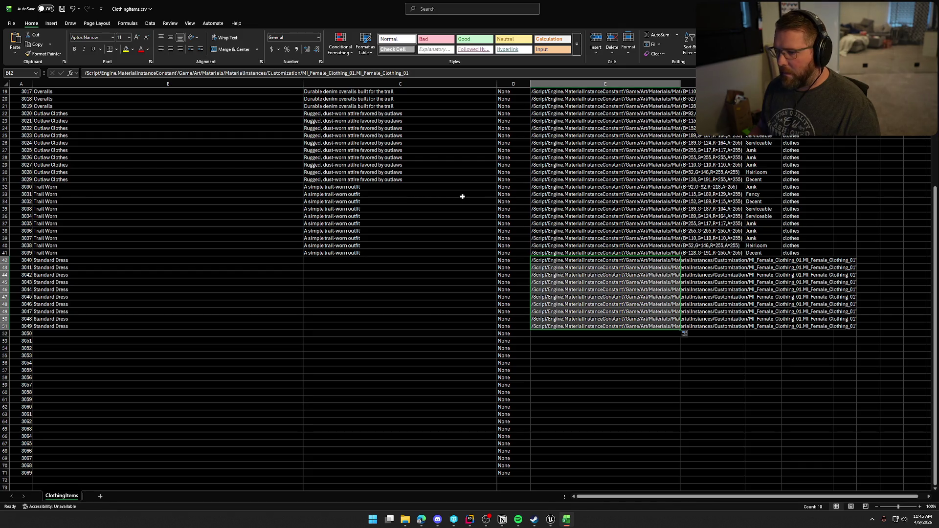
- Copy the Trail Worn colour, tier and clothes block into the Standard Dress rows
left_click(684, 188)
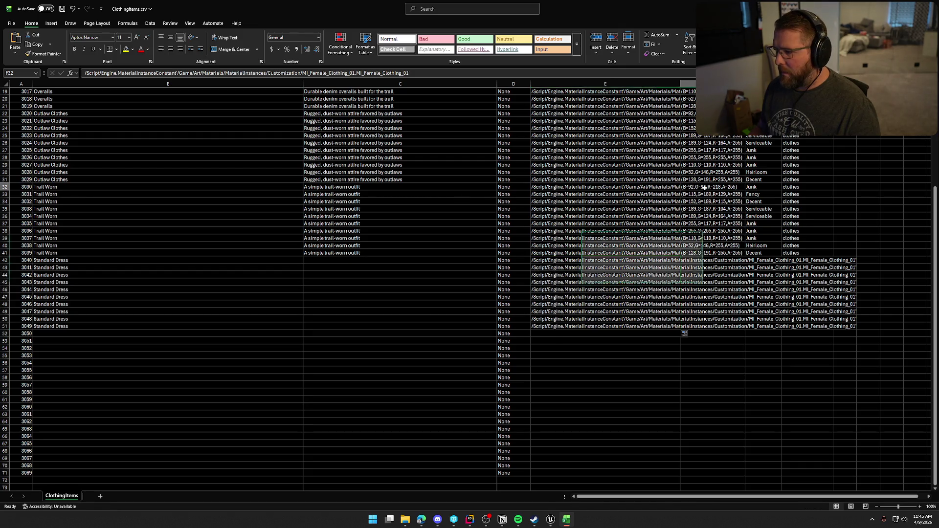
left_click(800, 253, "shift")
key("ctrl+c")
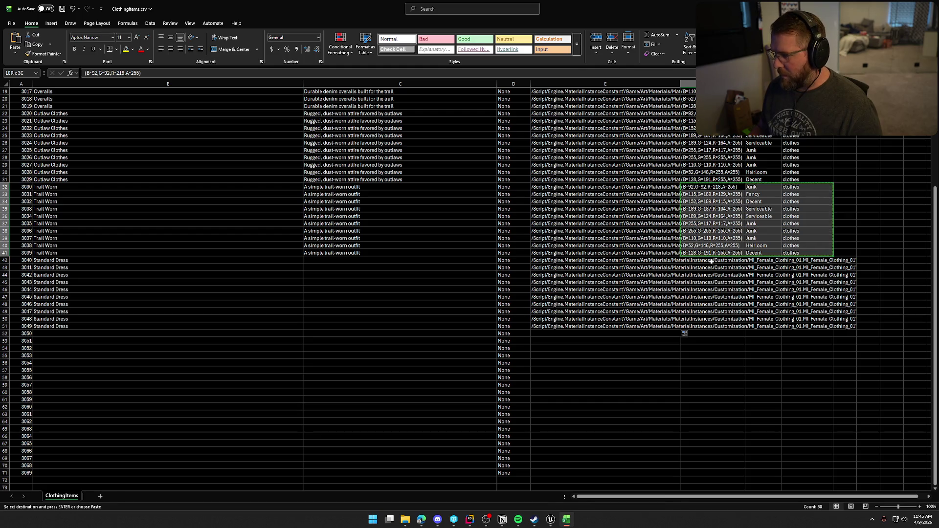
left_click(711, 262)
key("ctrl+v")
left_click(741, 354)
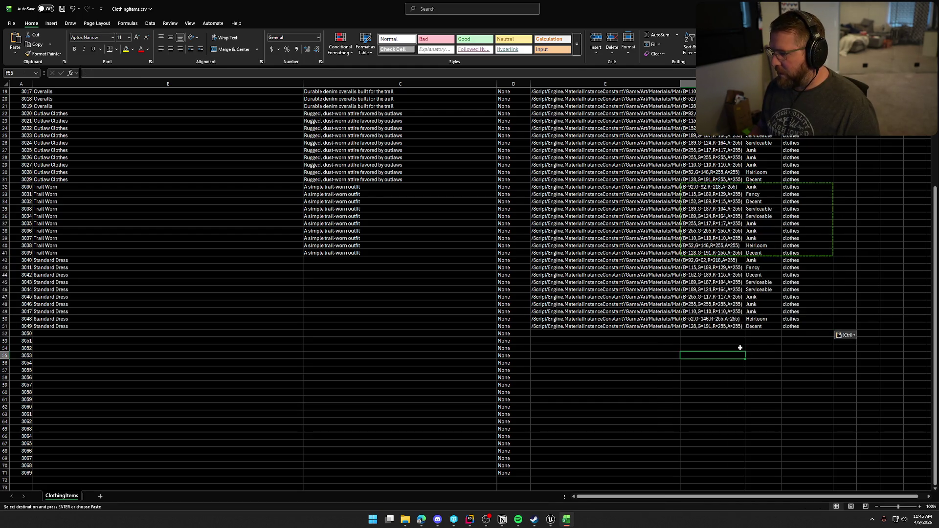
- Paste the same block again at F52 and F62 to fill rows 52–71
left_click(718, 337)
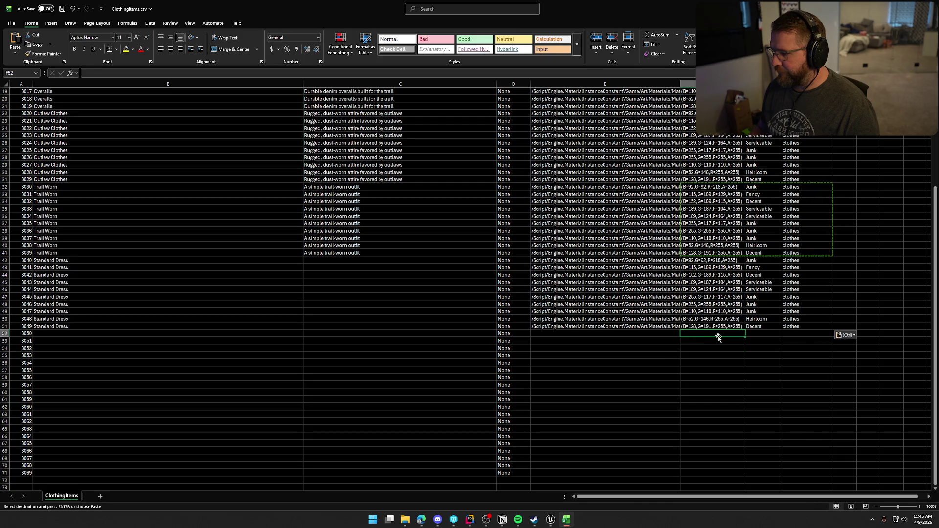
key("ctrl+v")
scroll(701, 336, "down", 4)
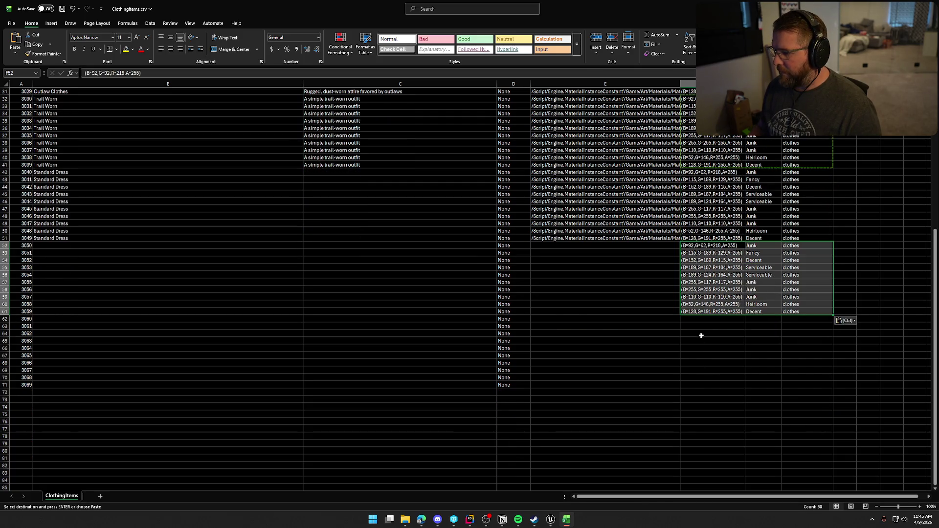
left_click(705, 319)
key("shift")
key("shift")
key("shift")
key("ctrl")
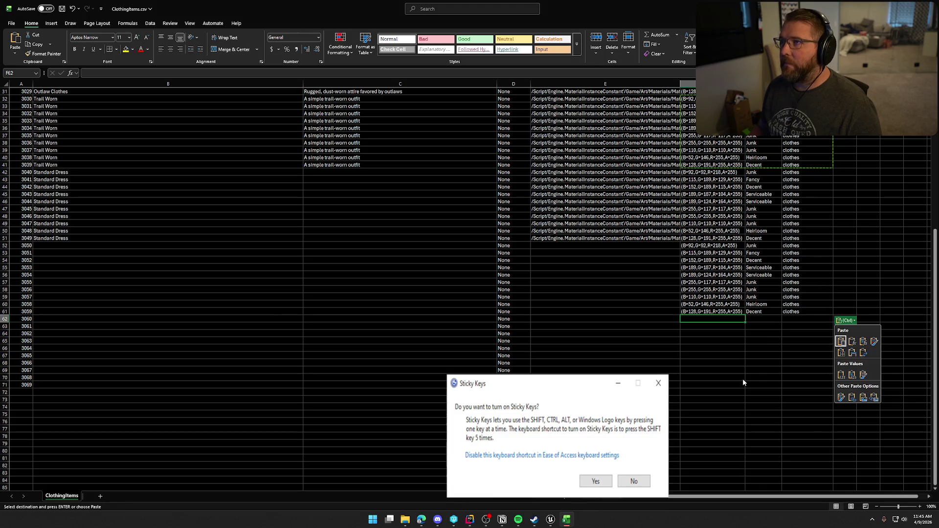
key("Escape")
key("Escape")
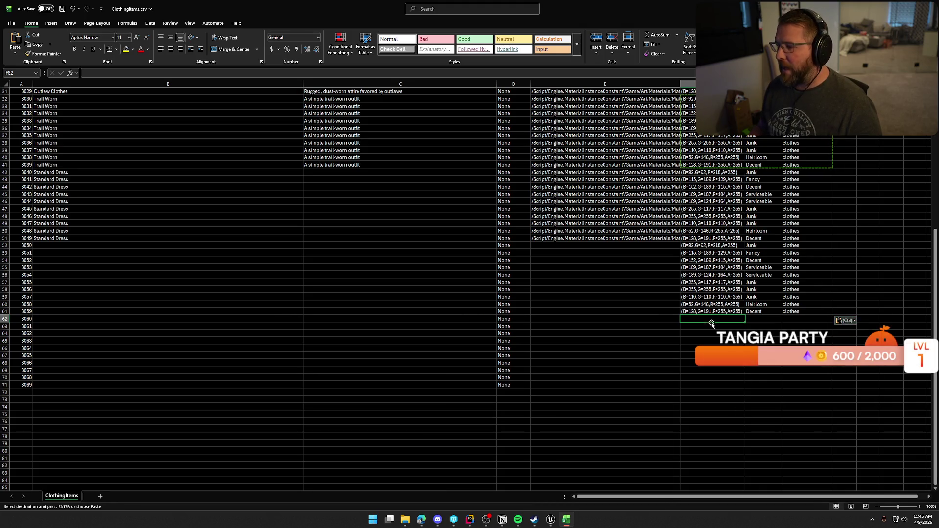
key("ctrl+v")
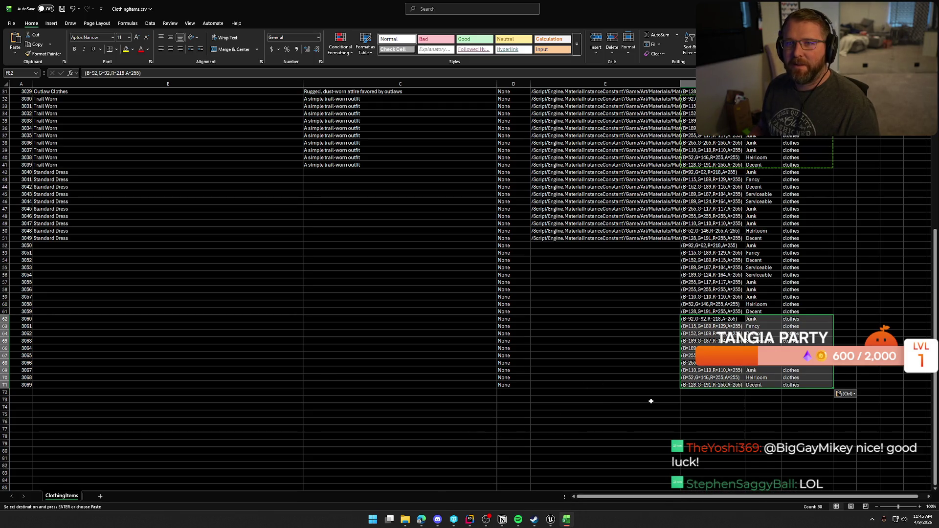
left_click(706, 406)
key("Escape")
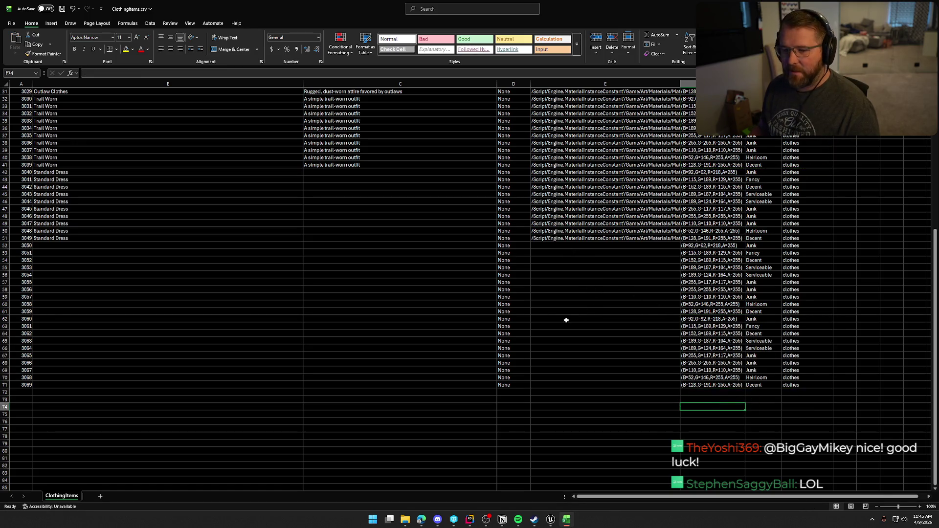
scroll(565, 319, "up", 10)
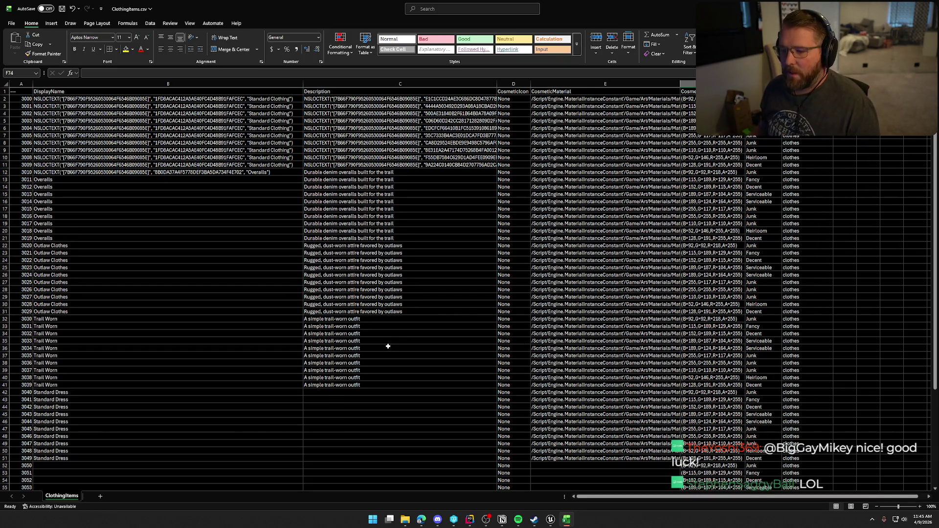
scroll(388, 346, "down", 4)
- Paste 'A simple frontier dress made from durable fabric' into C42 and fill it down to C51
left_click(323, 305)
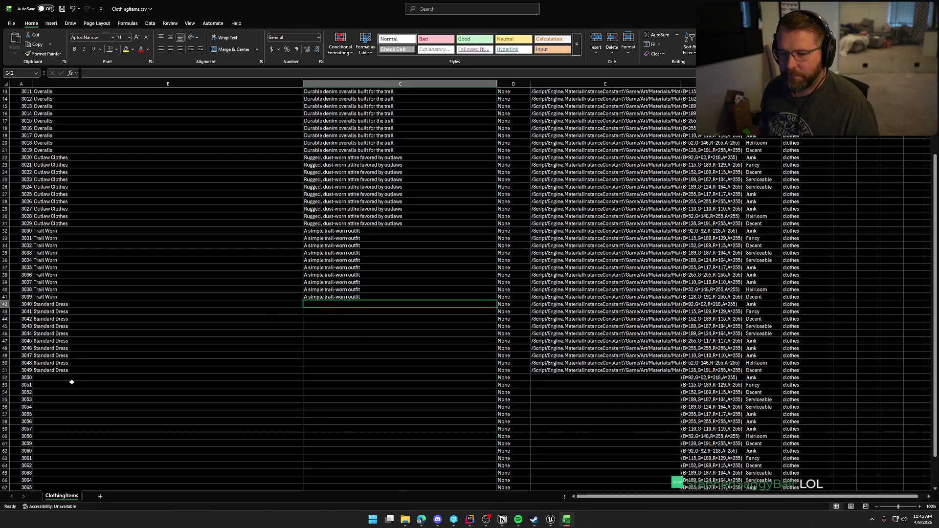
key("alt+Tab")
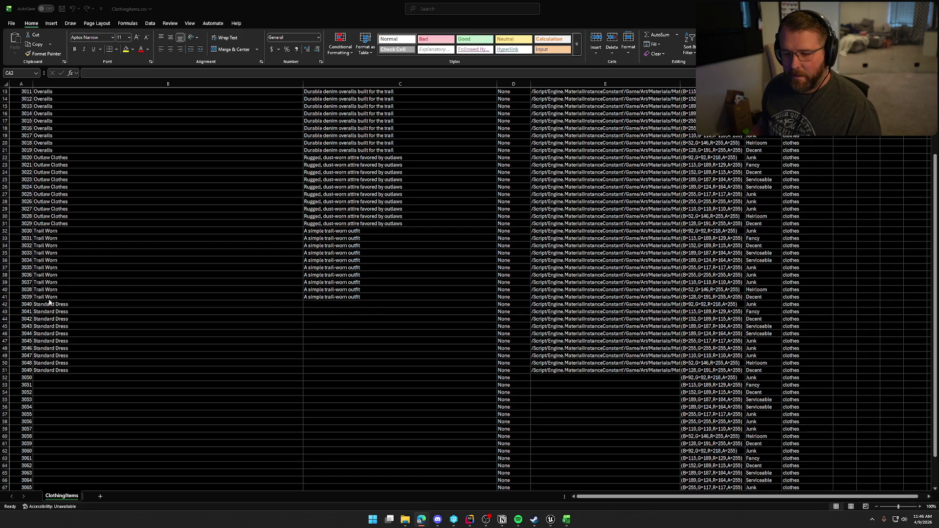
left_click(346, 303)
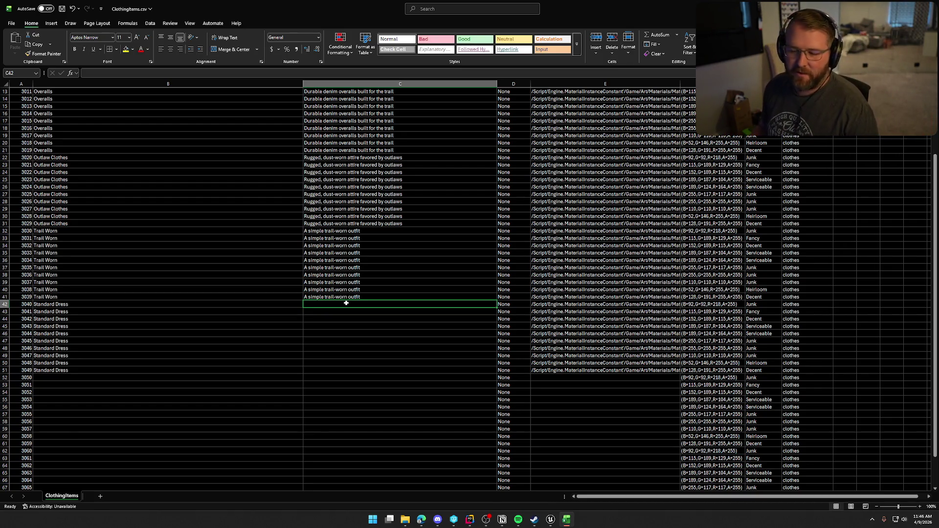
scroll(301, 371, "up", 4)
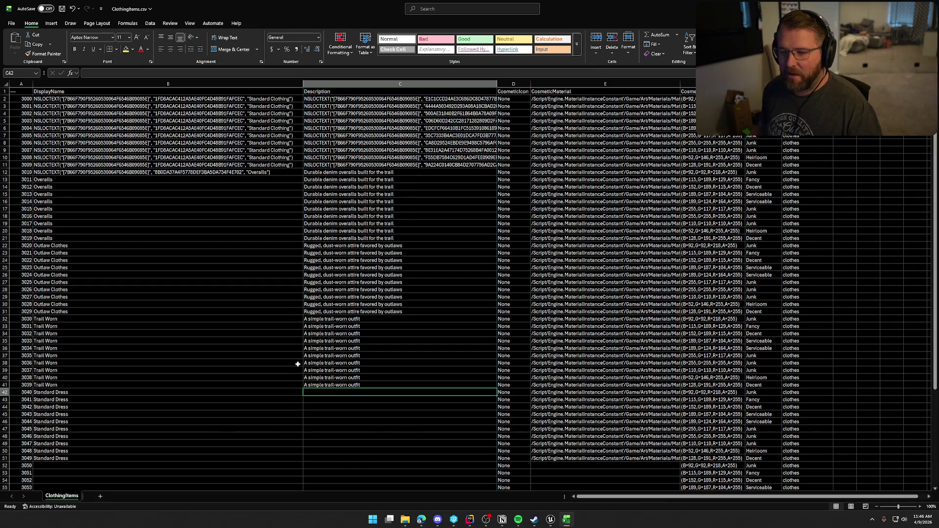
scroll(342, 401, "down", 7)
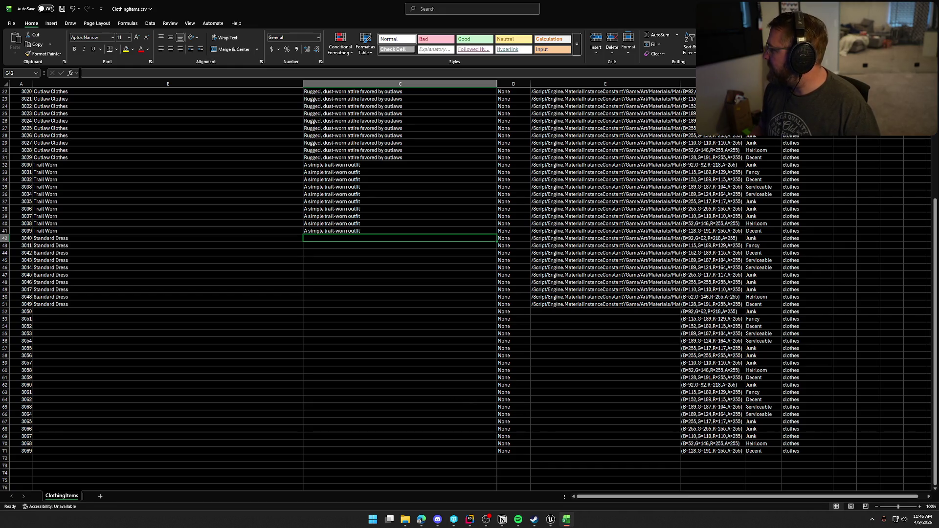
key("alt+Tab")
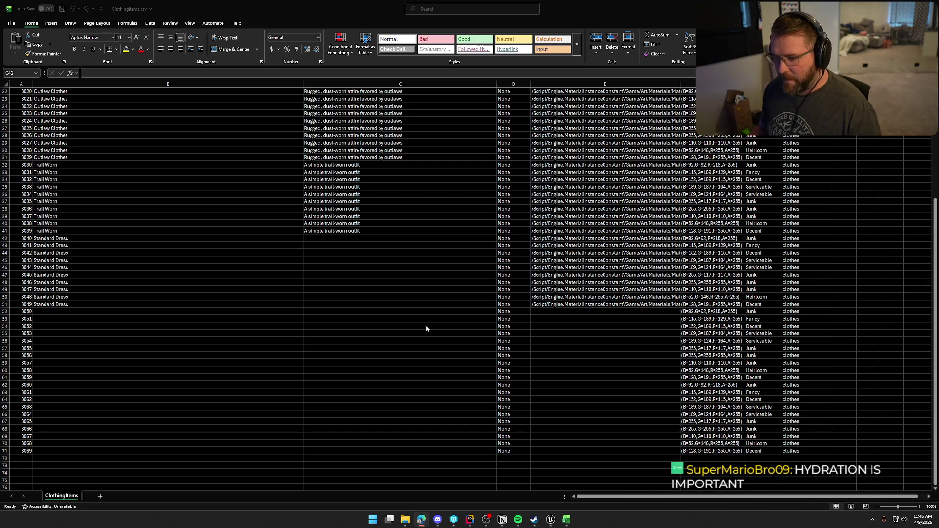
left_click(334, 240)
key("ctrl+v")
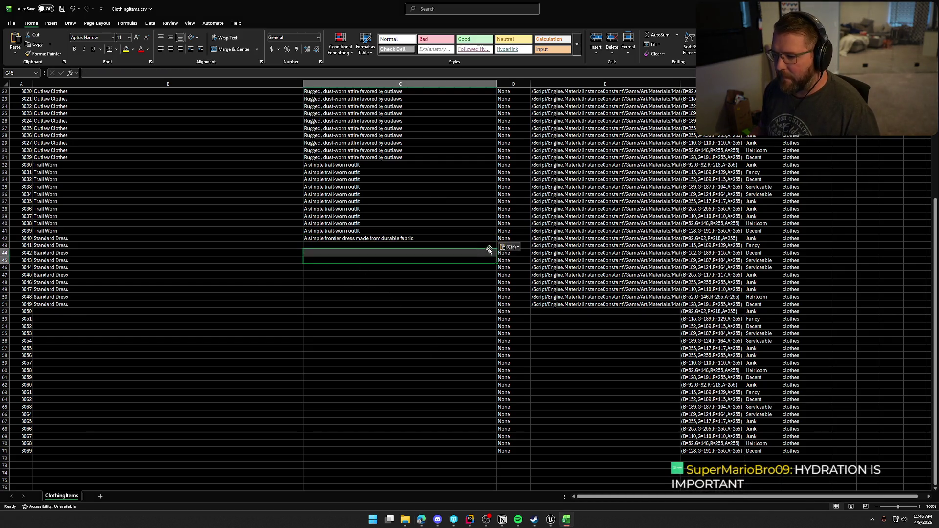
left_click_drag(491, 290, 491, 306)
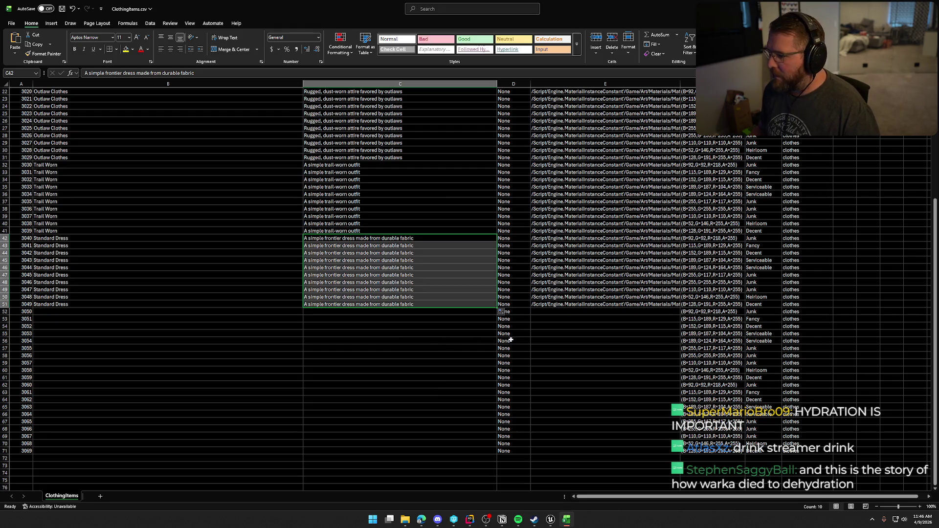
left_click(377, 356)
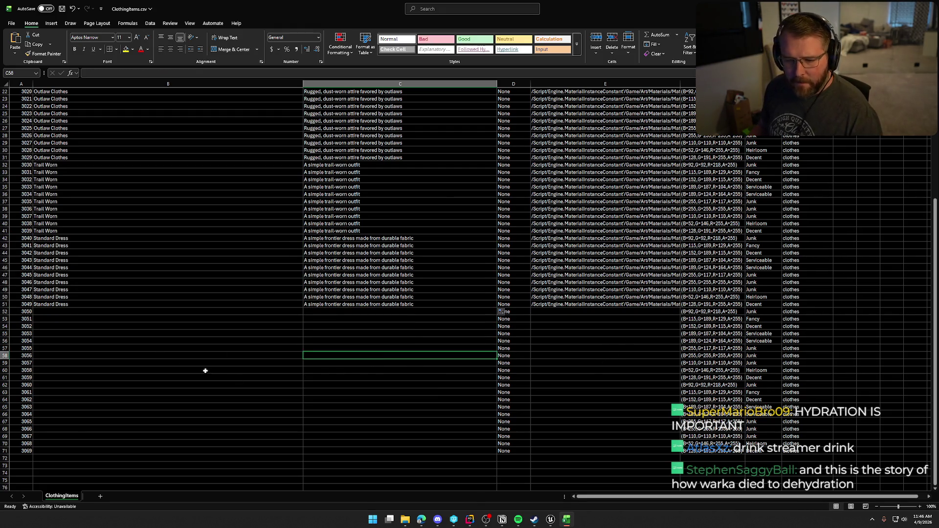
left_click(550, 519)
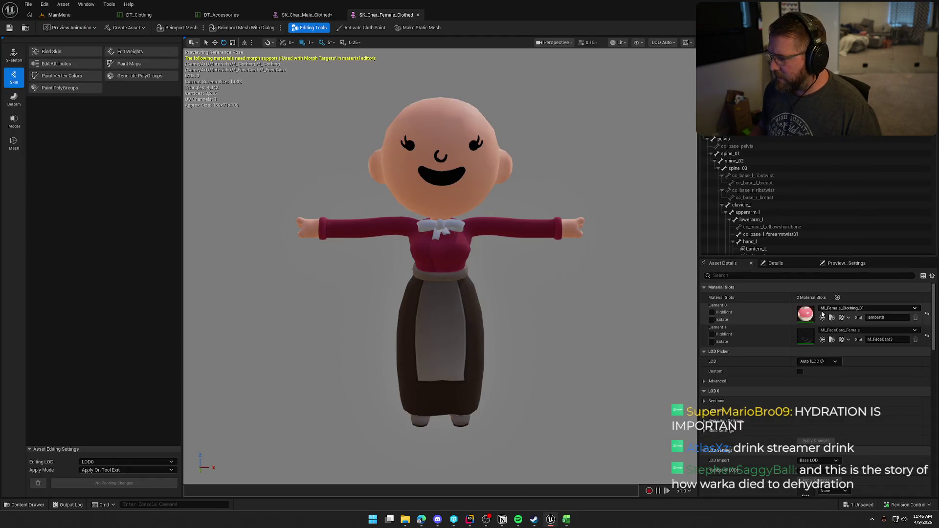
- Drag MI_Female_Clothing_02 onto the clothing's Element 0 material slot
left_click(833, 318)
mouse_move(155, 384)
left_mouse_down()
mouse_move(759, 309)
mouse_move(804, 312)
left_mouse_up()
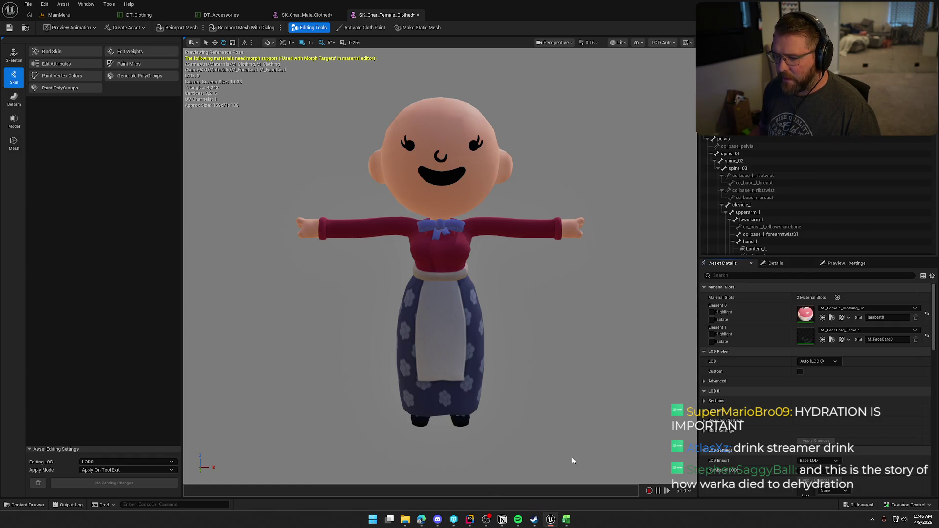
left_click(566, 520)
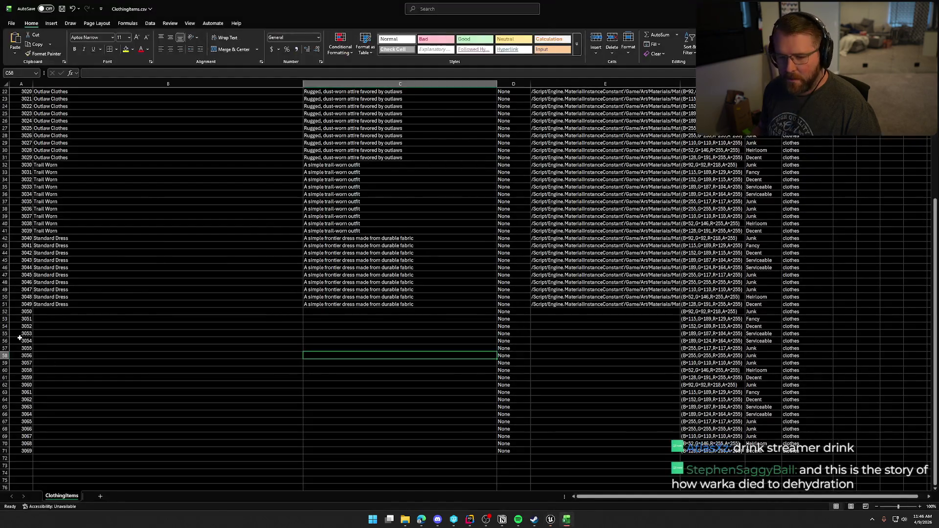
- Enter Flower Dress in B52 and fill it down through B61
left_click(46, 311)
type("Flower Dress")
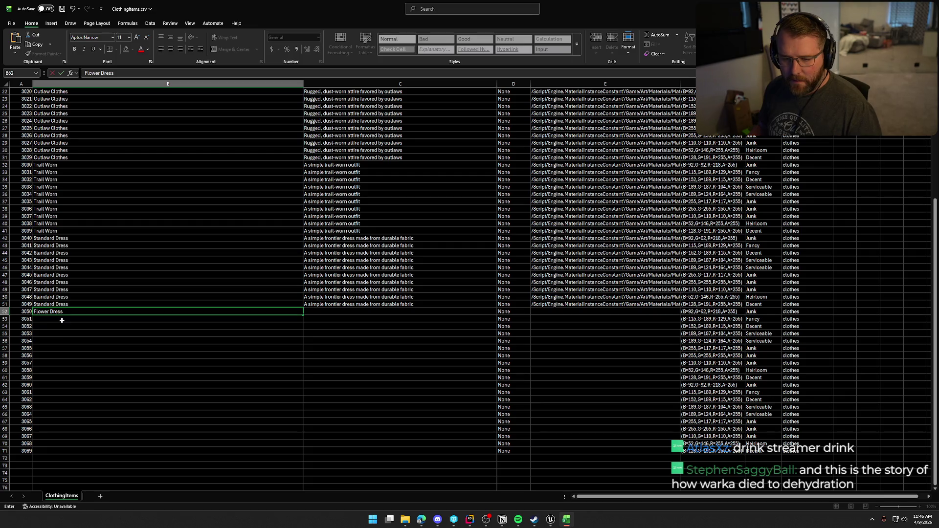
key("Return")
left_click(198, 310)
left_click_drag(301, 314, 295, 380)
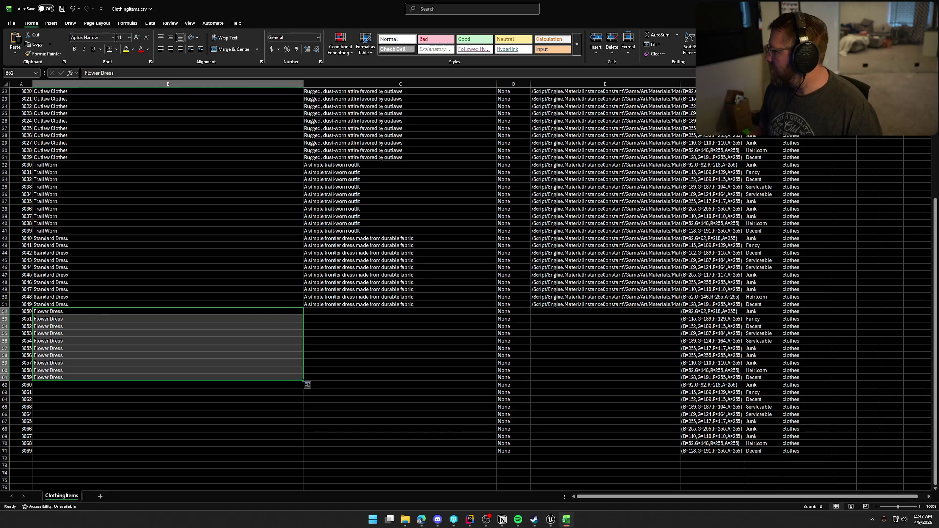
- Select column B, then pick a cell in the material column
key("alt+Tab")
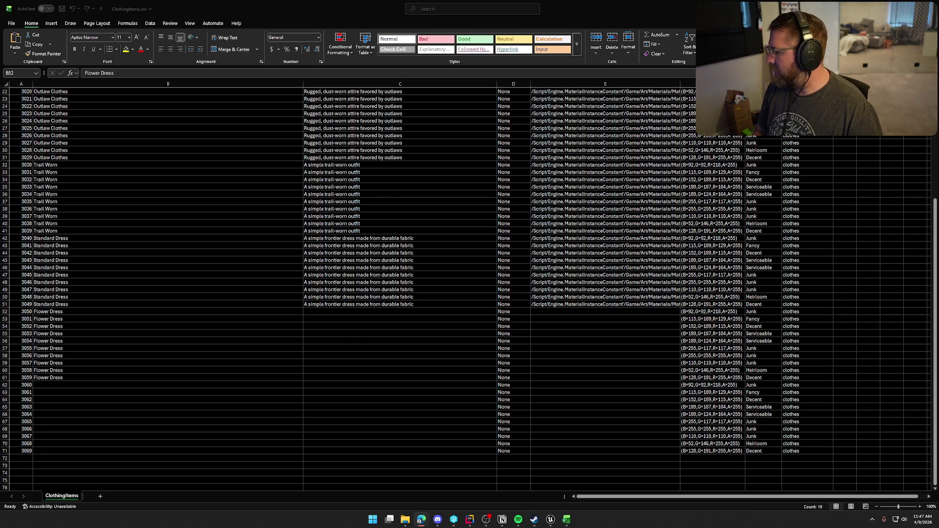
key("ctrl+space")
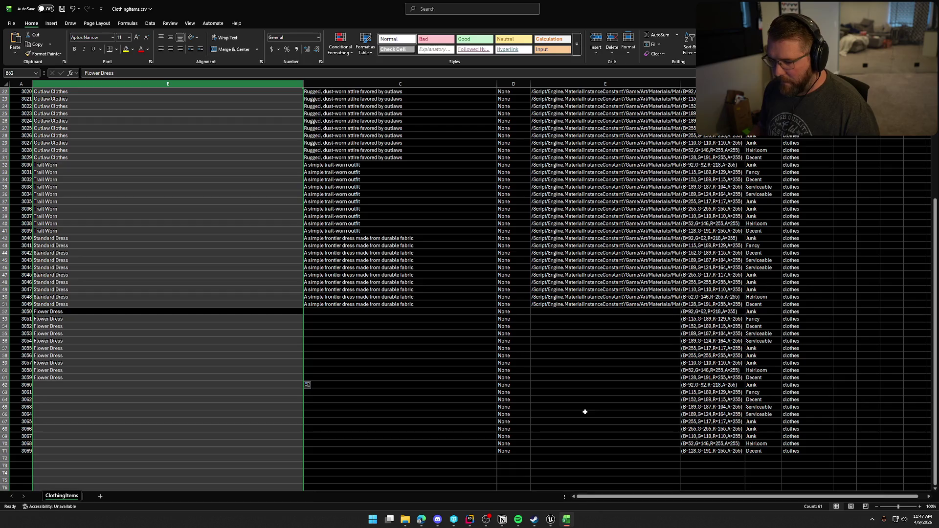
left_click(608, 371)
key("alt+Tab")
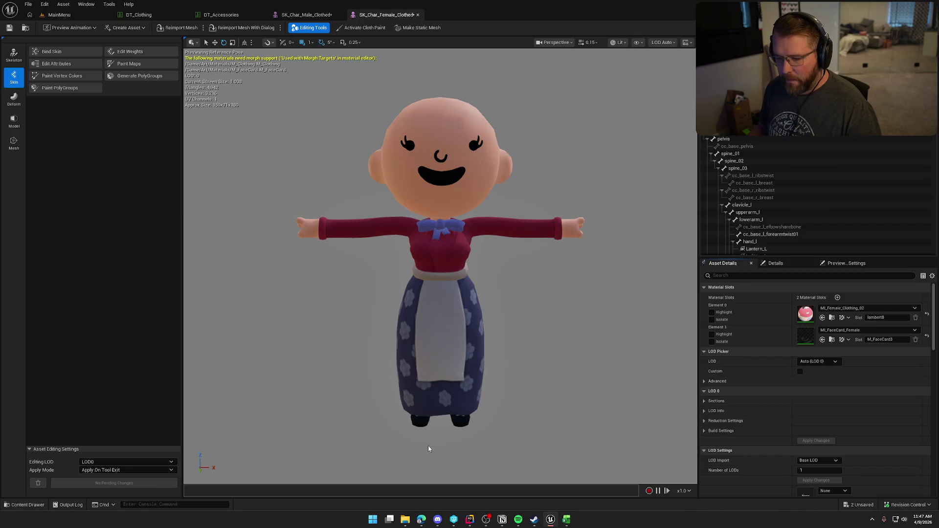
- Copy MI_Female_Clothing_02's reference and paste it into E52, filling it down the Flower Dress rows
left_click(832, 317)
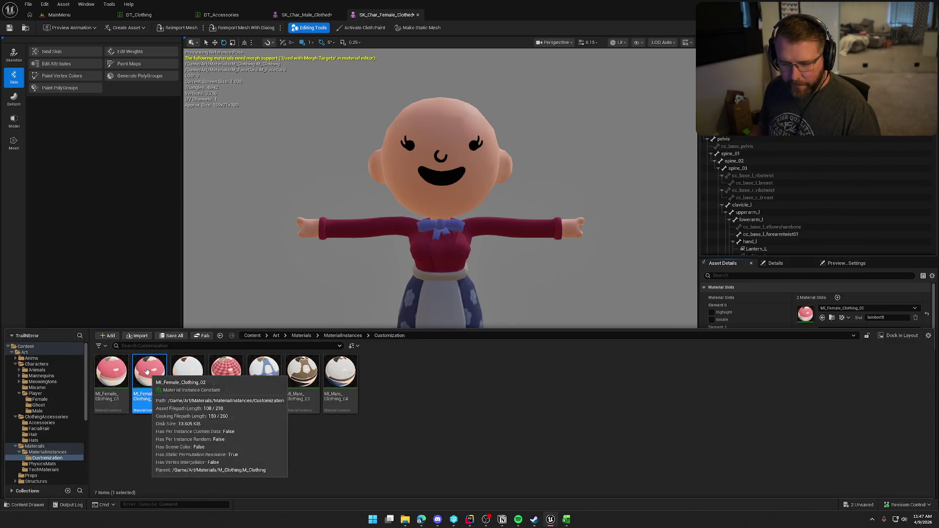
right_click(149, 374)
left_click(202, 280)
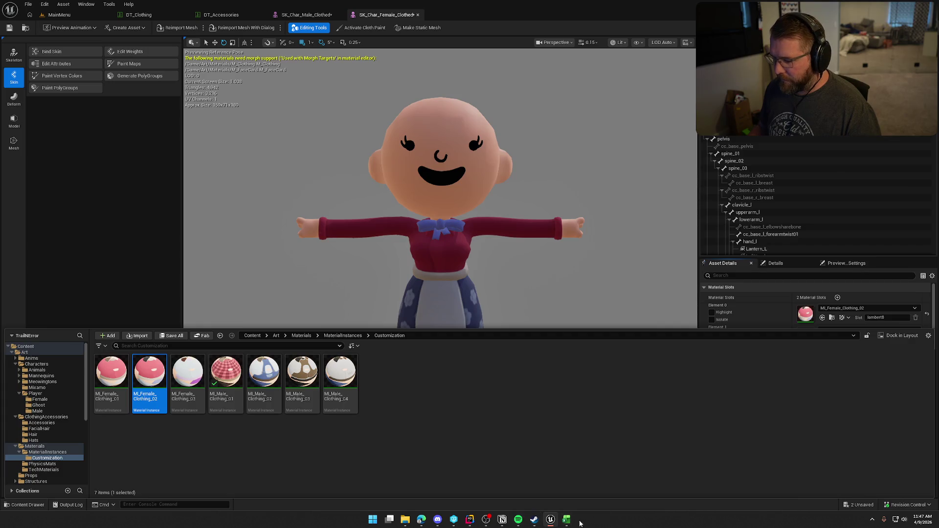
left_click(567, 519)
left_click(566, 311)
key("ctrl+v")
left_click_drag(679, 314, 669, 388)
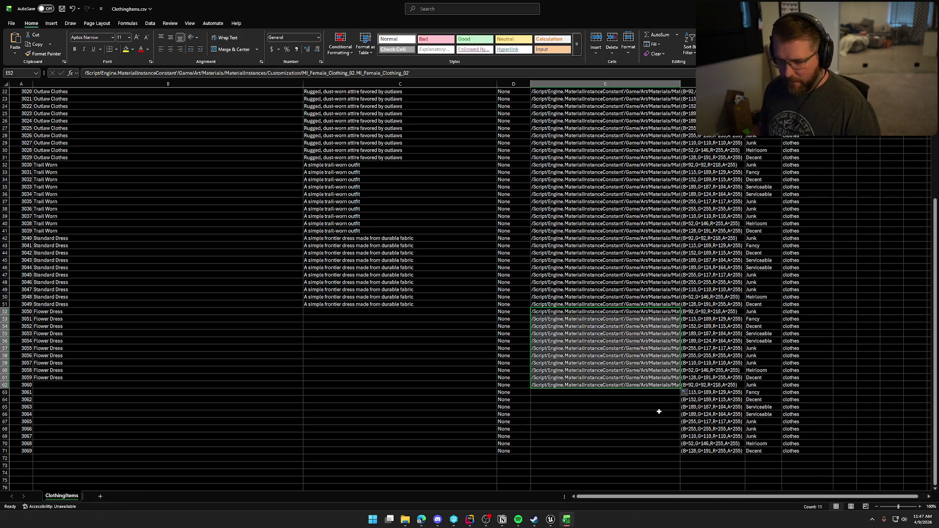
- Delete the overfilled material path from row 62 so the fill ends at E61
left_click(587, 385)
key("Delete")
left_click(586, 397)
left_click(586, 377)
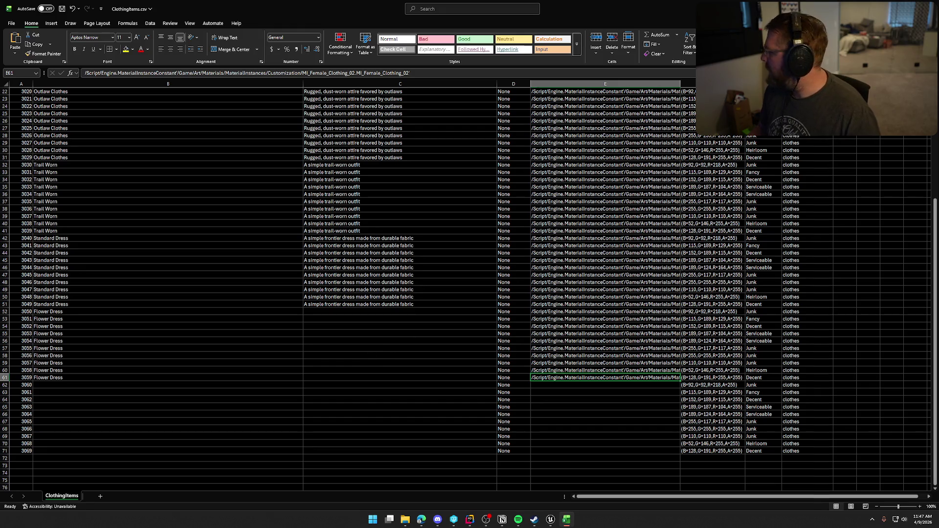
- Paste the floral dress description into C52 and fill it down to C61
key("alt+Tab")
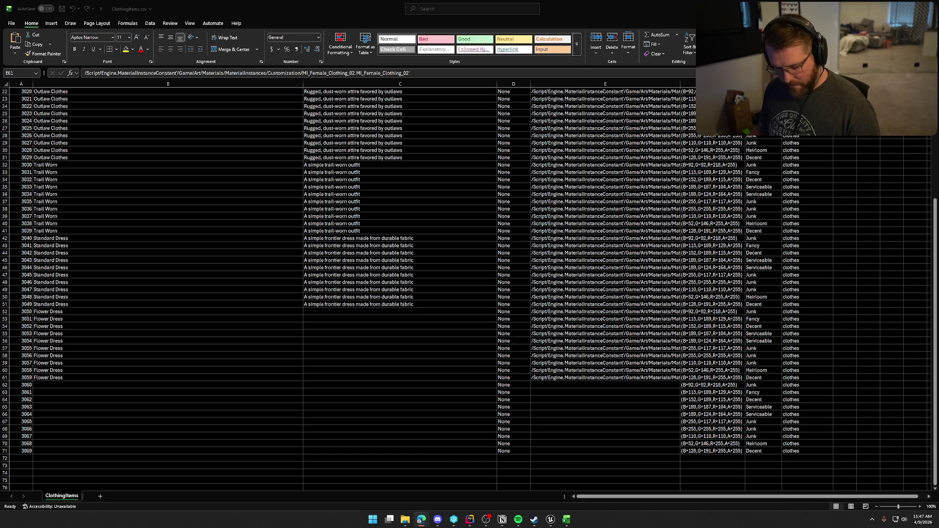
key("alt+Tab")
left_click(318, 312)
key("ctrl+v")
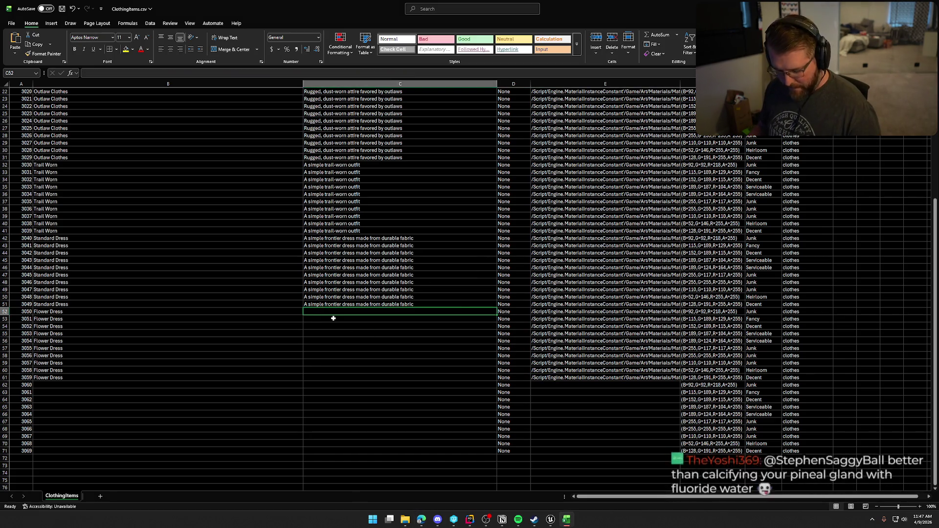
left_click(444, 317)
left_click(462, 312)
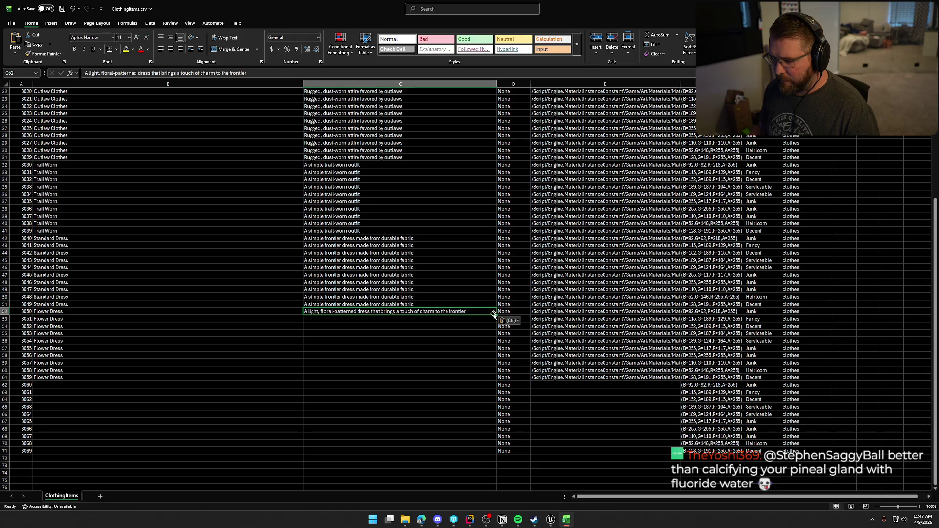
left_click_drag(496, 314, 498, 380)
left_click(576, 415)
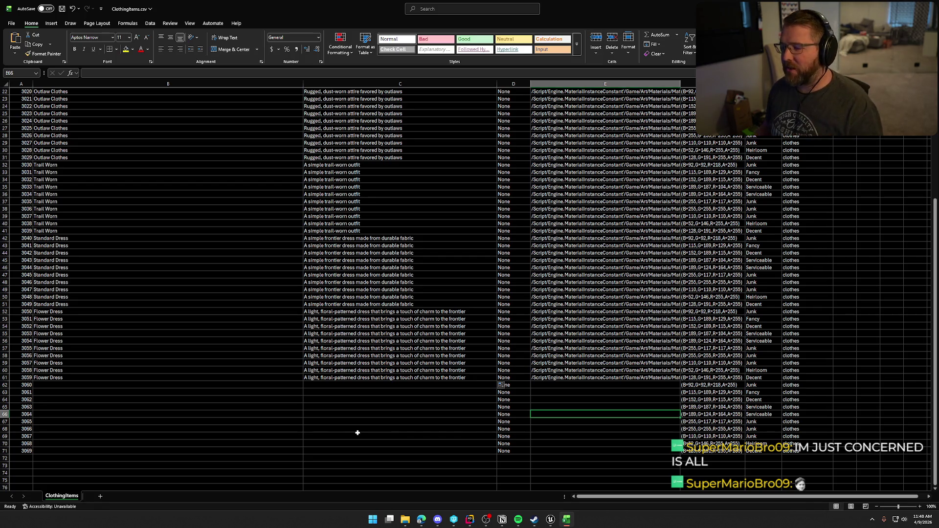
left_click(369, 384)
scroll(354, 386, "down", 4)
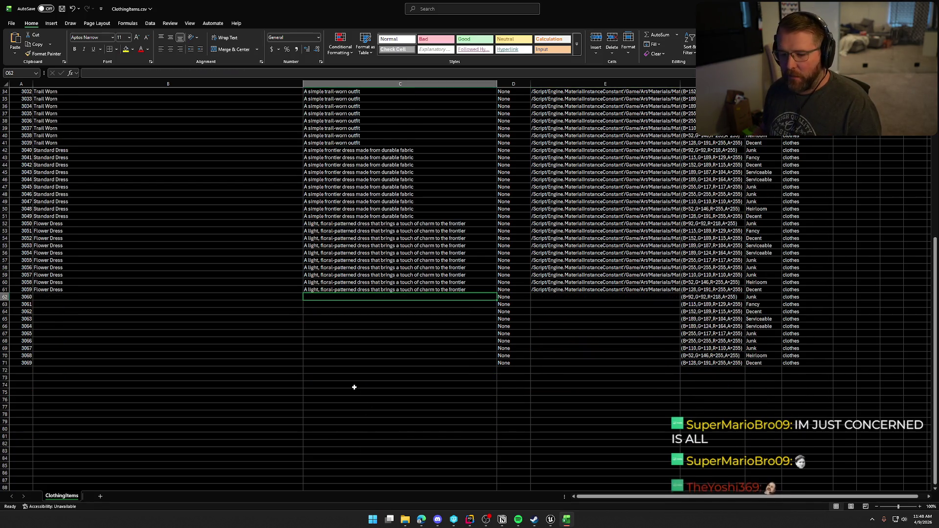
- Apply MI_Female_Clothing_03 to the outfit's material slot and copy its reference
left_click(550, 519)
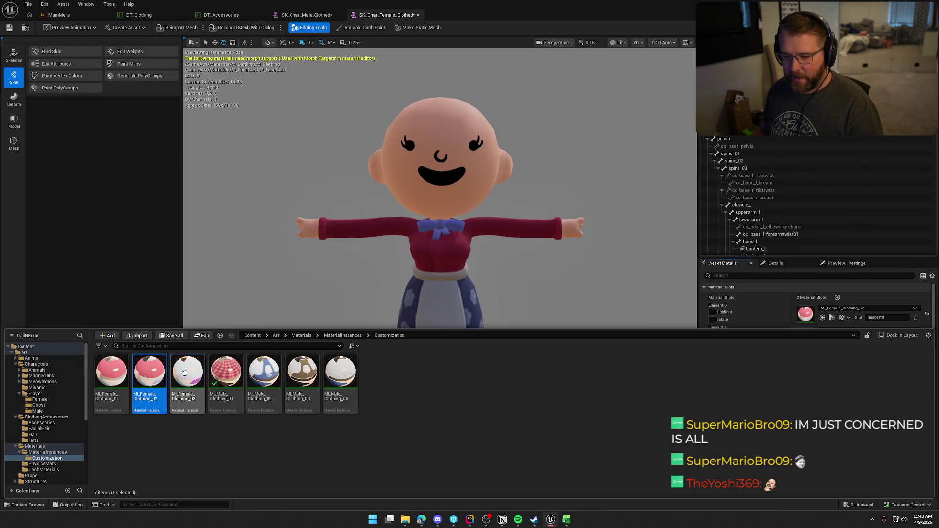
left_click_drag(185, 374, 806, 314)
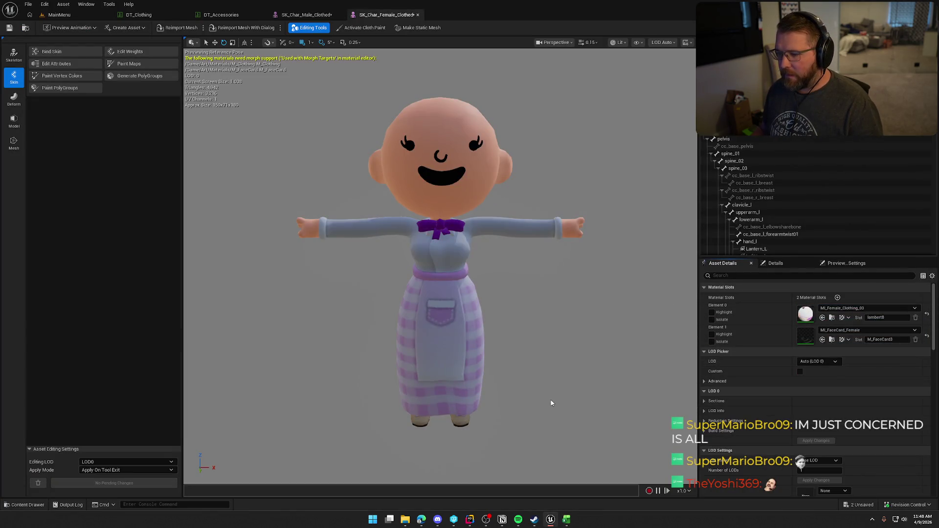
key("ctrl+space")
right_click(185, 374)
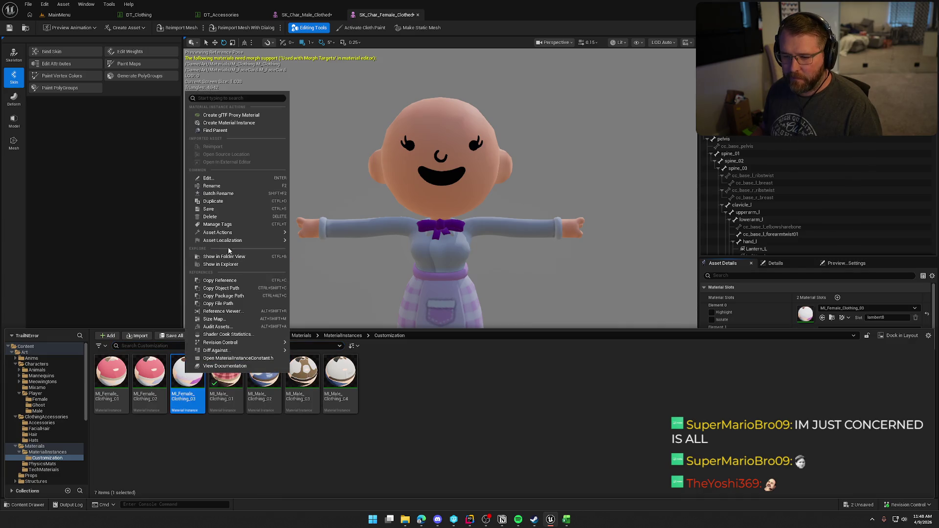
left_click(235, 280)
left_click(604, 279)
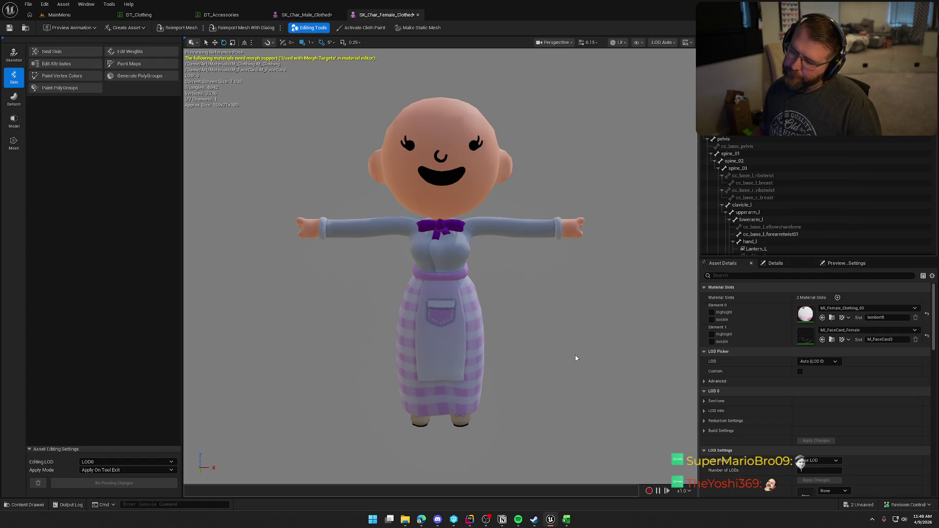
- Begin typing 'Plaid' as the name for entry 3060
left_click(566, 519)
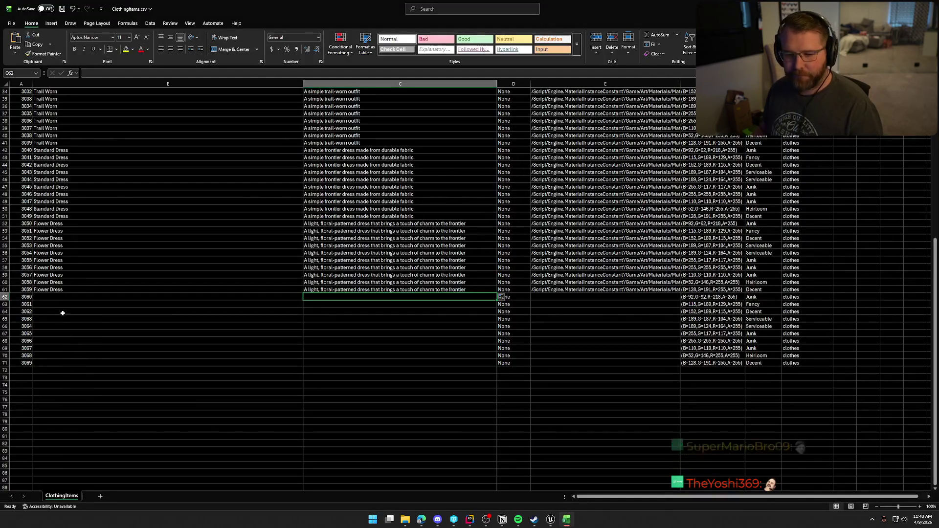
key("Left")
type("Pl")
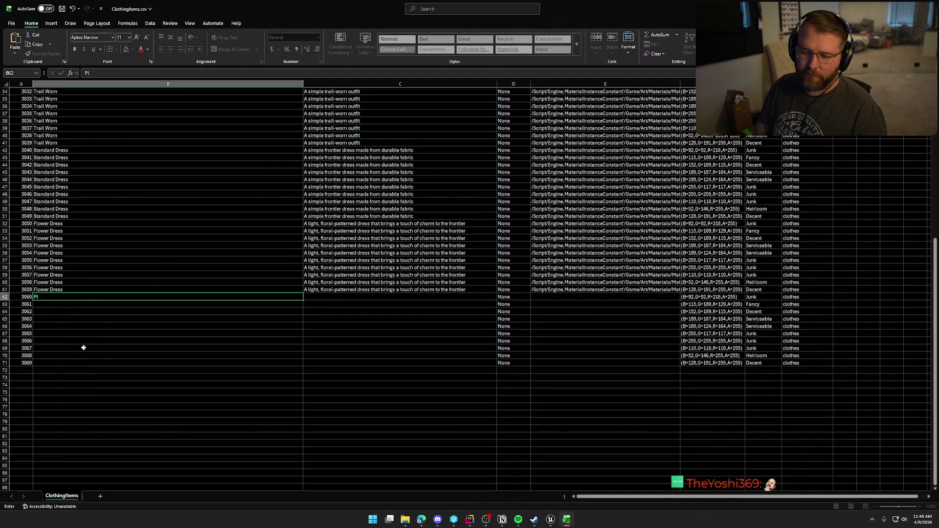
type("aid Dress")
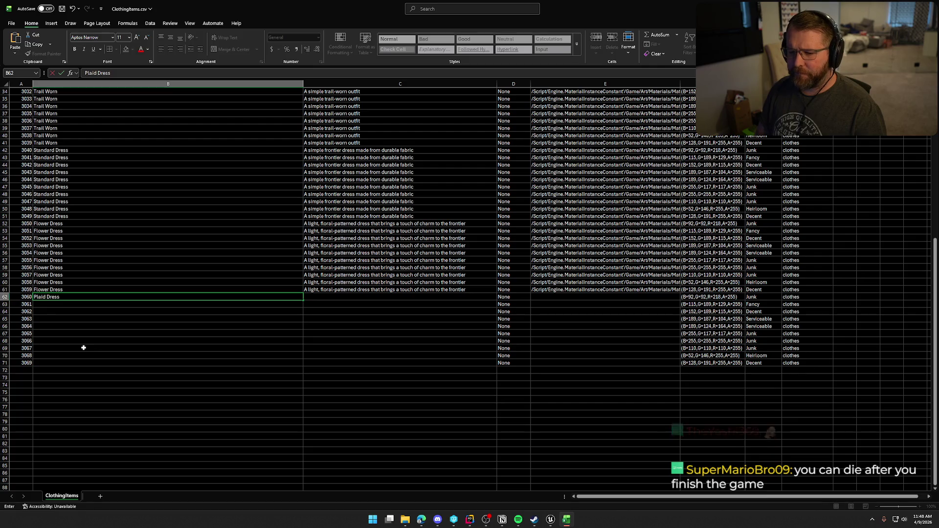
- Confirm Plaid Dress as entry 3060's name and copy MI_Female_Clothing_03's reference path
key("Return")
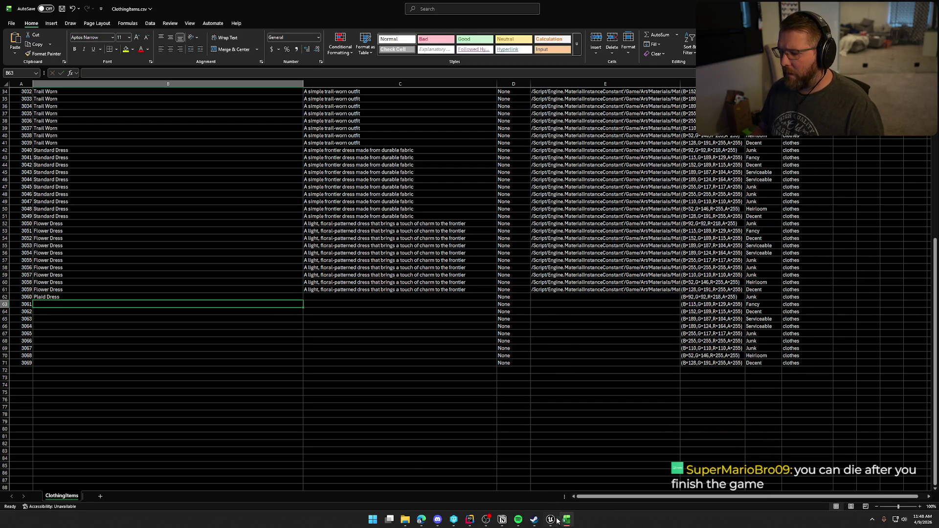
left_click(551, 519)
right_click(818, 317)
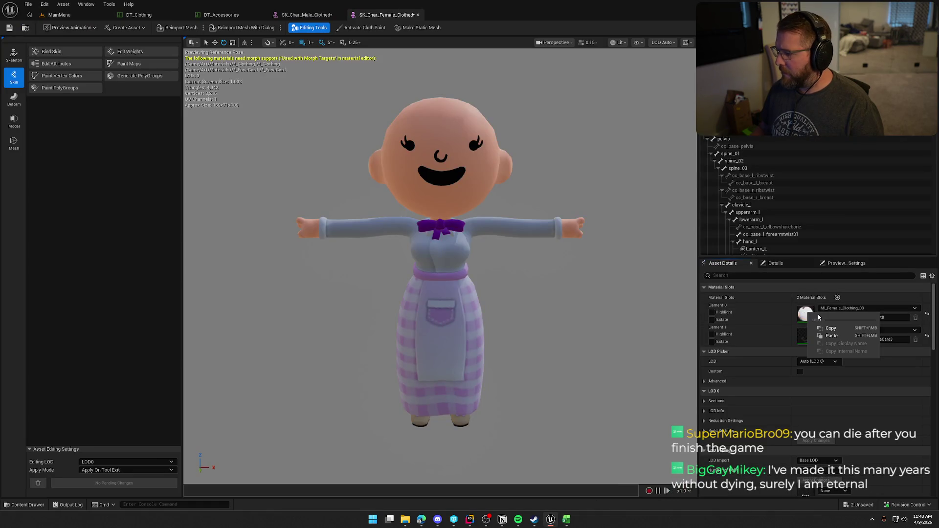
key("Escape")
left_click(831, 318)
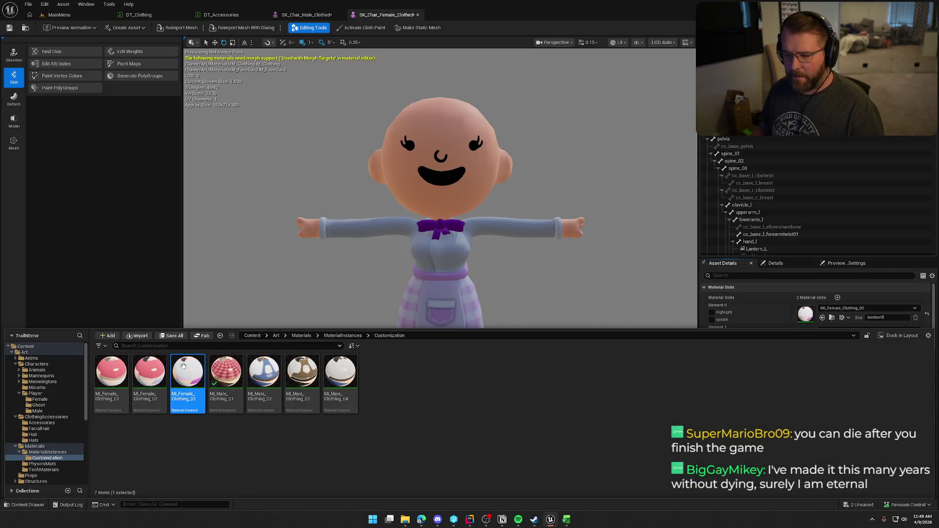
right_click(183, 366)
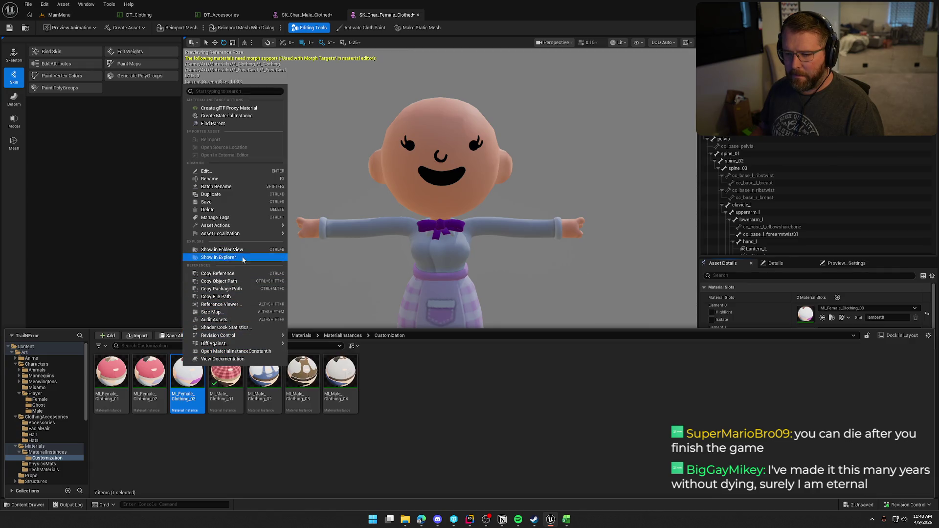
left_click(217, 273)
key("alt+Tab")
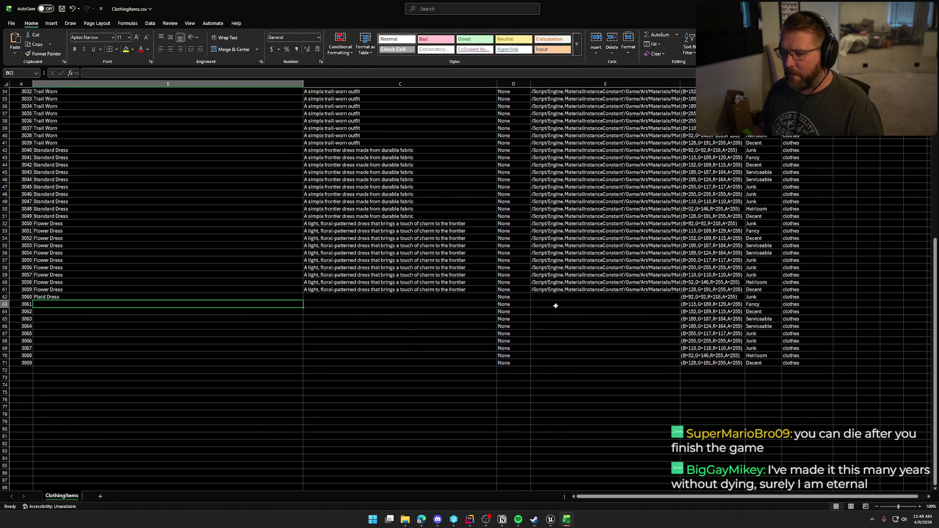
- Paste the MI_Female_Clothing_03 reference into E62 and fill it down to E71
left_click(556, 297)
key("ctrl+v")
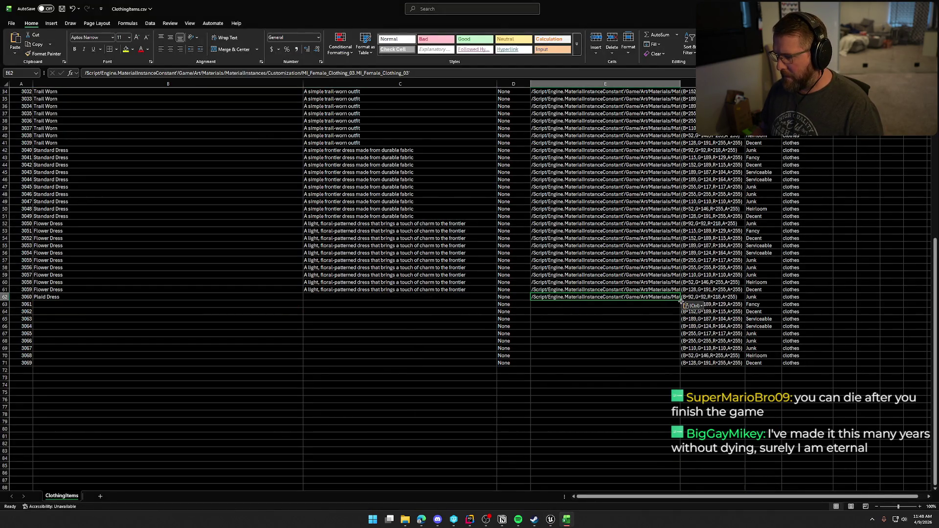
left_click_drag(681, 300, 684, 365)
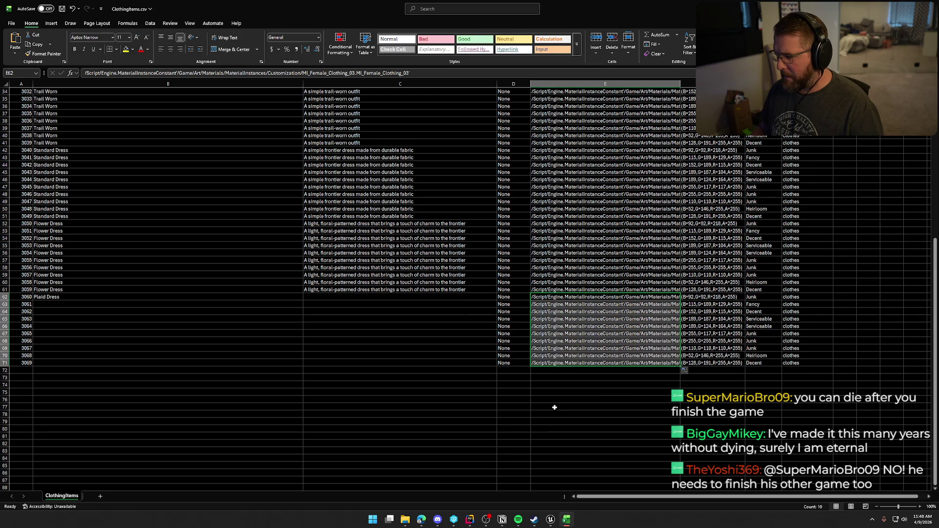
left_click(154, 349)
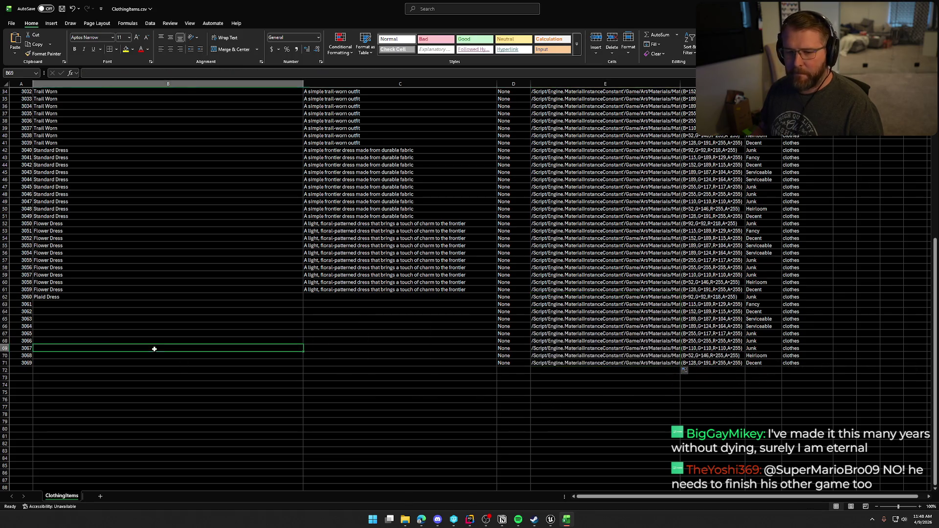
key("alt+Tab")
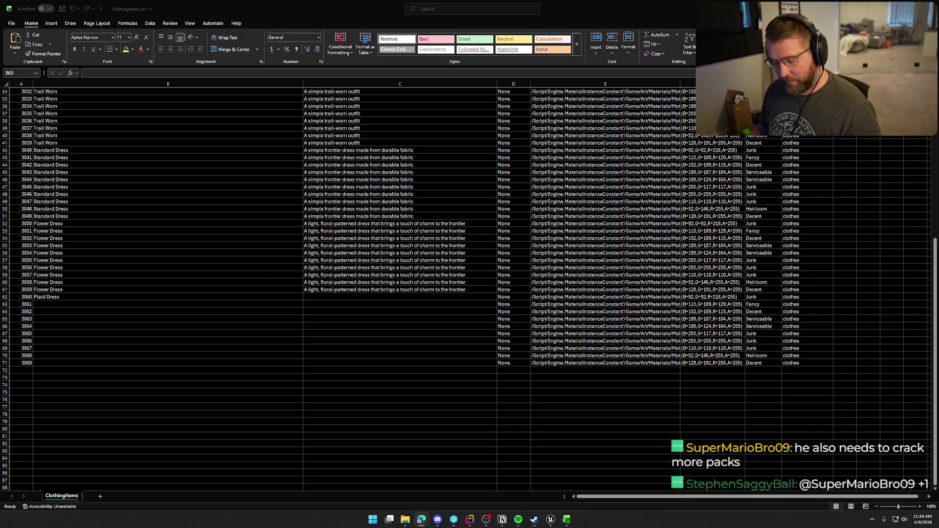
- Paste the plaid dress description into C62 and fill it down to C71
left_click(329, 296)
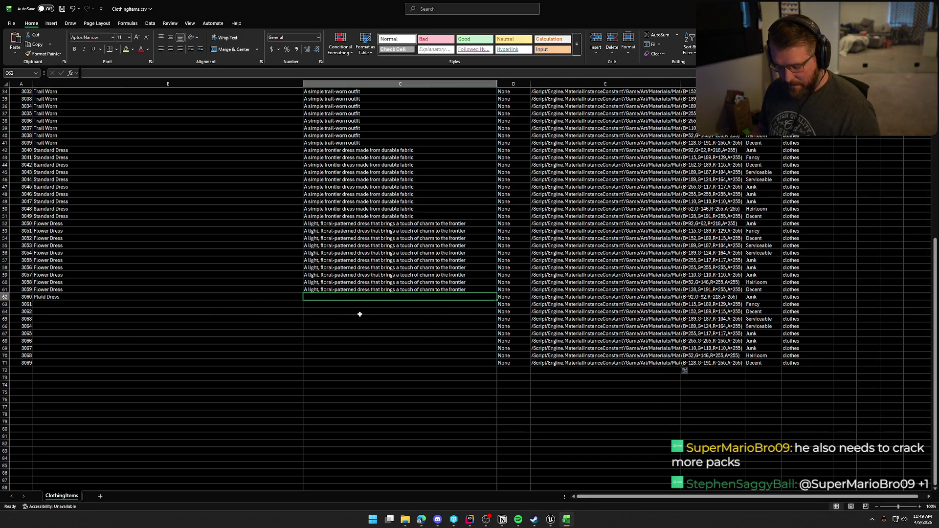
type("A classic plaid dress with a rugged frontier feel")
key("Return")
left_click(475, 296)
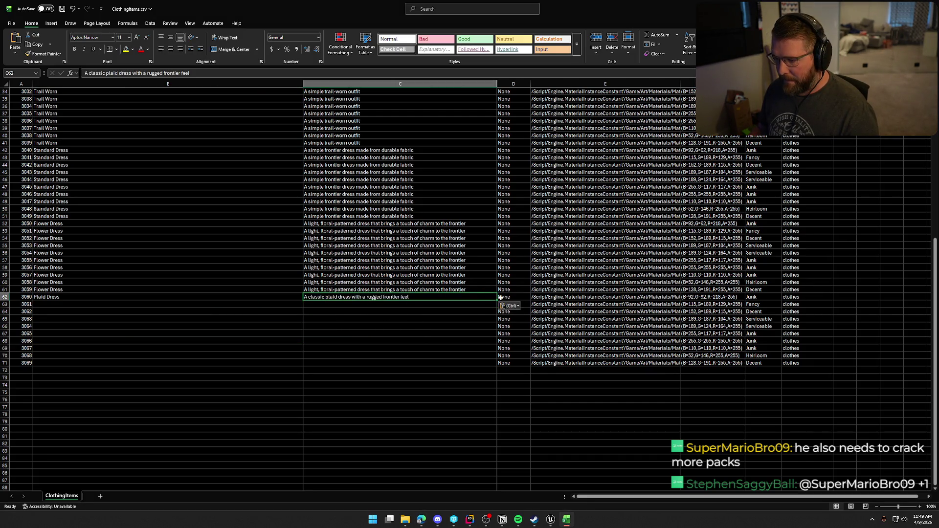
left_click_drag(497, 300, 494, 366)
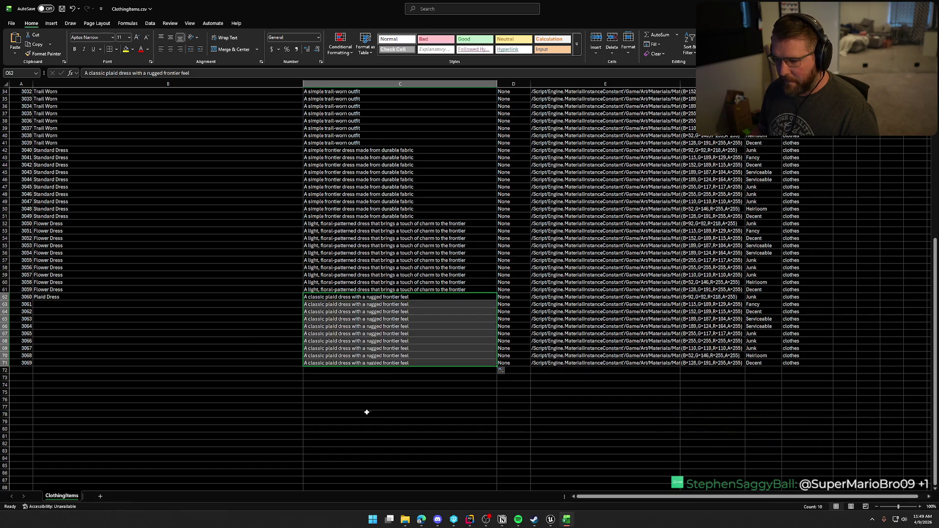
left_click(370, 402)
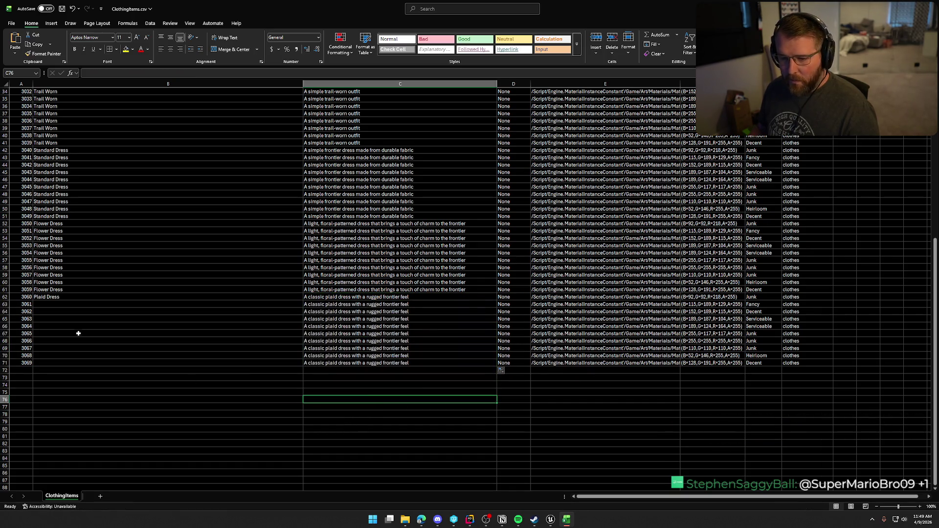
- Fill the Plaid Dress name from B62 down through B71
left_click(49, 298)
left_click_drag(302, 300, 304, 364)
left_click(419, 404)
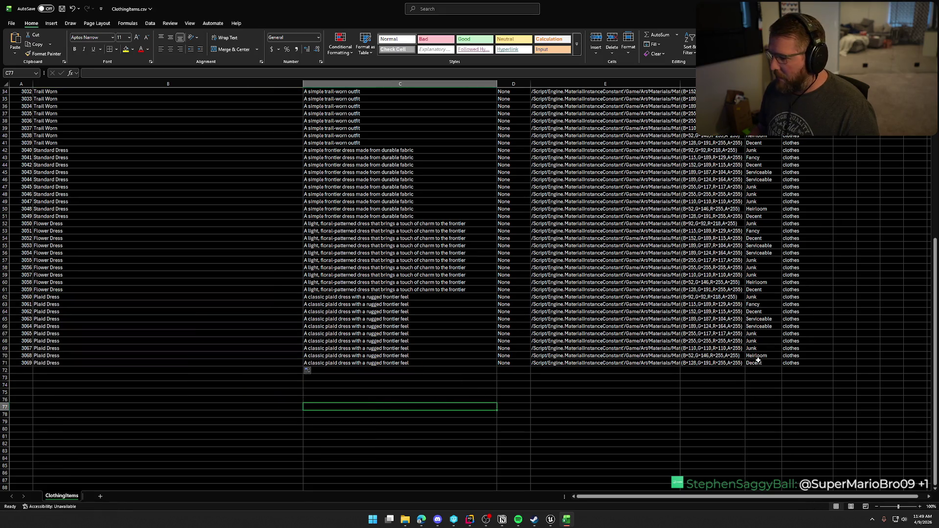
- Save ClothingItems.csv and reapply MI_Female_Clothing_01 to the character's outfit
left_click(11, 23)
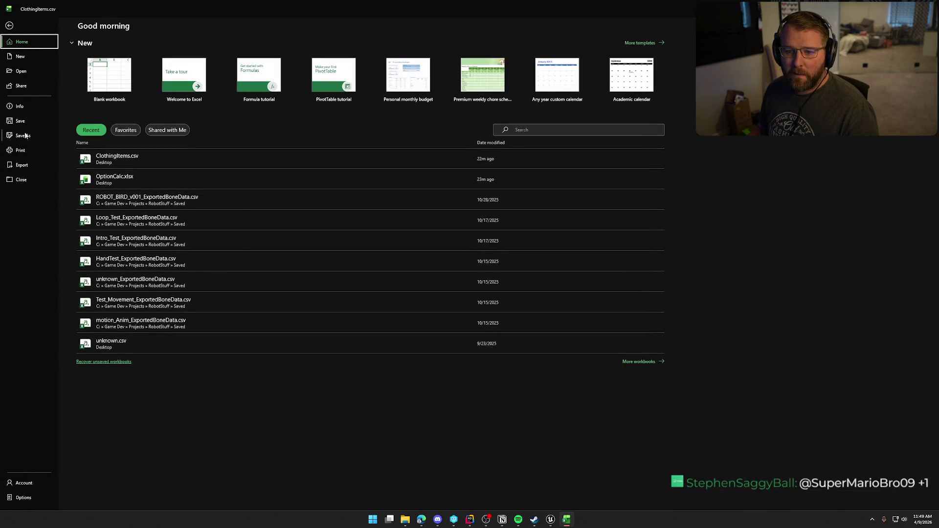
key("Escape")
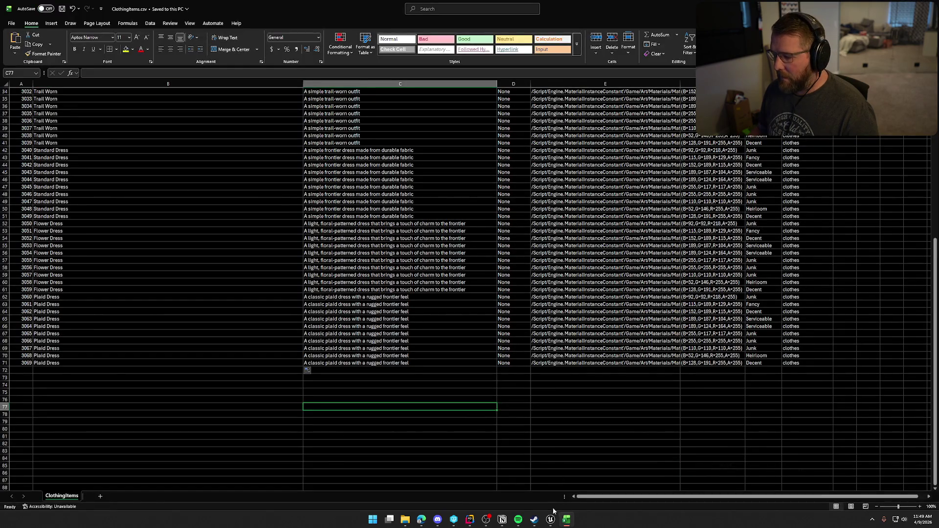
left_click(550, 519)
left_click_drag(120, 368, 805, 313)
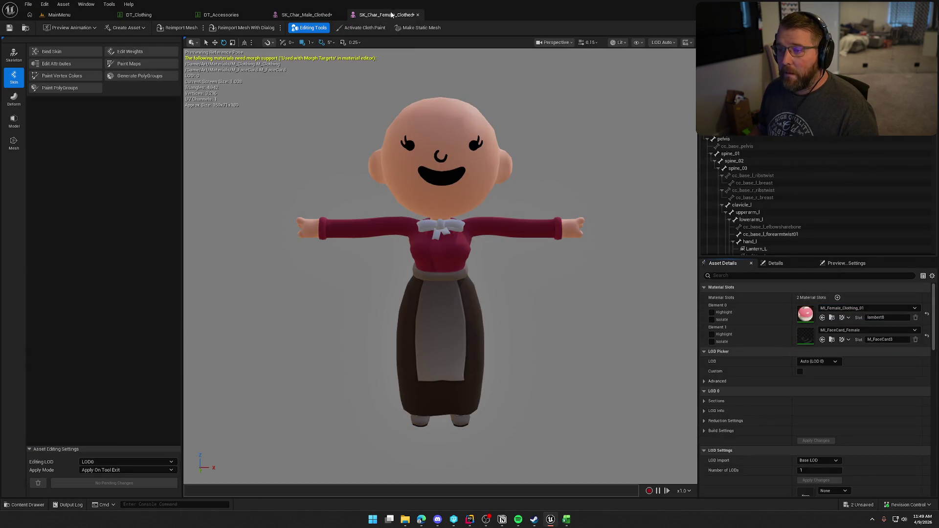
- Save the edited character mesh, checking out the asset, and close its editor
key("ctrl+s")
key("Return")
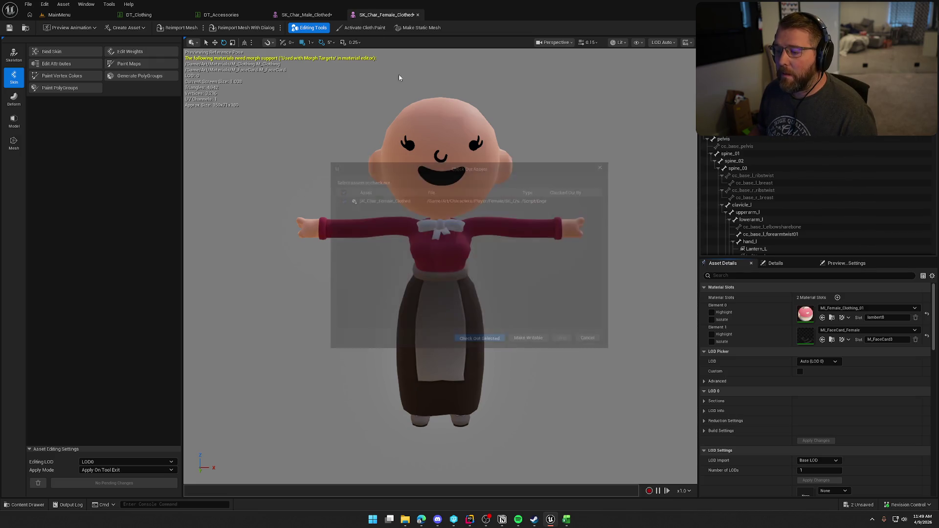
left_click(320, 15)
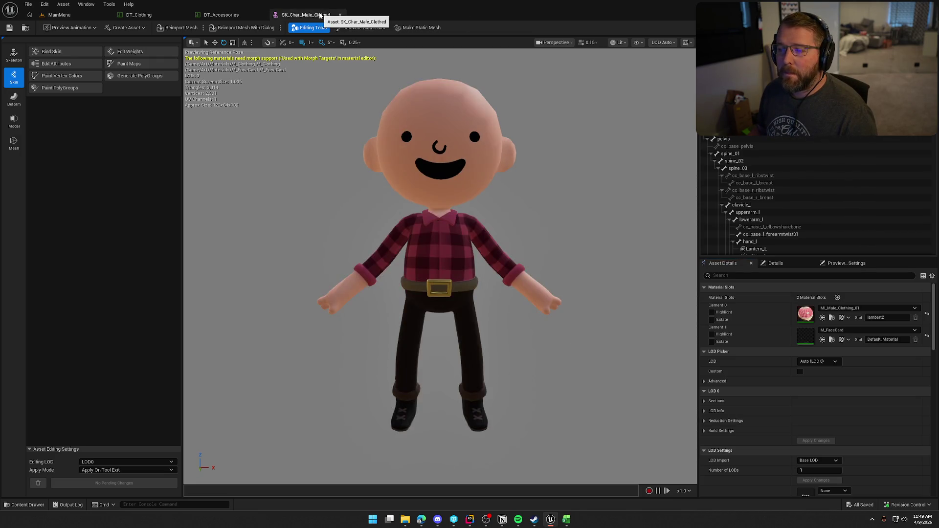
middle_click(320, 15)
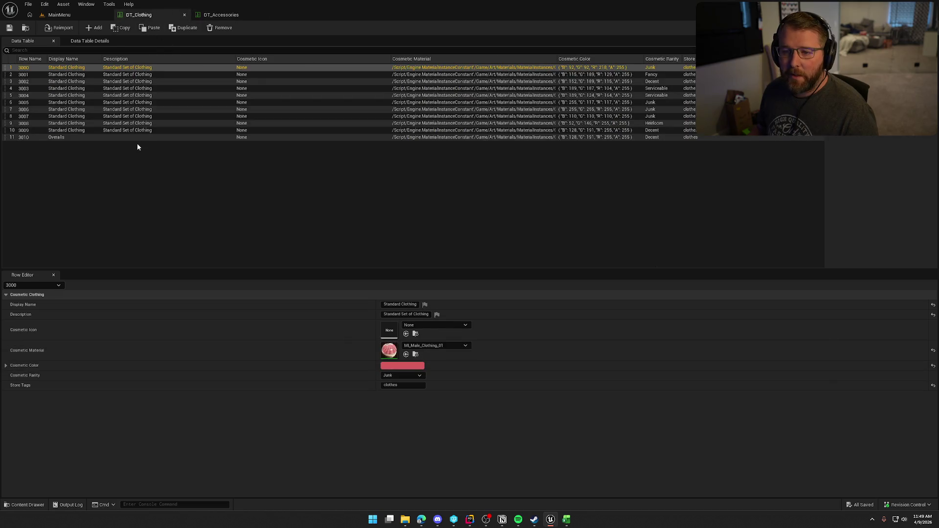
- Reimport DT_Clothing from ClothingItems.csv
left_click(84, 42)
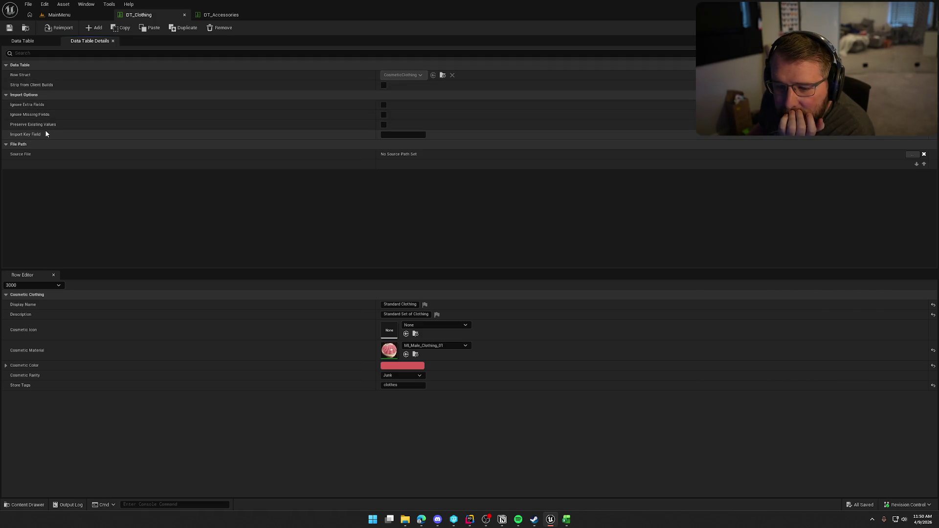
left_click(33, 42)
left_click(62, 29)
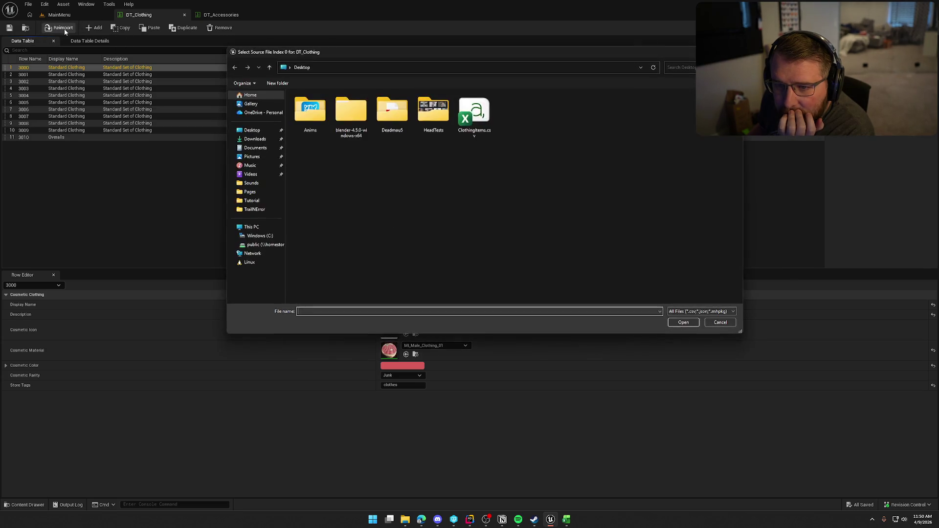
left_click(473, 116)
left_click(684, 322)
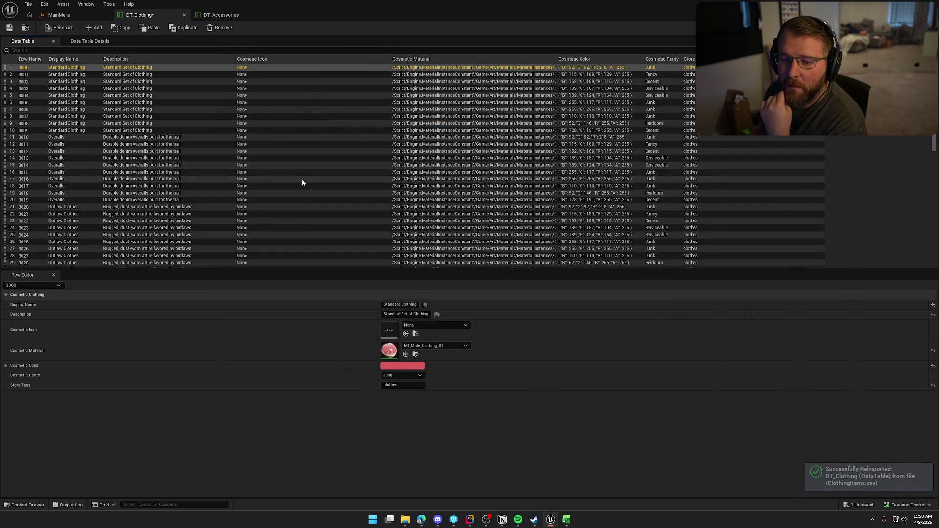
- Check the new Plaid Dress rows 3060–3069 and save DT_Clothing
scroll(334, 196, "down", 14)
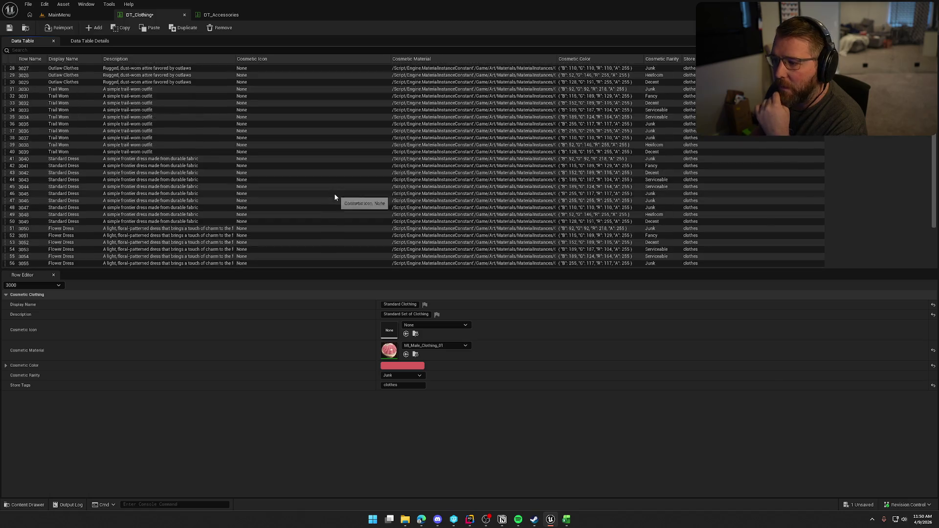
scroll(334, 197, "up", 14)
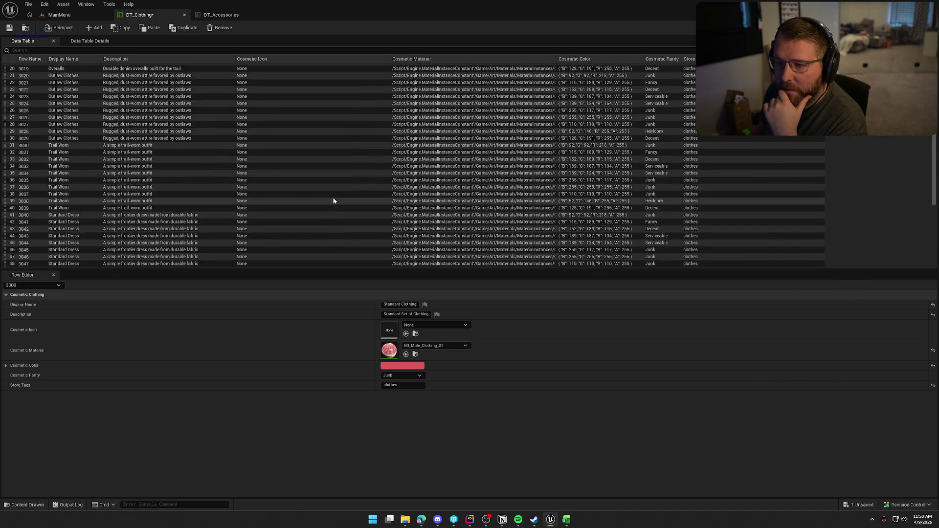
scroll(332, 198, "down", 14)
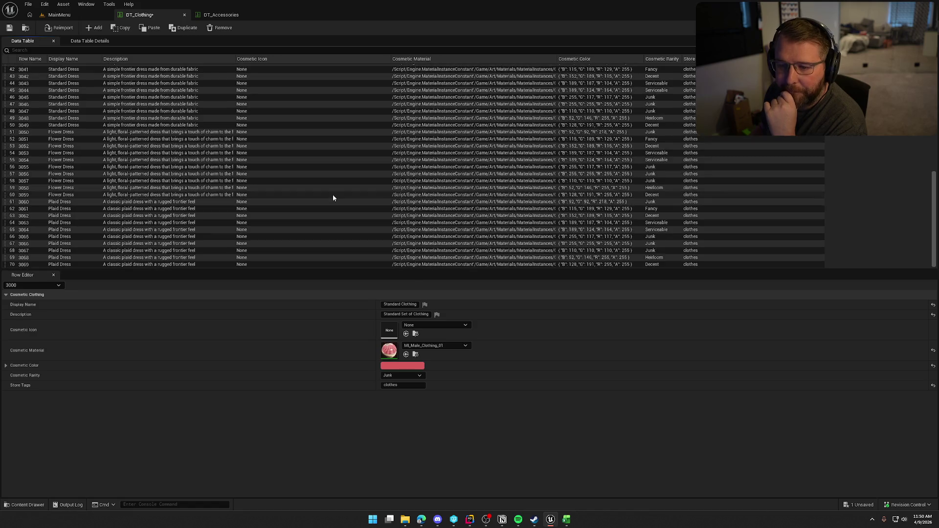
scroll(332, 195, "up", 14)
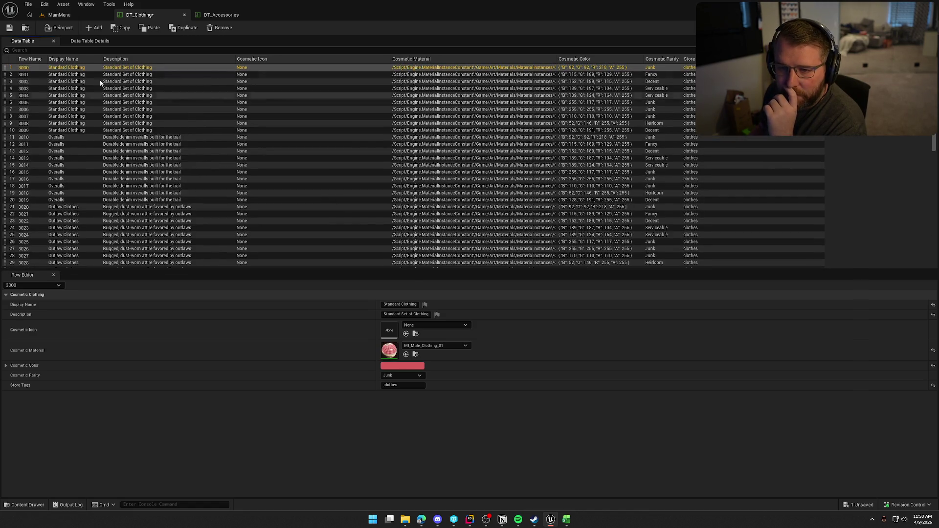
left_click(11, 29)
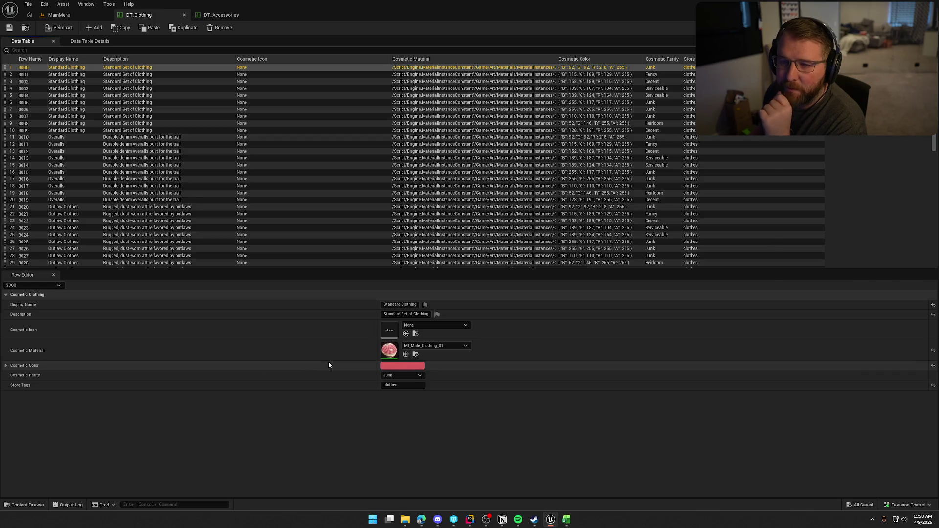
scroll(335, 221, "down", 14)
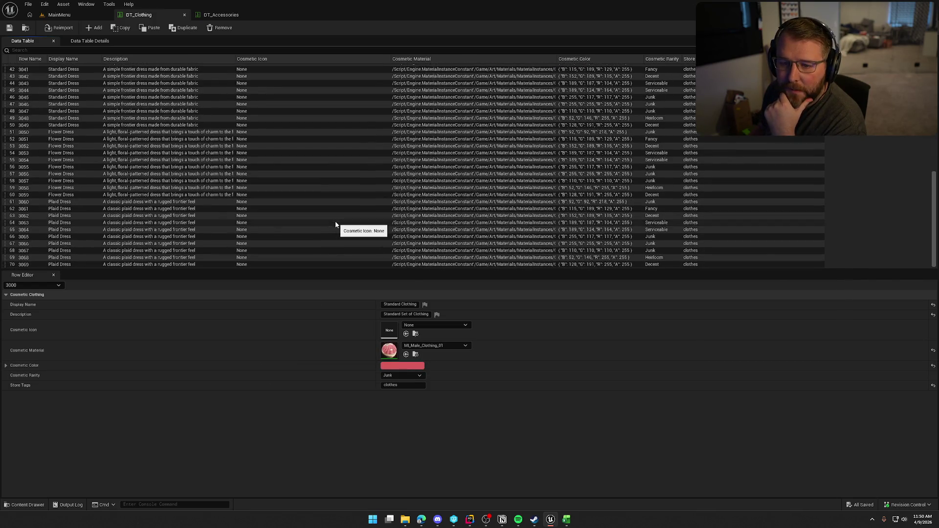
scroll(335, 224, "up", 14)
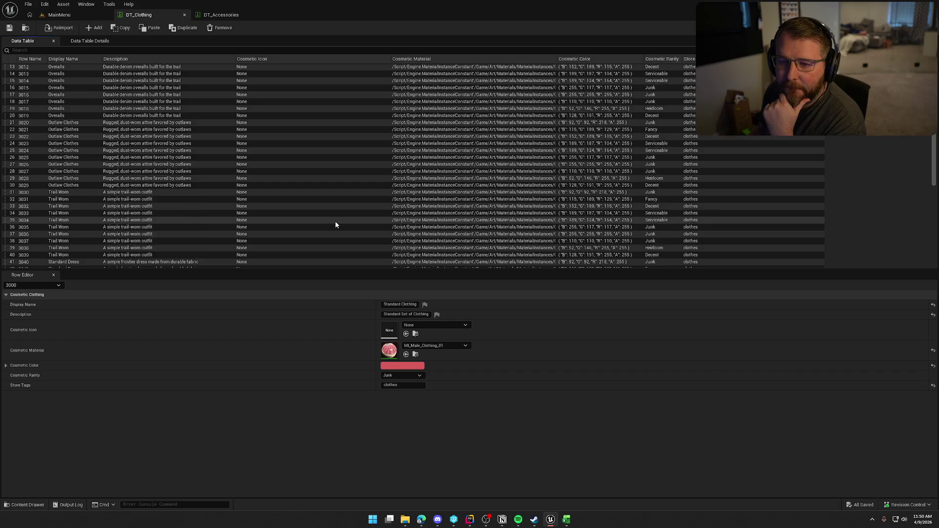
- Show DT_Accessories with NewRow deselected and the Row Name and Display Name columns widened, then open the Content Drawer
left_click(225, 15)
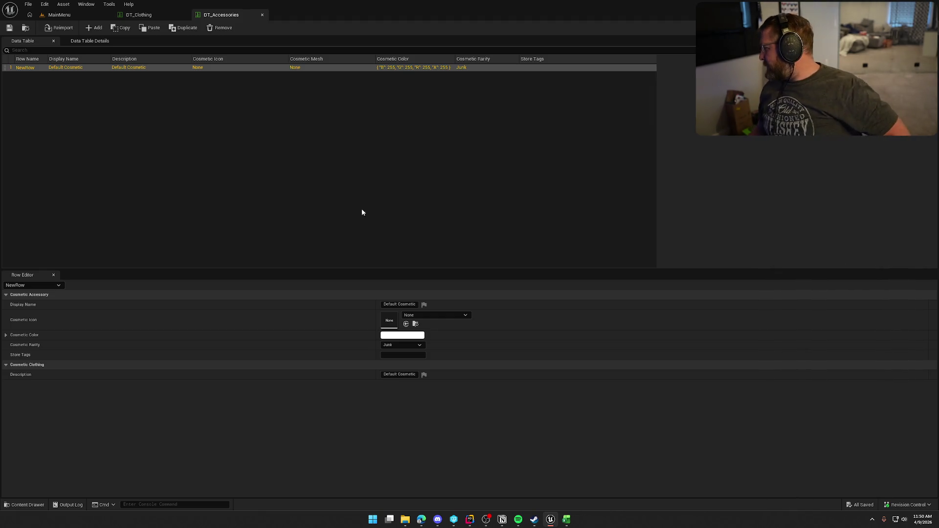
left_click(411, 151)
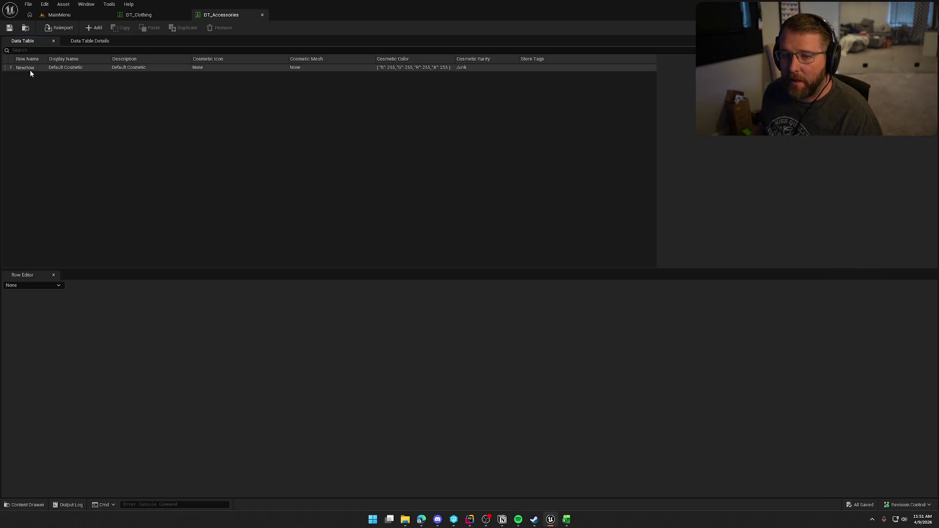
left_click_drag(48, 58, 89, 58)
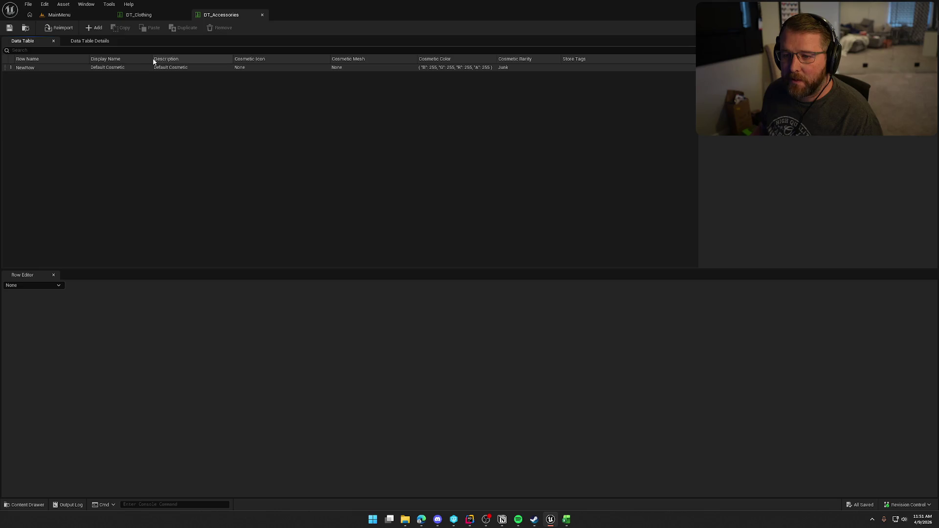
left_click_drag(152, 59, 178, 59)
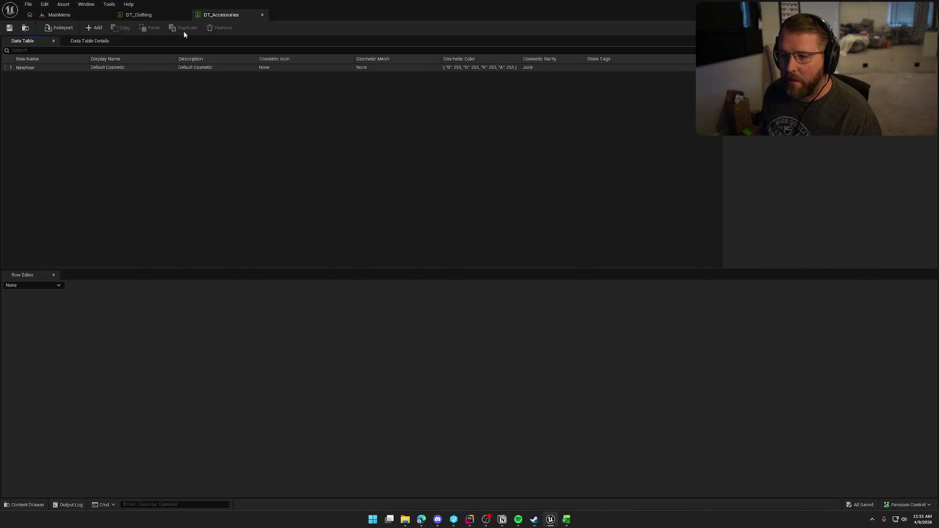
key("ctrl+space")
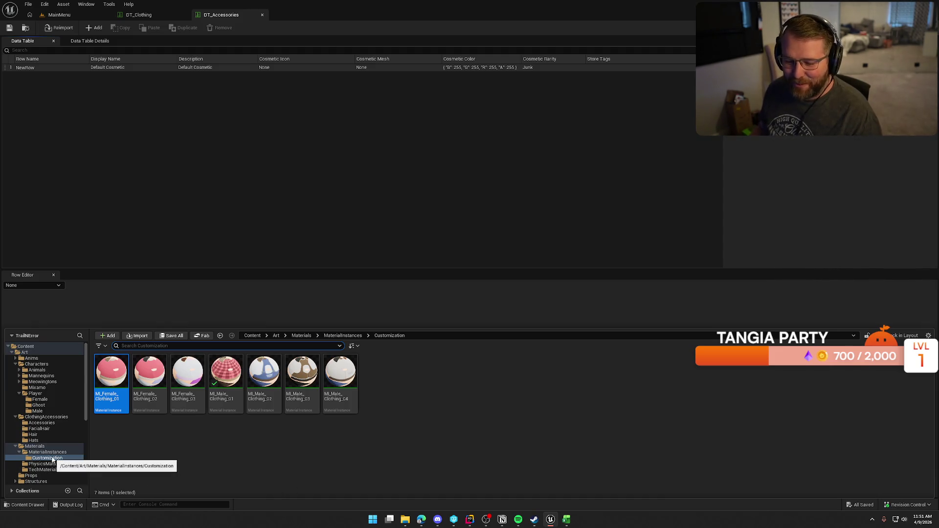
- Browse the ClothingAccessories subfolders and select Accessories, FacialHair, Hair and Hats together
left_click(15, 416)
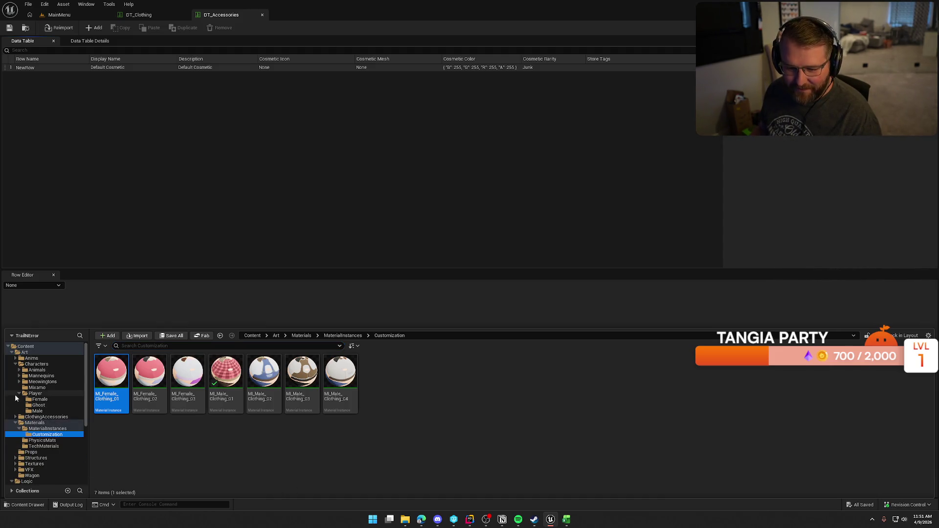
left_click(19, 393)
left_click(47, 399)
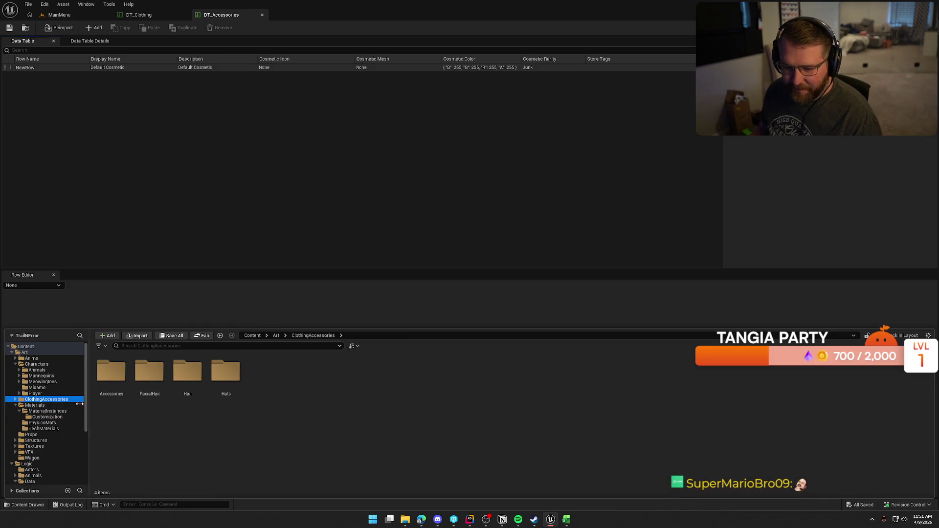
double_click(111, 371)
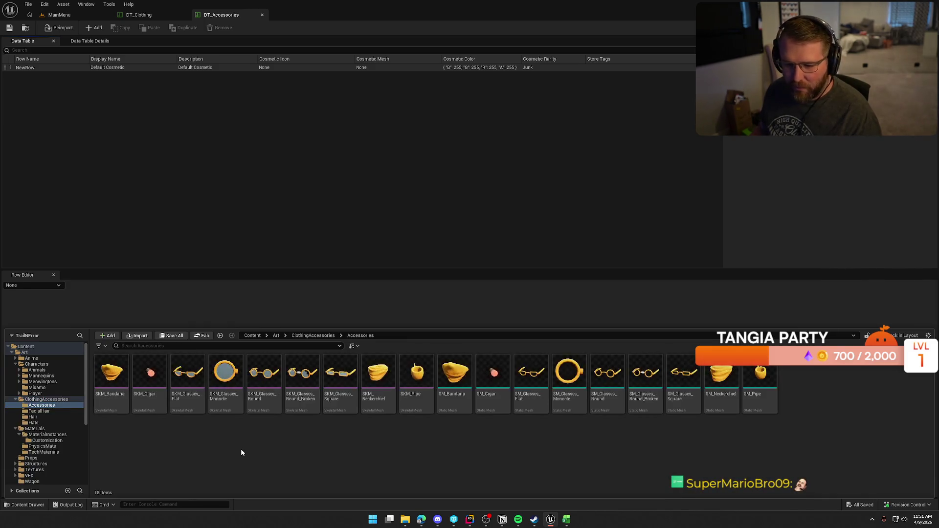
left_click(46, 411)
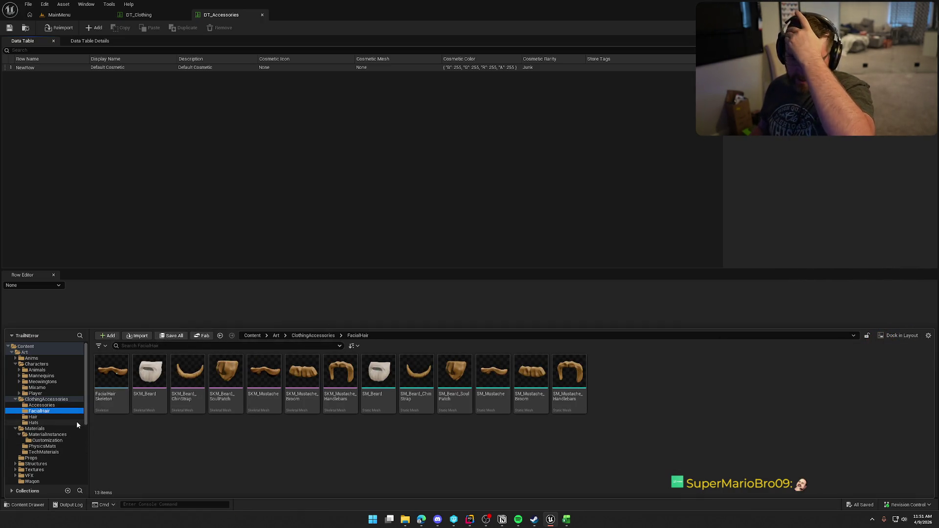
left_click(37, 417)
left_click(40, 423)
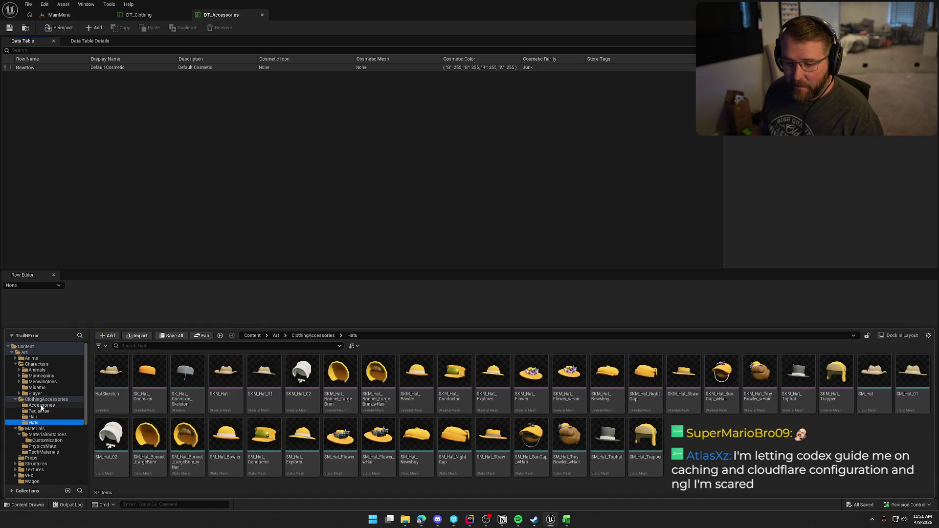
left_click(40, 405)
left_click(38, 423, "shift")
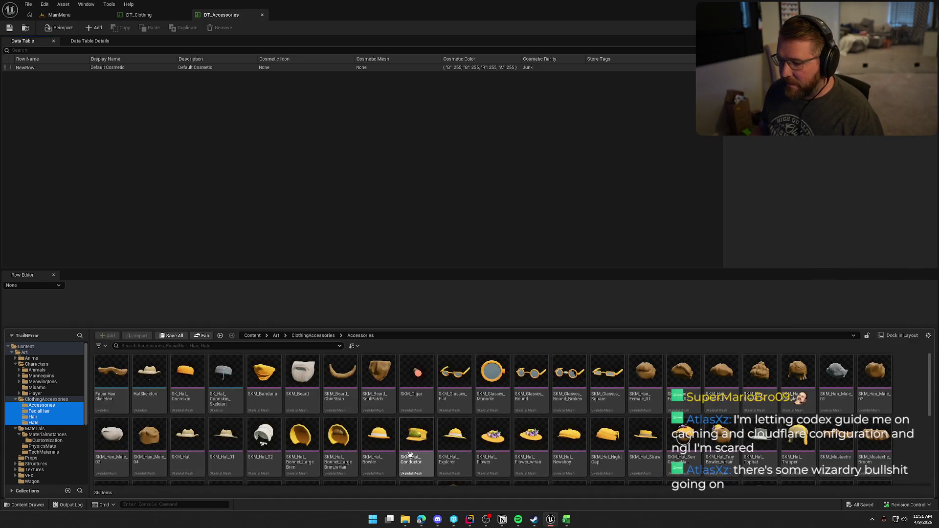
- Search 'skele', filter to SkeletalMesh, and select all 42 meshes from SK_Hat_Coonskin to SKM_Pipe
left_click(158, 345)
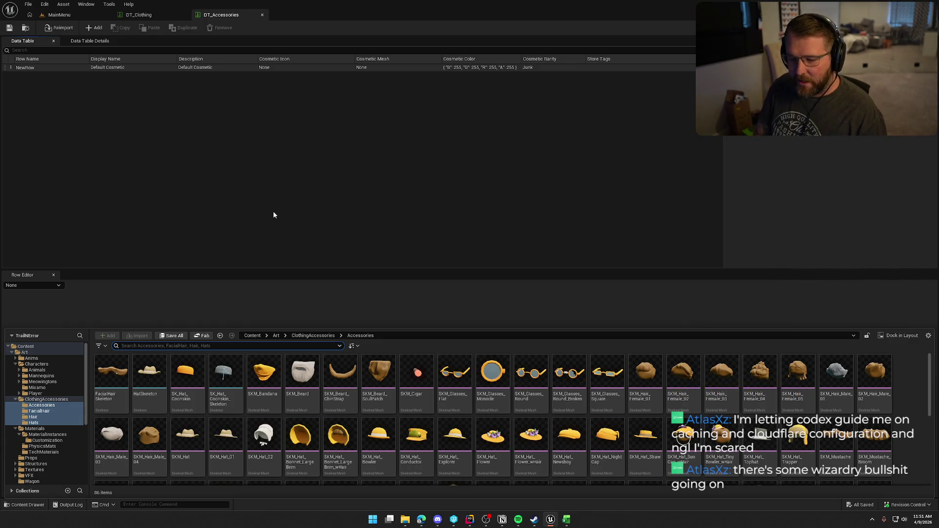
type("skele")
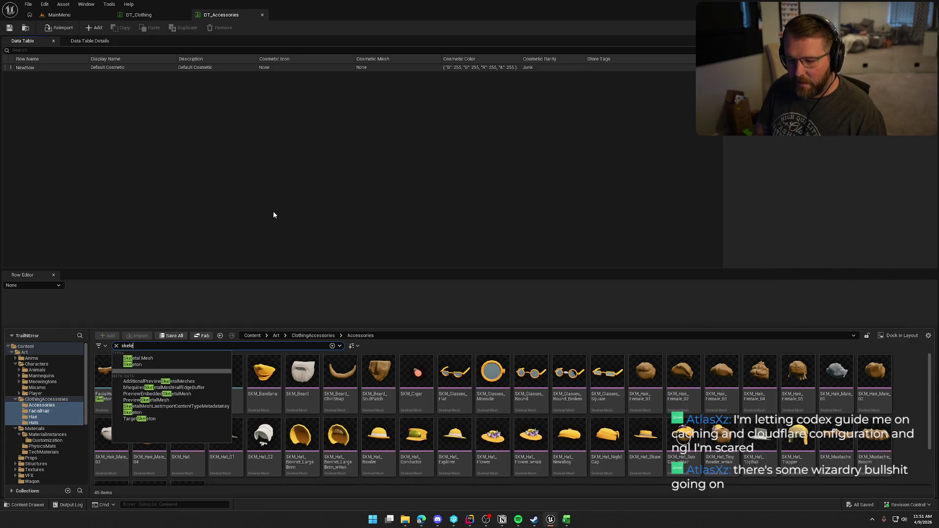
left_click(138, 358)
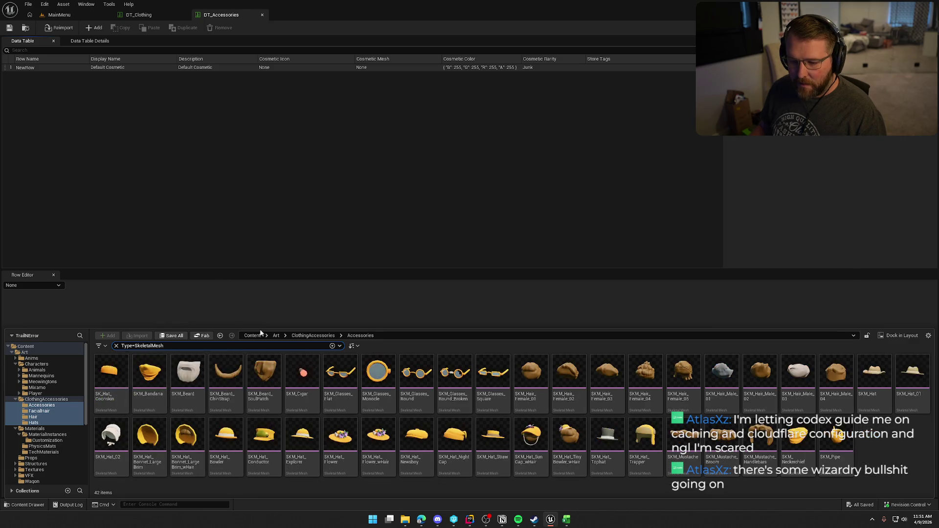
left_click(126, 377)
left_click(839, 446, "shift")
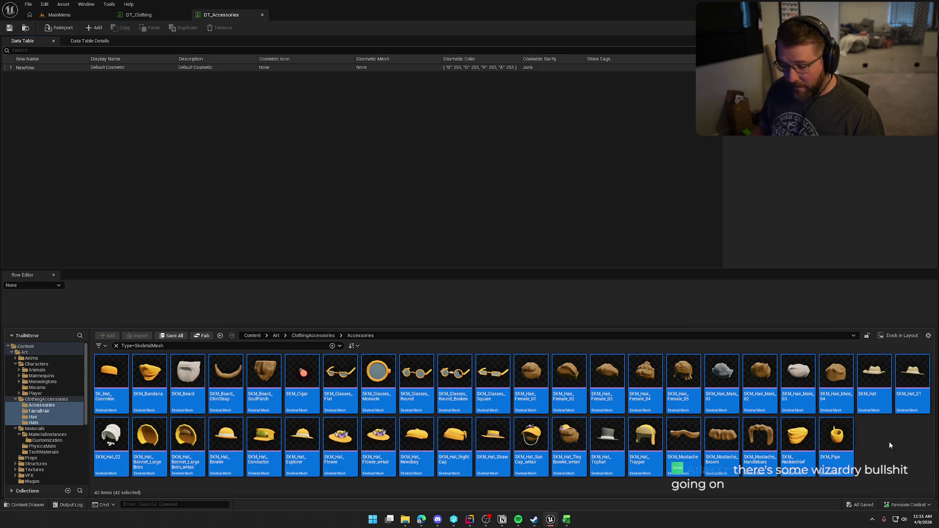
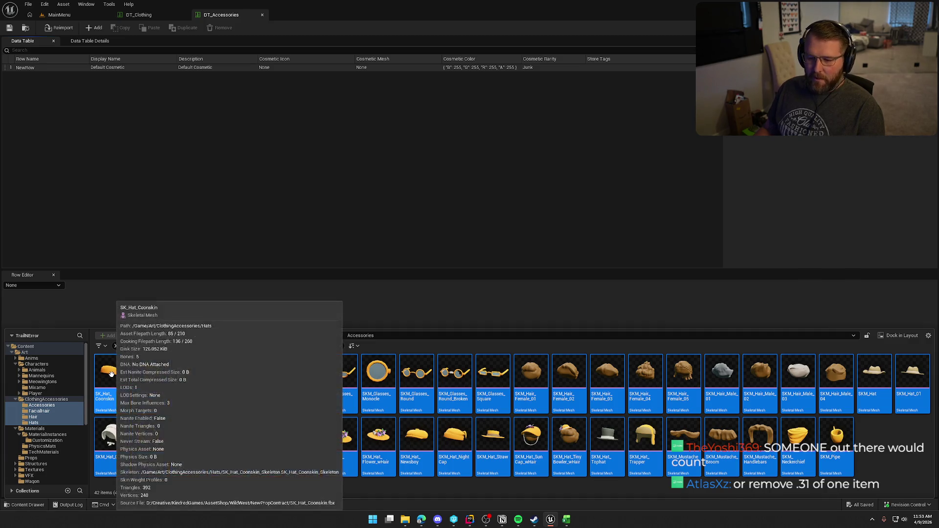
- Open the SK_Hat_Coonskin skeletal mesh in its editor
left_click(112, 374)
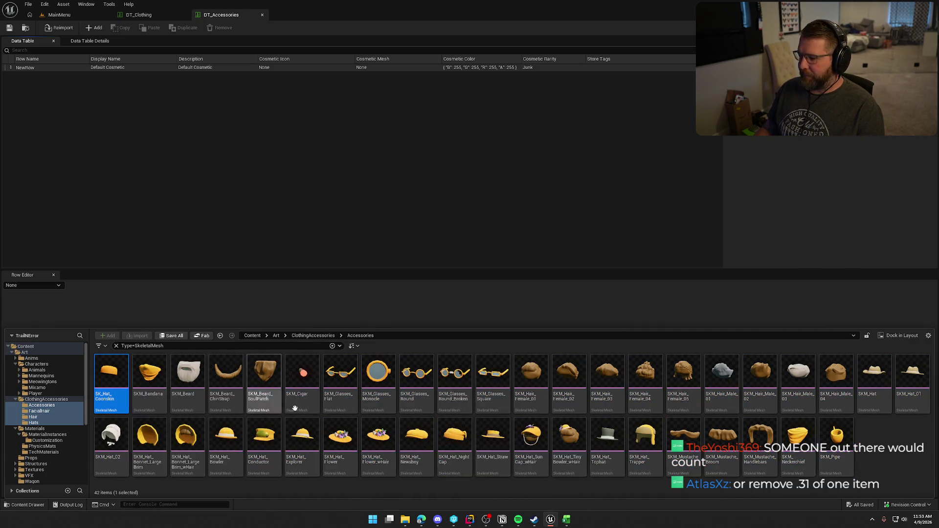
mouse_move(113, 372)
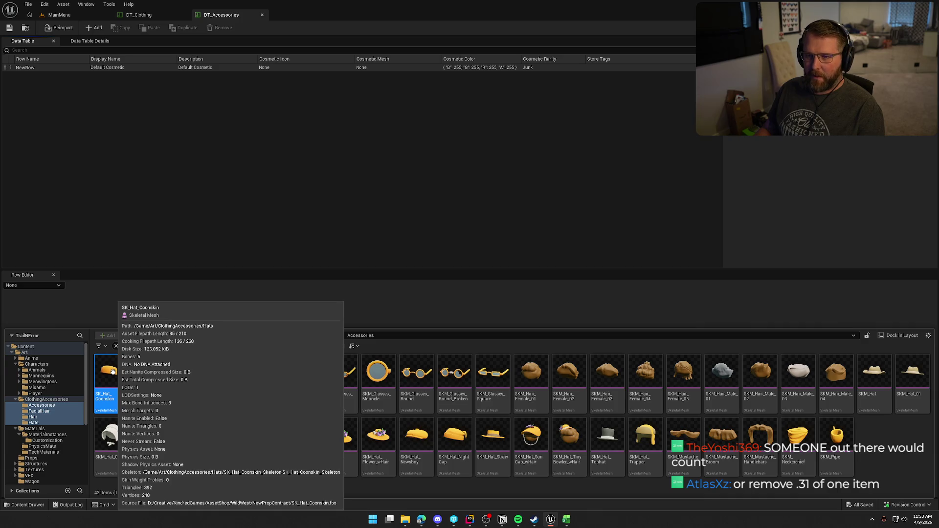
left_click(562, 274)
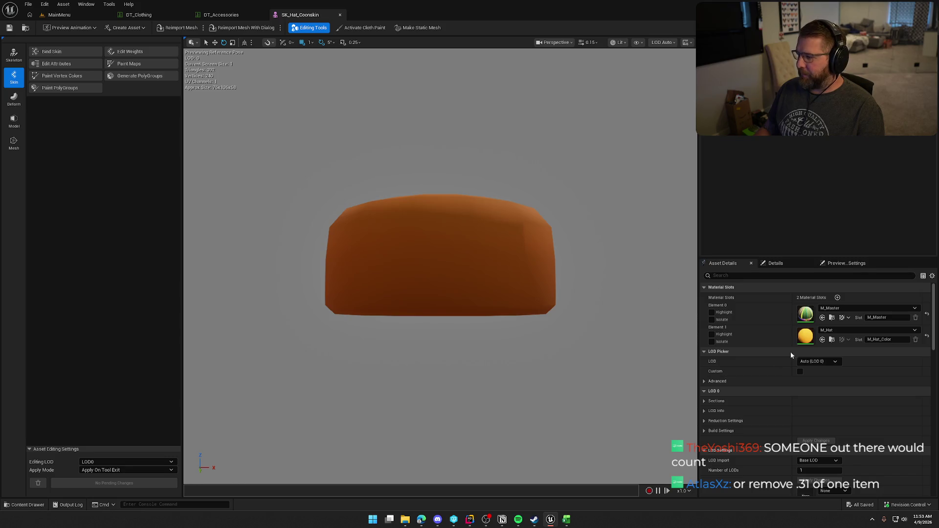
- Find the hat's M_Hat material and rename it to M_CosmeticColor
left_click(832, 339)
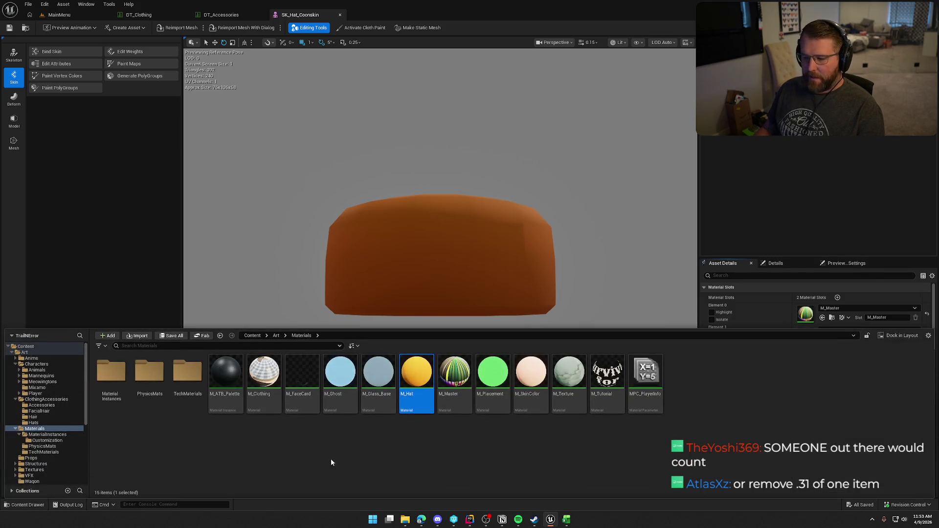
key("F2")
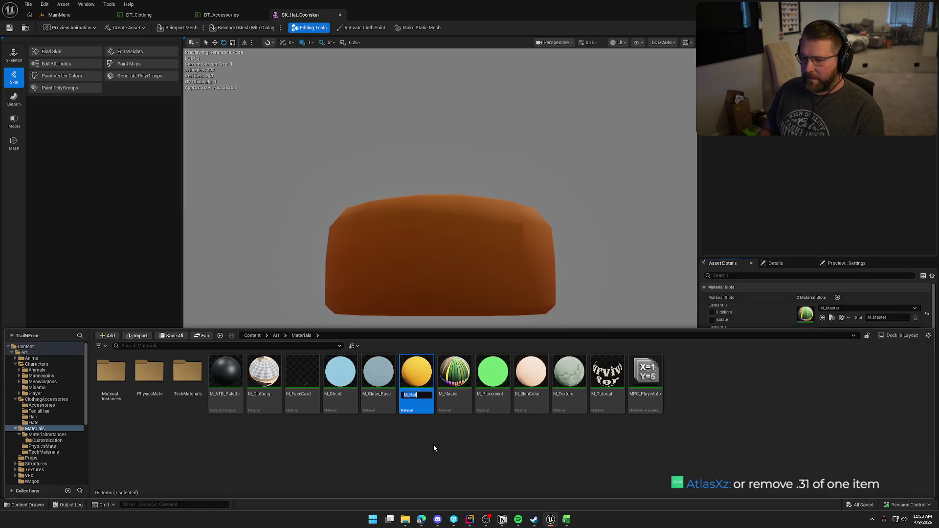
type("M_")
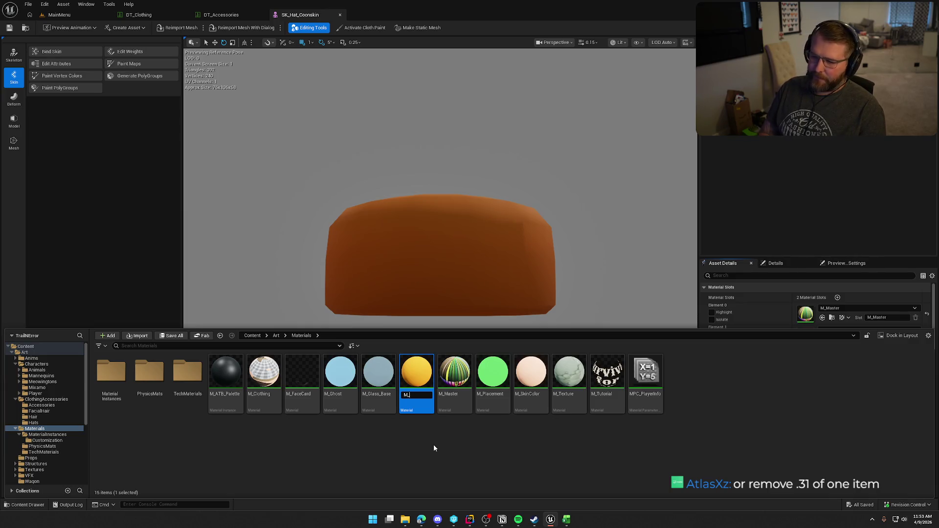
type("Cosmetic")
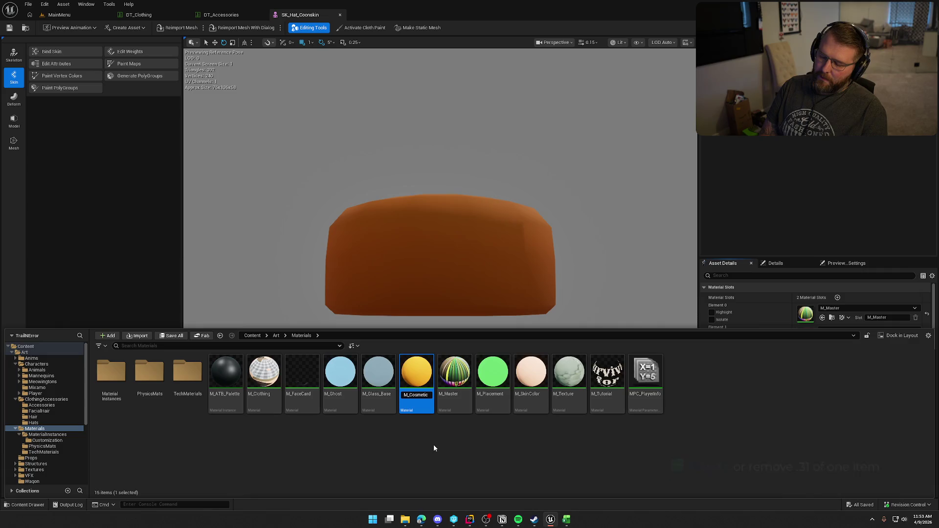
type("Color")
key("Return")
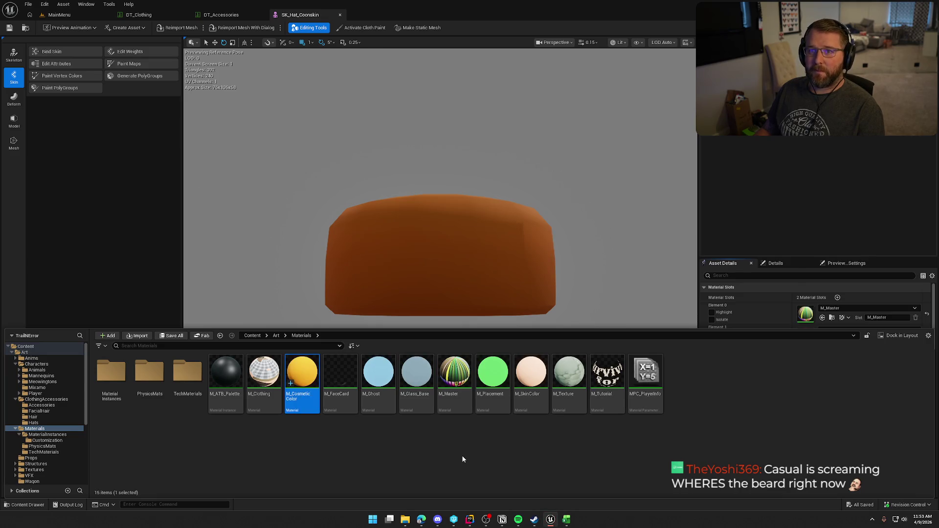
left_click(410, 437)
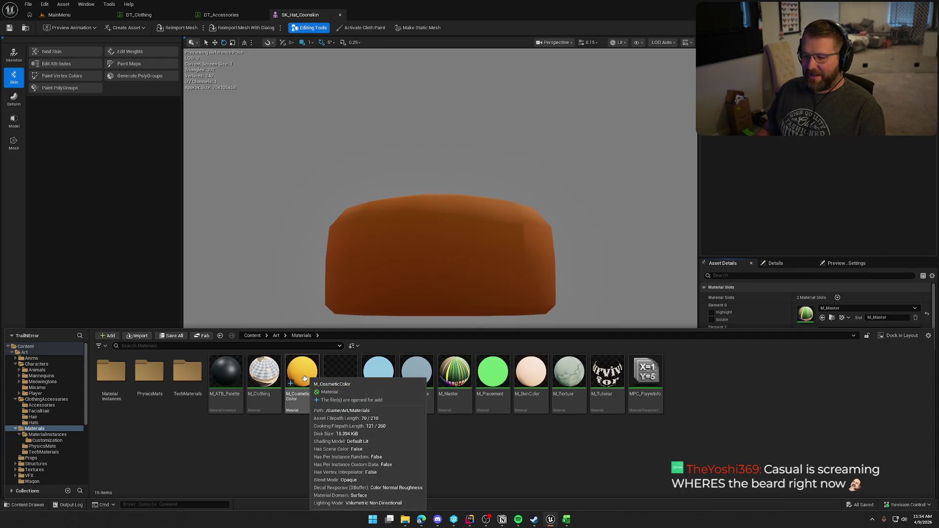
- Create a material instance of M_CosmeticColor named MI_CosmeticColor
right_click(304, 378)
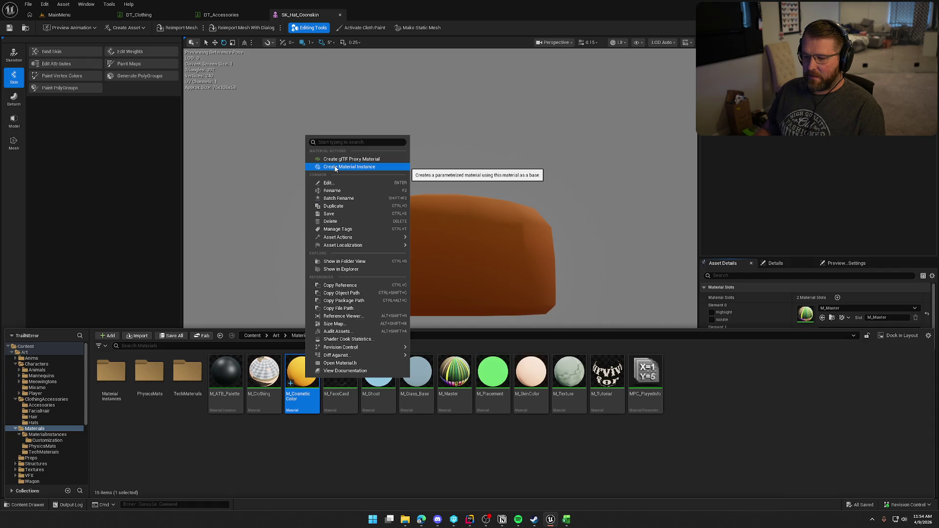
left_click(336, 168)
key("End")
key("BackSpace")
key("BackSpace")
key("BackSpace")
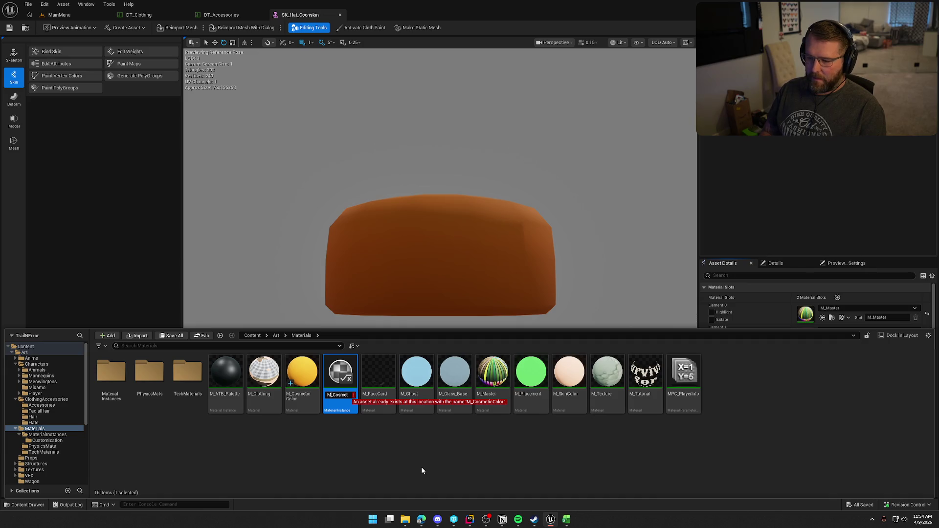
key("Home")
key("Right")
type("I")
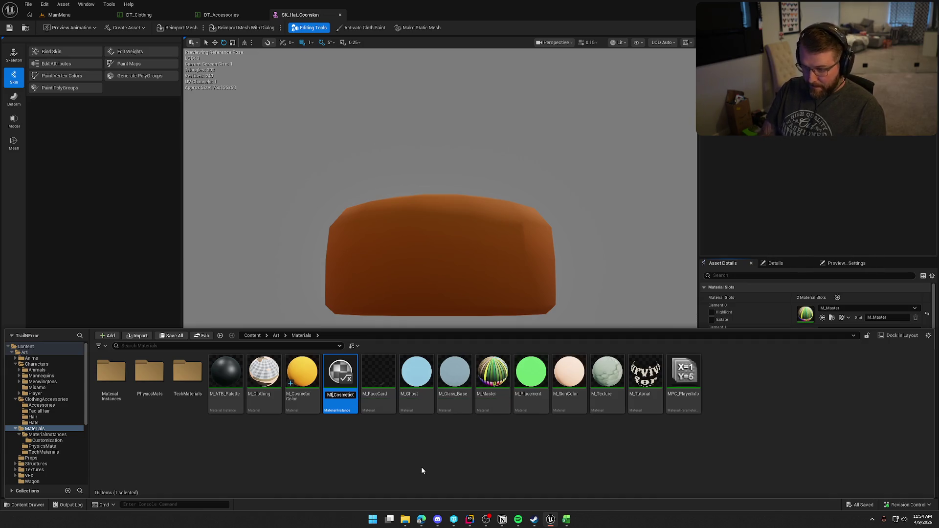
key("Return")
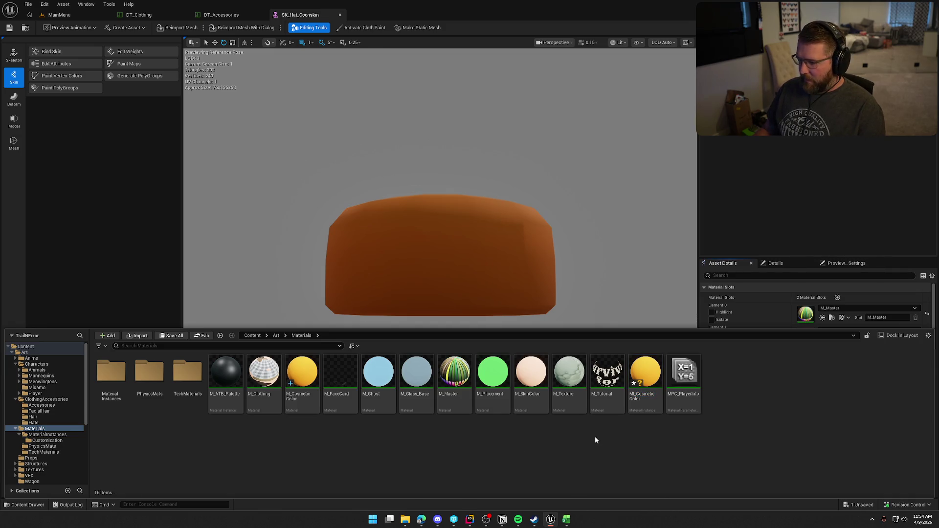
- Save MI_CosmeticColor and move it into the MaterialInstances folder
key("ctrl+s")
left_click_drag(646, 382, 104, 383)
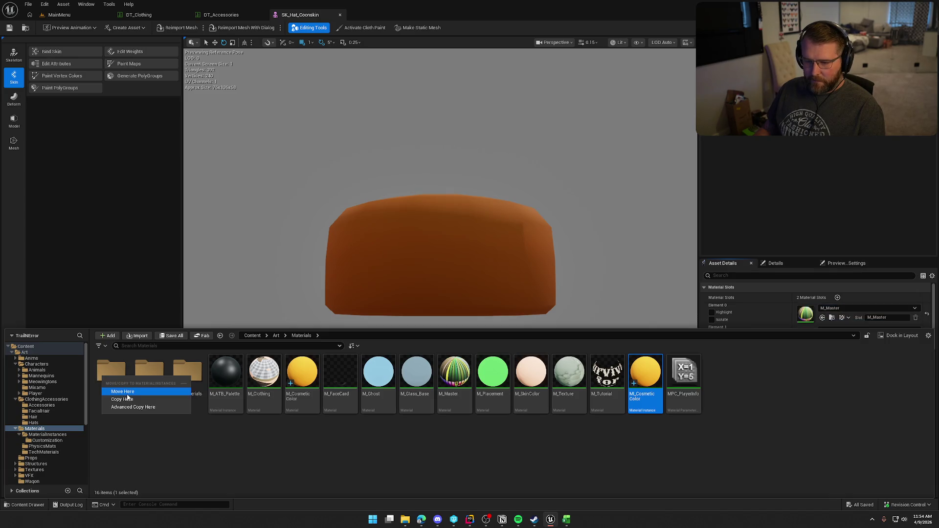
left_click(122, 395)
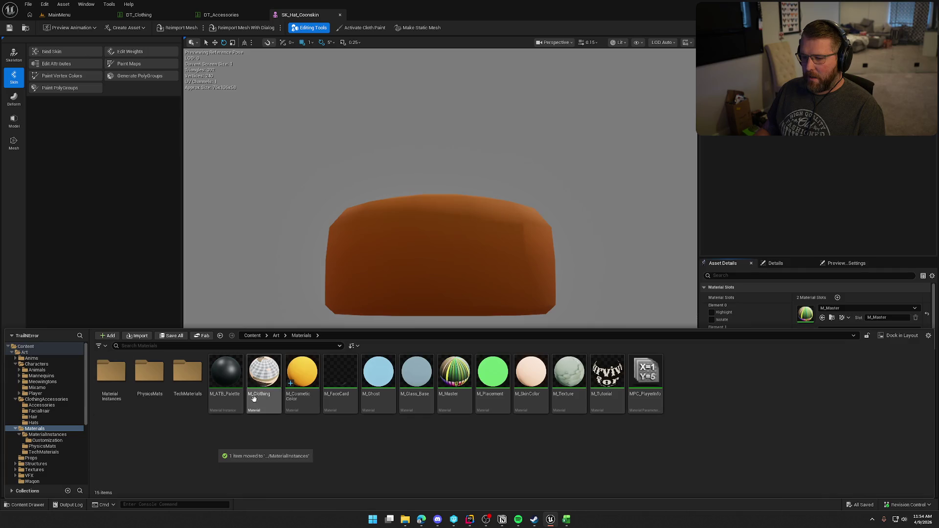
- Start replacing references to M_CosmeticColor, then cancel and show MaterialInstances again
left_click(308, 374)
right_click(313, 374)
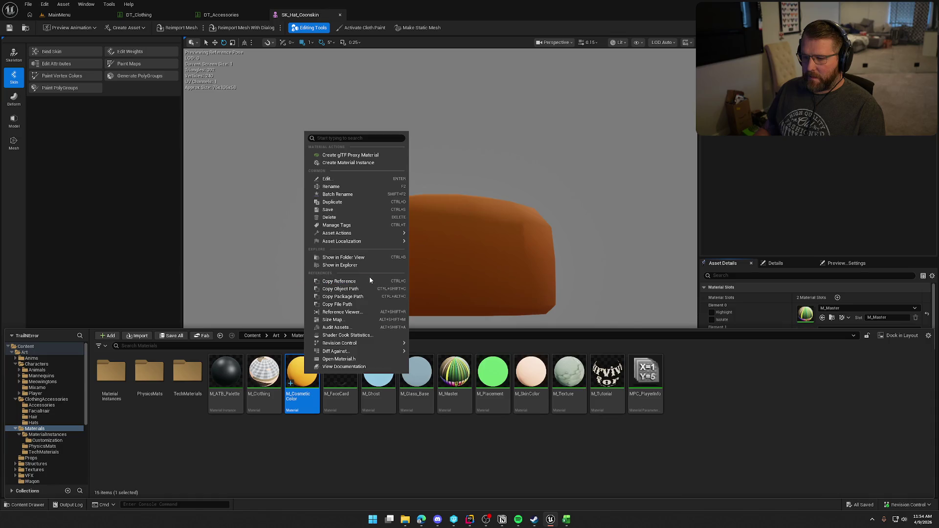
mouse_move(391, 233)
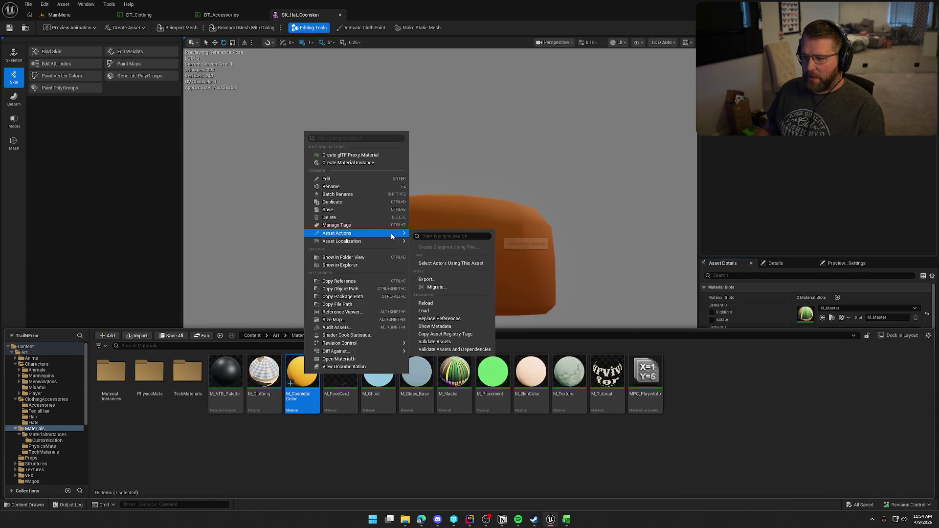
left_click(456, 318)
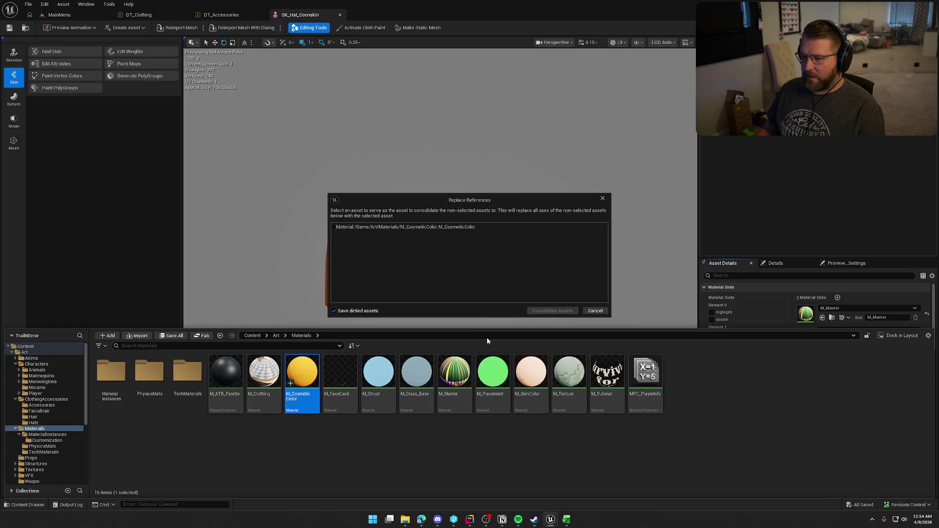
left_click(334, 227)
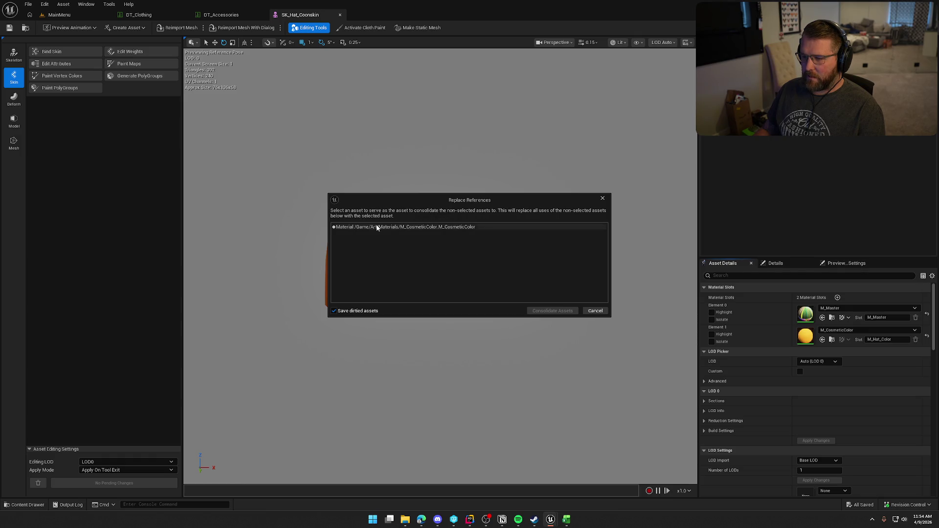
left_click(595, 311)
key("ctrl+space")
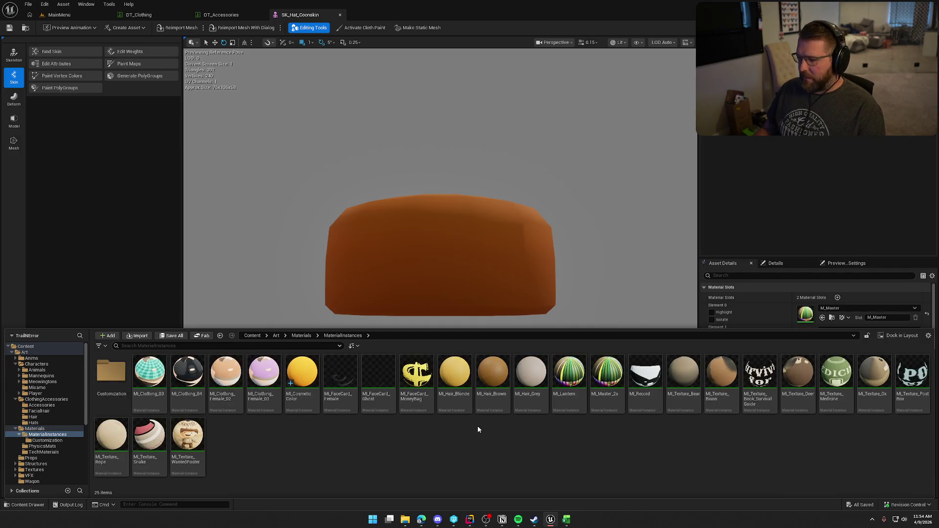
- List only skeletal meshes from the Accessories, FacialHair, Hair and Hats folders
mouse_move(306, 383)
left_mouse_down()
mouse_move(402, 277)
mouse_move(790, 226)
left_mouse_up()
key("ctrl+space")
left_click(112, 376)
left_click(41, 406)
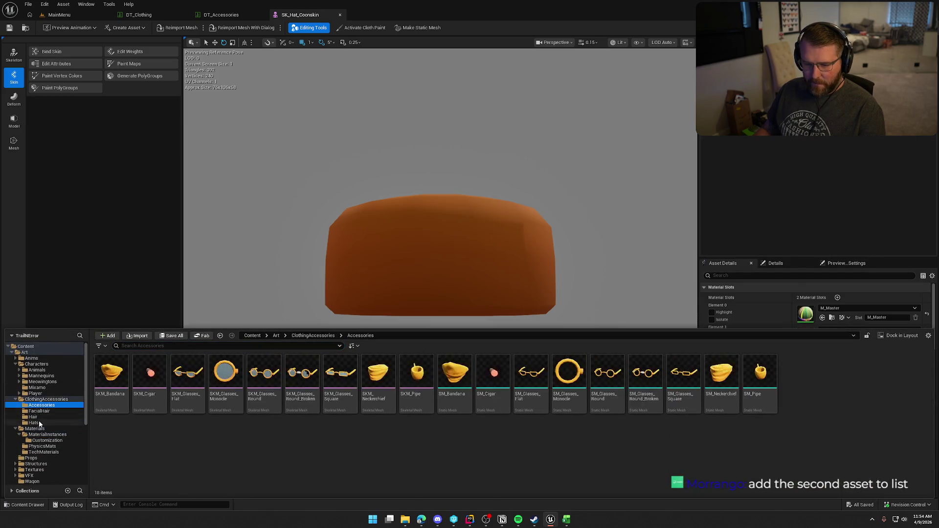
left_click(33, 422, "shift")
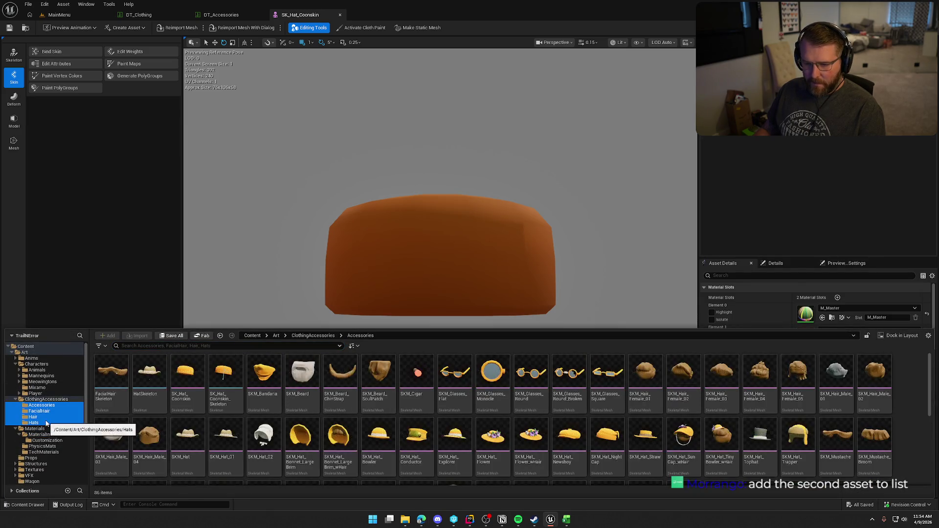
left_click(105, 348)
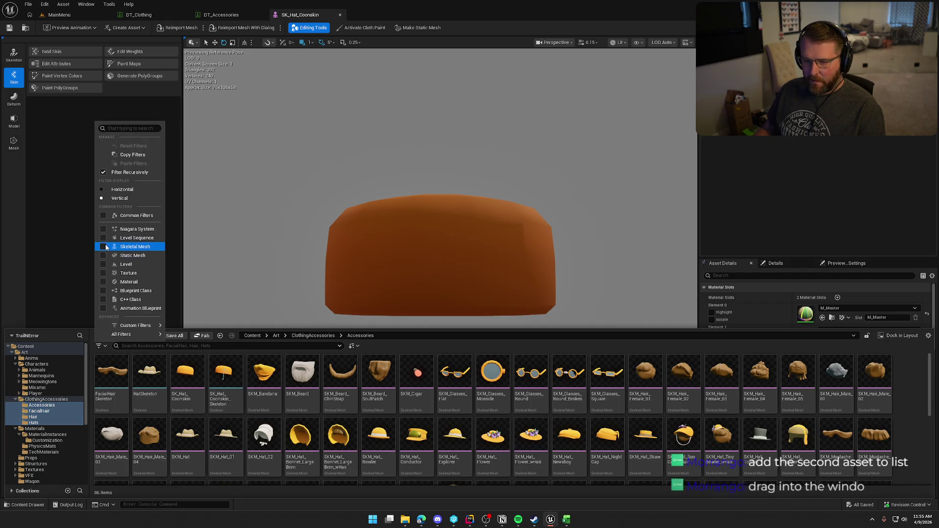
left_click(103, 247)
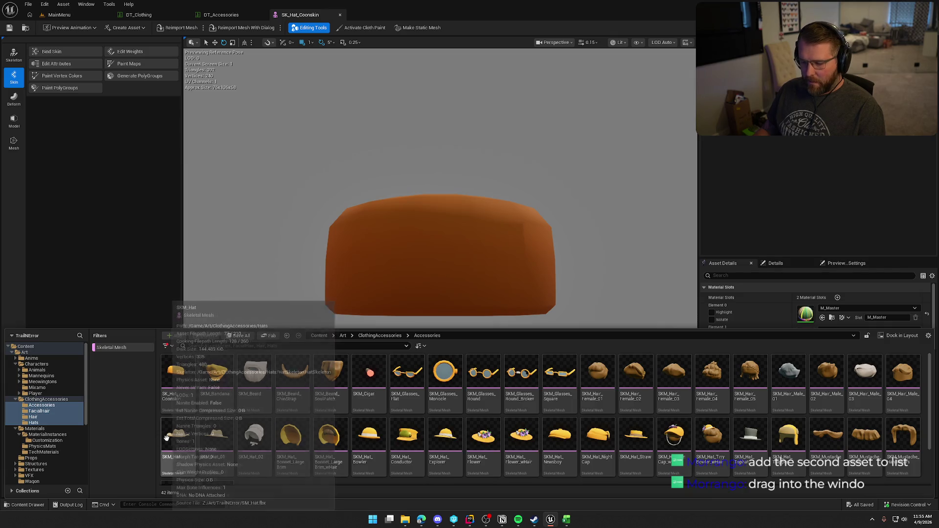
- Open SKM_Beard, locate its MI_Hair_Brown material instance and open it for editing
double_click(254, 376)
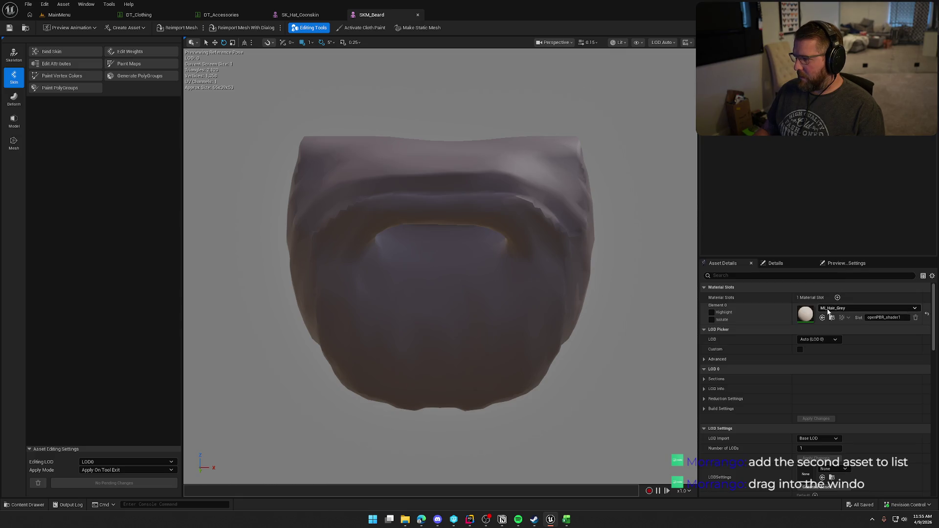
left_click(837, 317)
left_click(540, 438)
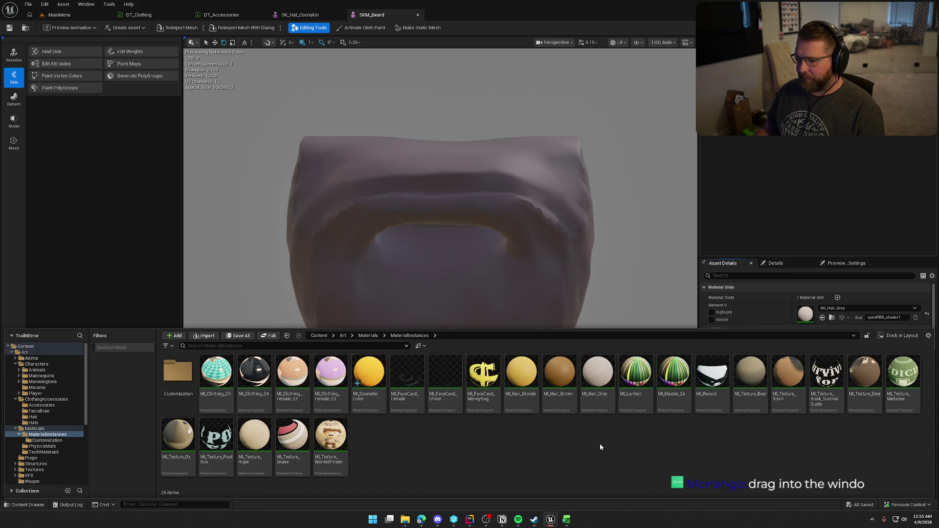
left_click(561, 371)
double_click(561, 371)
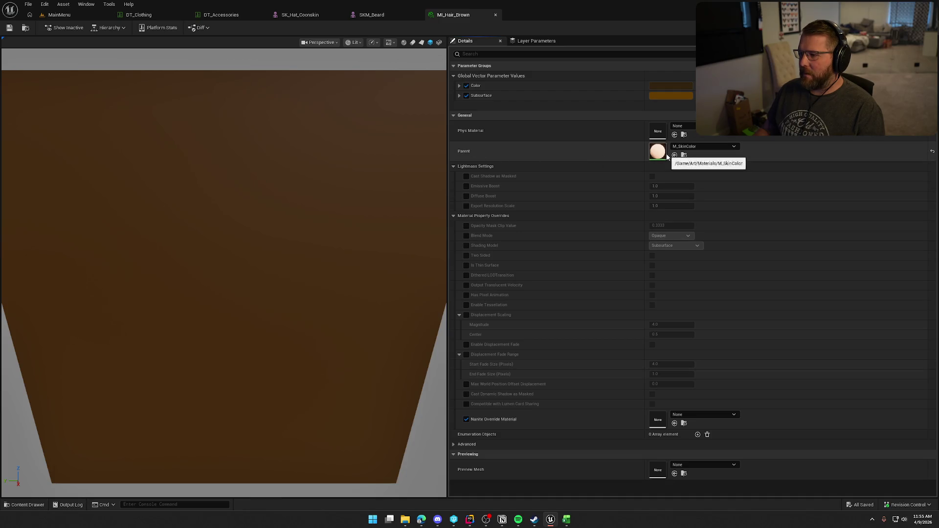
- Open the parent M_SkinColor graph and inspect its Color and Subsurface parameters
left_click(683, 157)
double_click(598, 383)
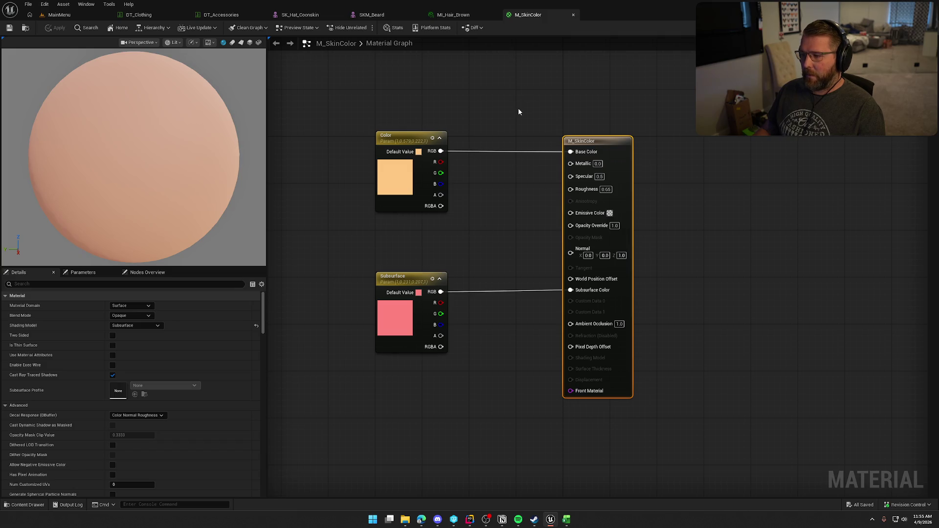
left_click(453, 15)
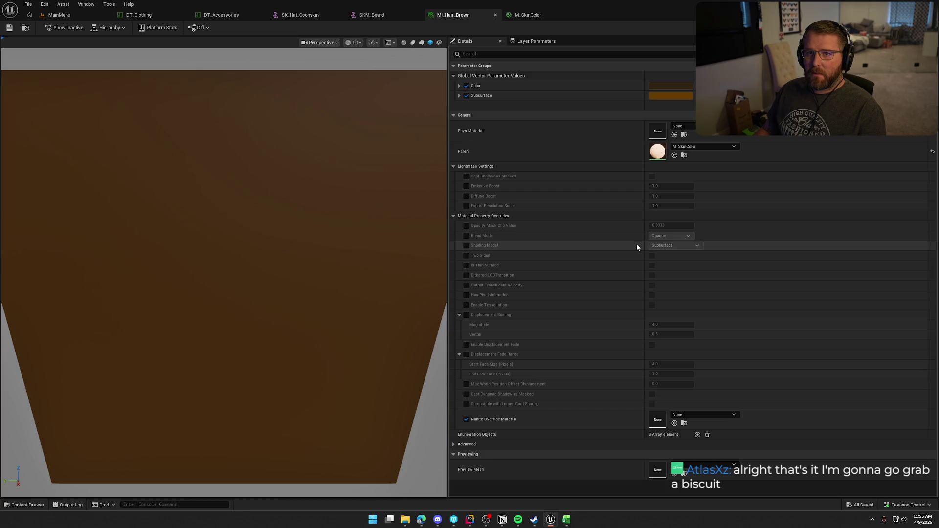
double_click(658, 149)
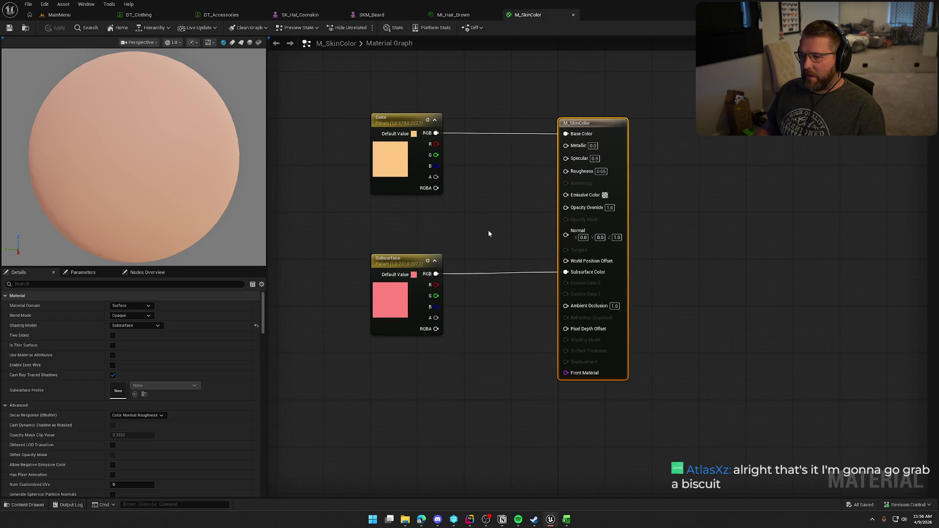
left_click_drag(352, 243, 447, 353)
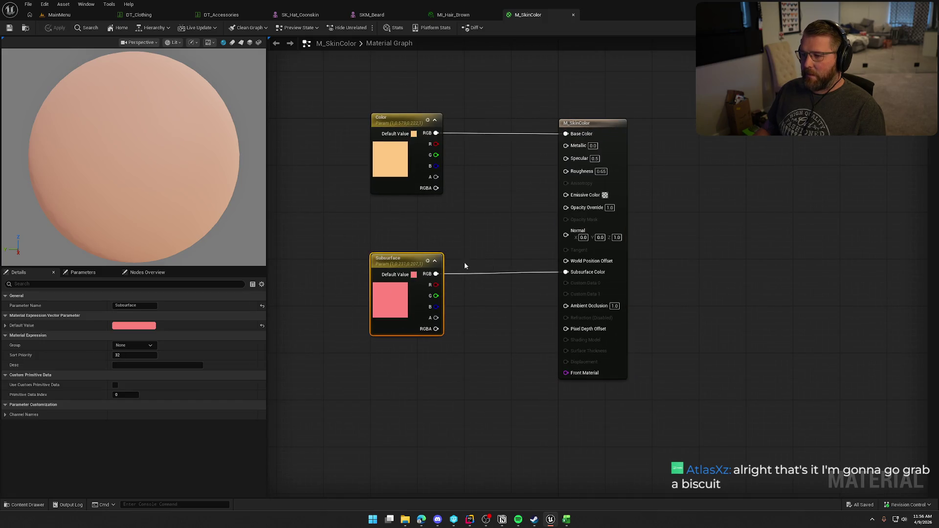
left_click_drag(354, 101, 464, 205)
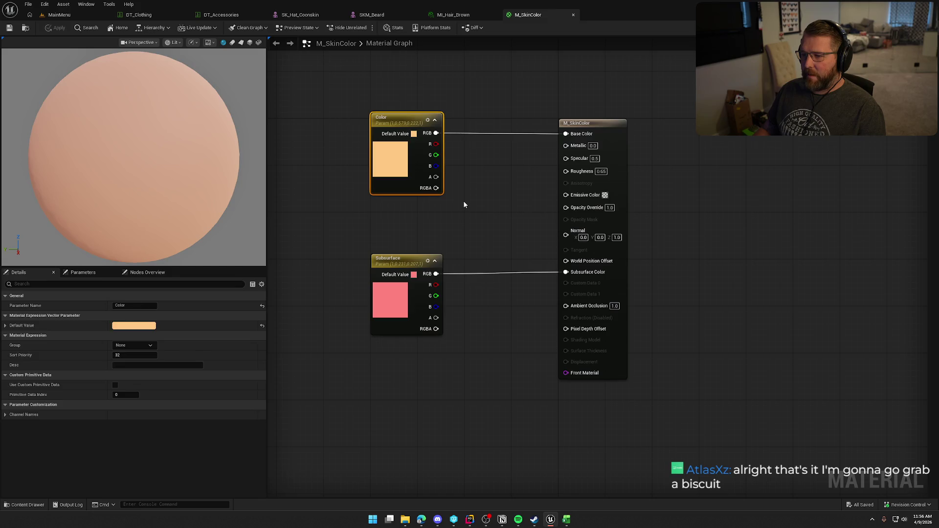
left_click(464, 205)
key("ctrl+Tab")
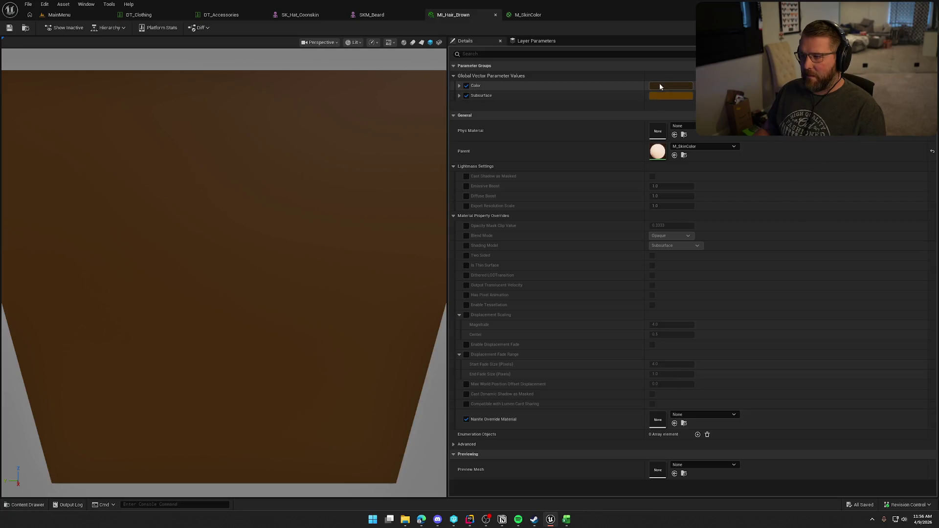
- Open M_CosmeticColor to inspect its Color parameter, then return to M_SkinColor
key("ctrl+space")
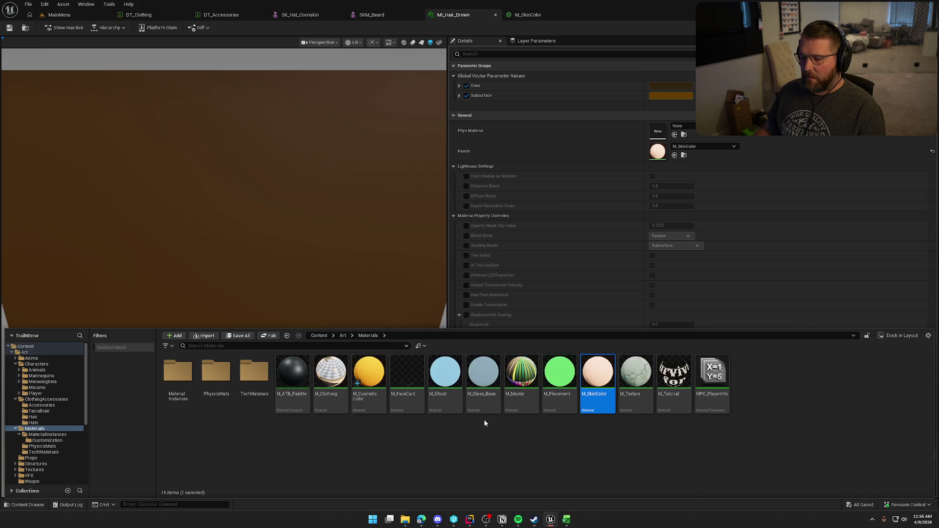
double_click(368, 374)
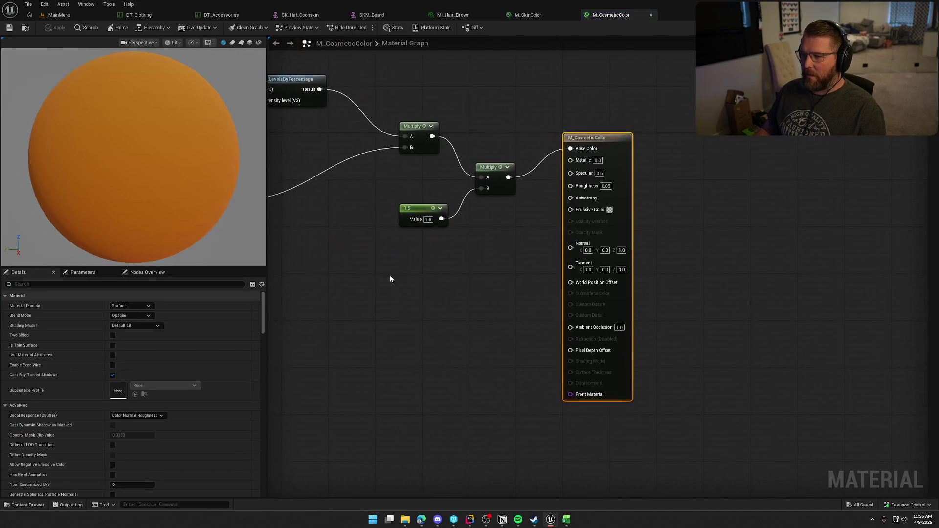
mouse_move(389, 275)
left_mouse_down()
mouse_move(634, 314)
mouse_move(753, 320)
mouse_move(445, 329)
mouse_move(679, 322)
left_mouse_up()
mouse_move(377, 189)
left_mouse_down()
mouse_move(565, 377)
mouse_move(509, 360)
left_mouse_up()
left_click(509, 360)
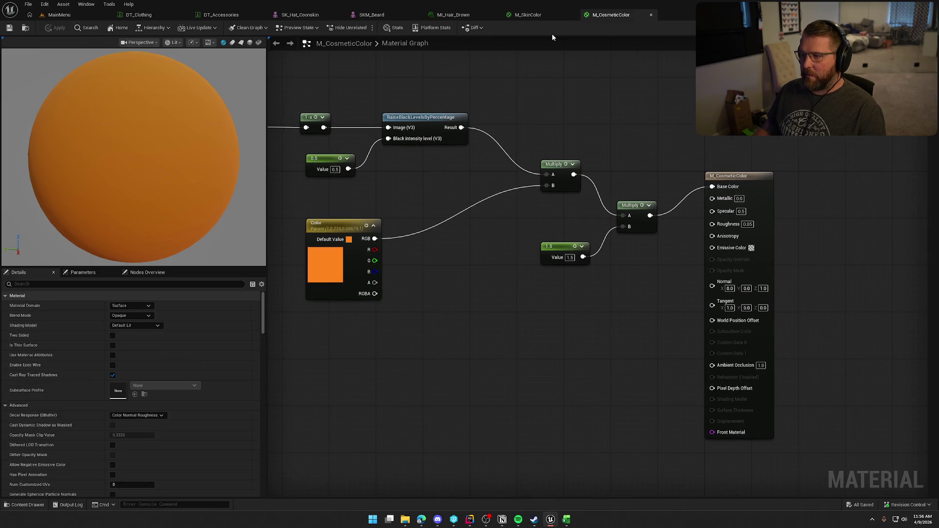
left_click(528, 15)
mouse_move(485, 266)
left_mouse_down()
mouse_move(502, 178)
mouse_move(504, 245)
left_mouse_up()
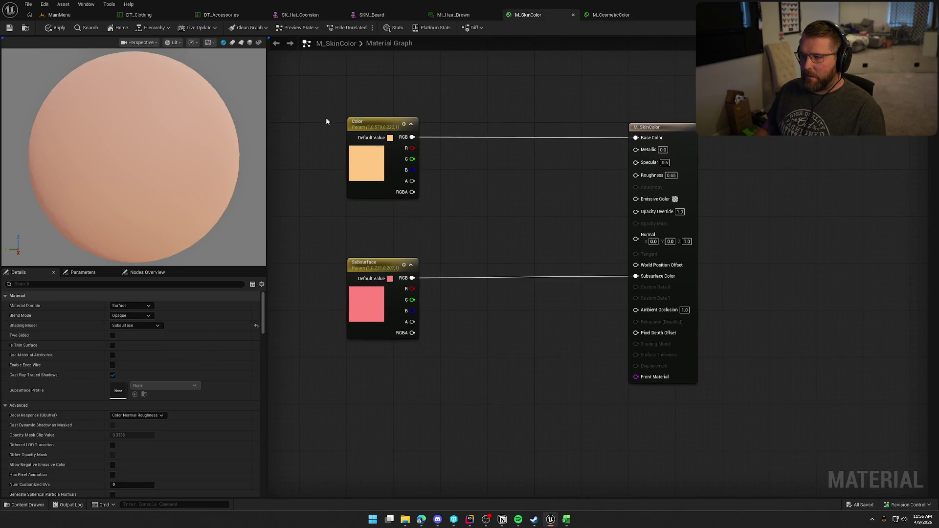
left_click_drag(324, 120, 450, 209)
left_click_drag(338, 247, 478, 395)
left_click(478, 395)
left_click_drag(539, 216, 509, 205)
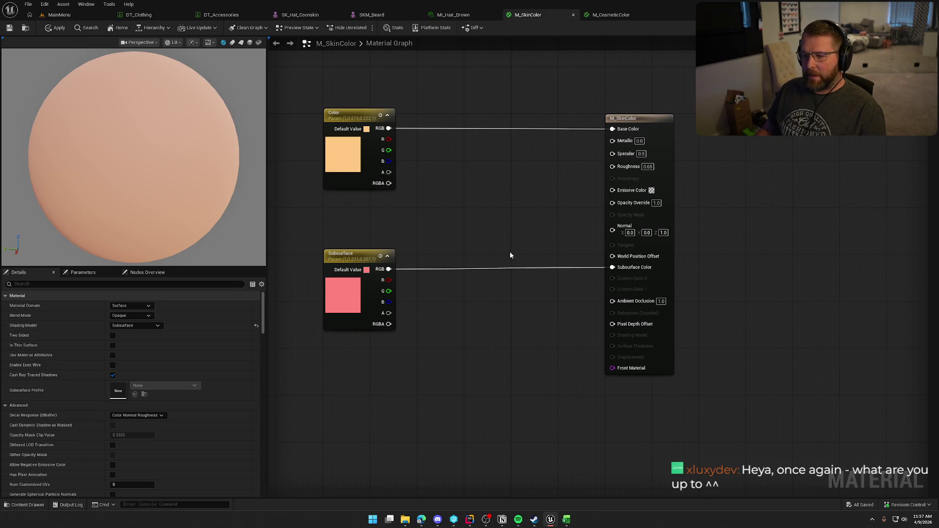
mouse_move(312, 95)
left_mouse_down()
mouse_move(398, 178)
mouse_move(491, 357)
left_mouse_up()
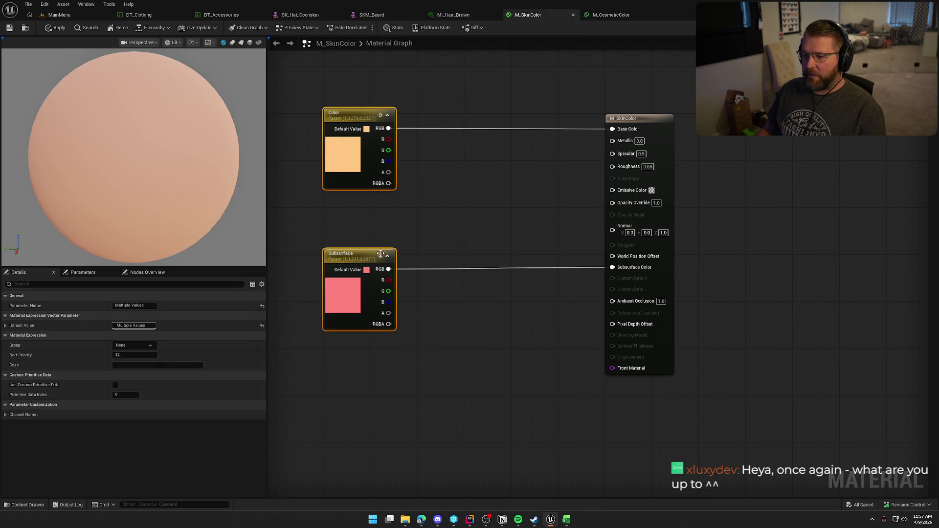
left_click(414, 259)
mouse_move(300, 225)
left_mouse_down()
mouse_move(419, 383)
mouse_move(390, 347)
mouse_move(421, 372)
left_mouse_up()
left_click(447, 213)
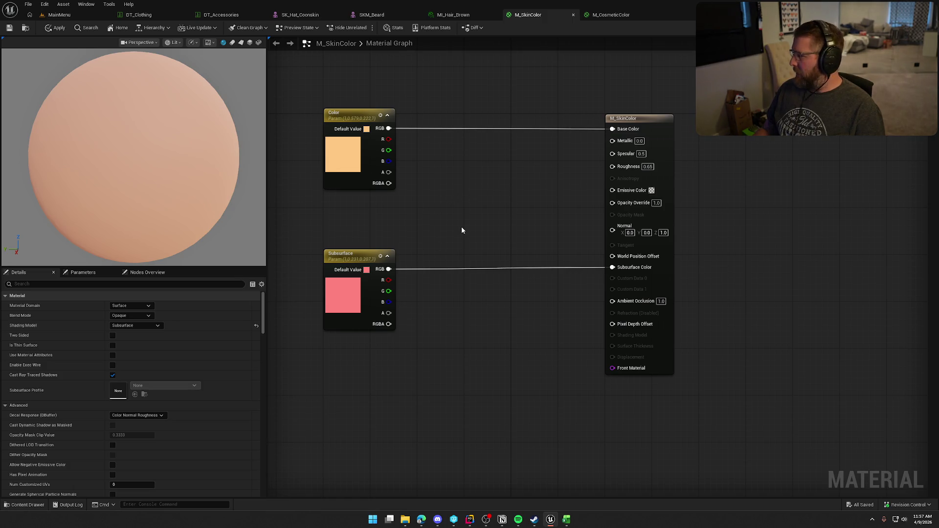
left_click_drag(389, 128, 473, 226)
- Add a Saturate node on the Color parameter and make room for it
type("saturate")
key("Return")
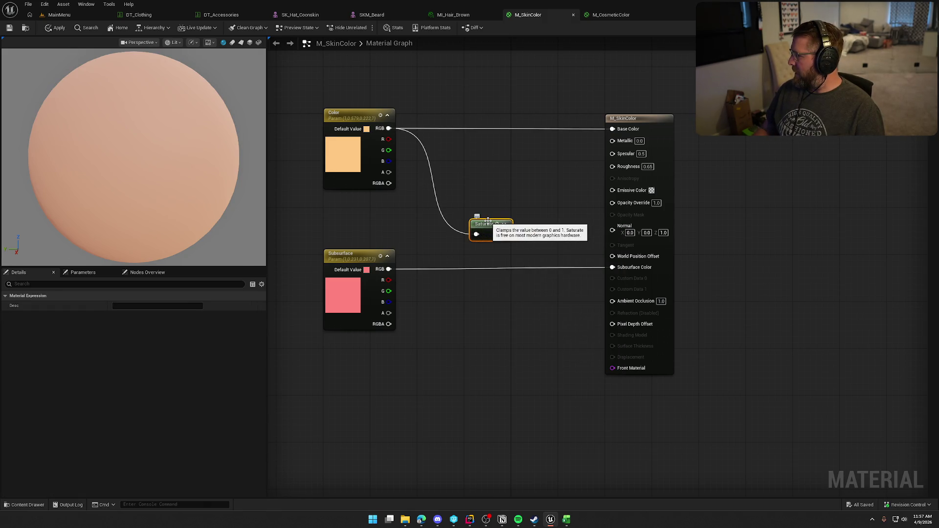
mouse_move(488, 220)
left_mouse_down()
mouse_move(542, 185)
mouse_move(506, 204)
mouse_move(526, 196)
left_mouse_up()
mouse_move(654, 128)
left_mouse_down()
mouse_move(757, 128)
mouse_move(747, 128)
left_mouse_up()
left_click_drag(524, 196, 600, 196)
left_click(468, 187)
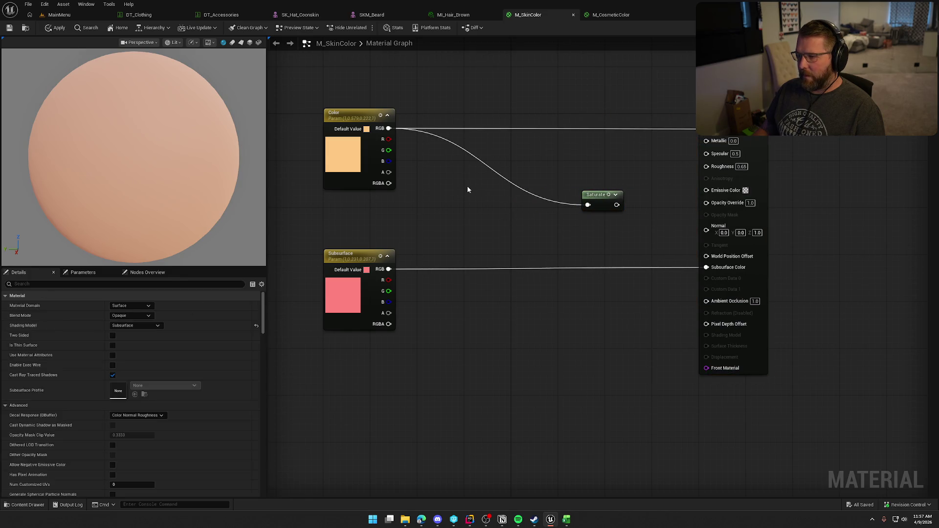
- Add a Multiply node fed by Color with its B value set to 1.2
mouse_move(389, 128)
left_mouse_down()
mouse_move(440, 152)
mouse_move(475, 184)
mouse_move(464, 183)
left_mouse_up()
type("multiply")
key("Return")
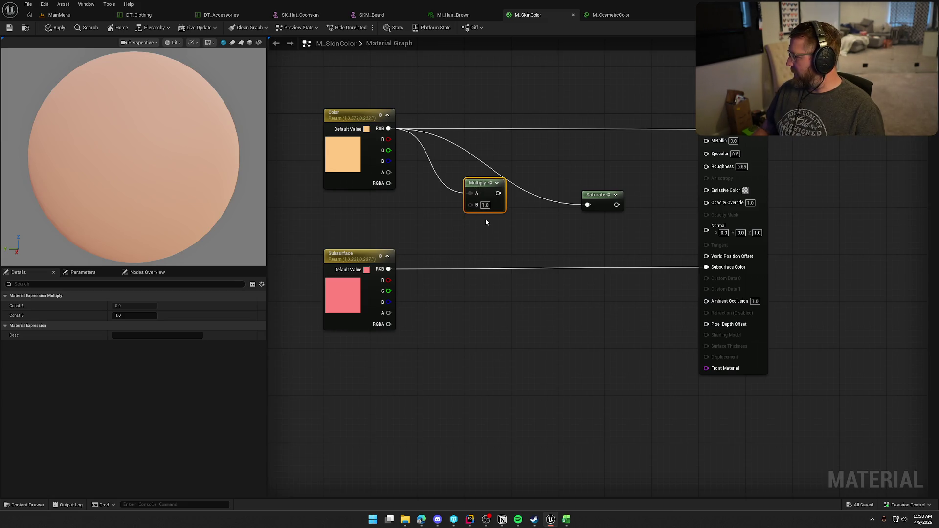
left_click(484, 205)
type("1.2")
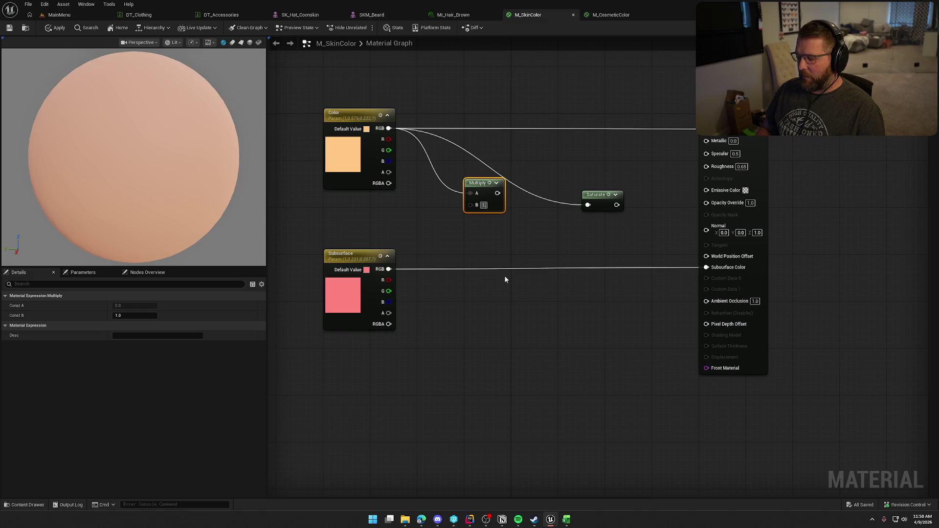
left_click(506, 228)
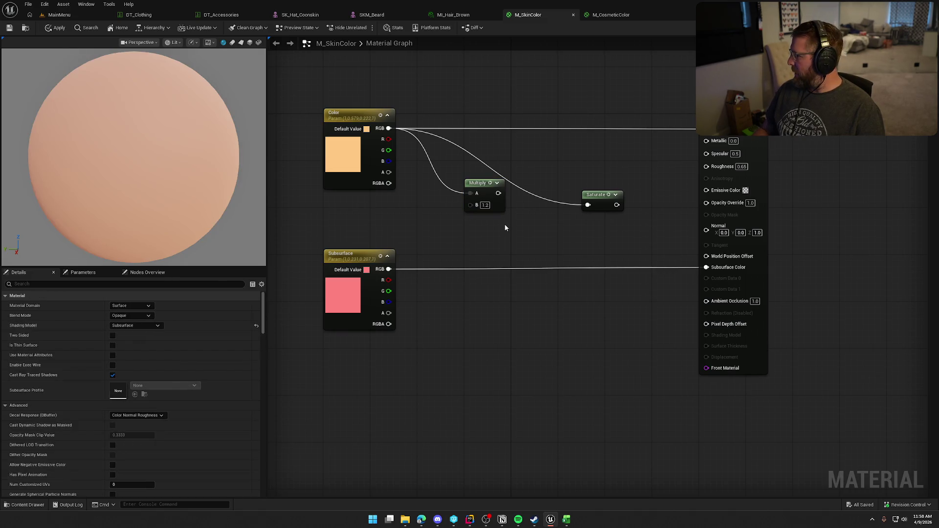
- Add an Add node after Multiply and place a Constant3Vector beside it
left_click_drag(498, 192, 523, 211)
type("add")
left_click(538, 248)
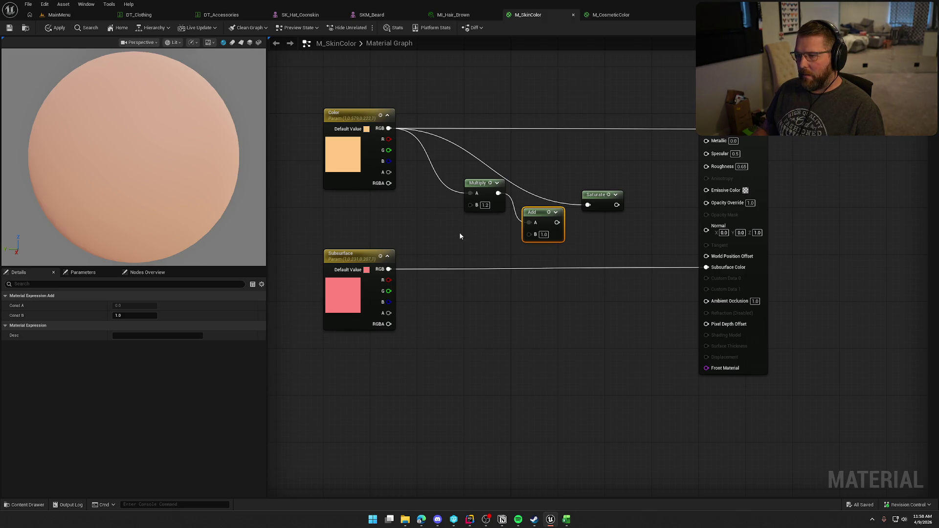
left_click(440, 233)
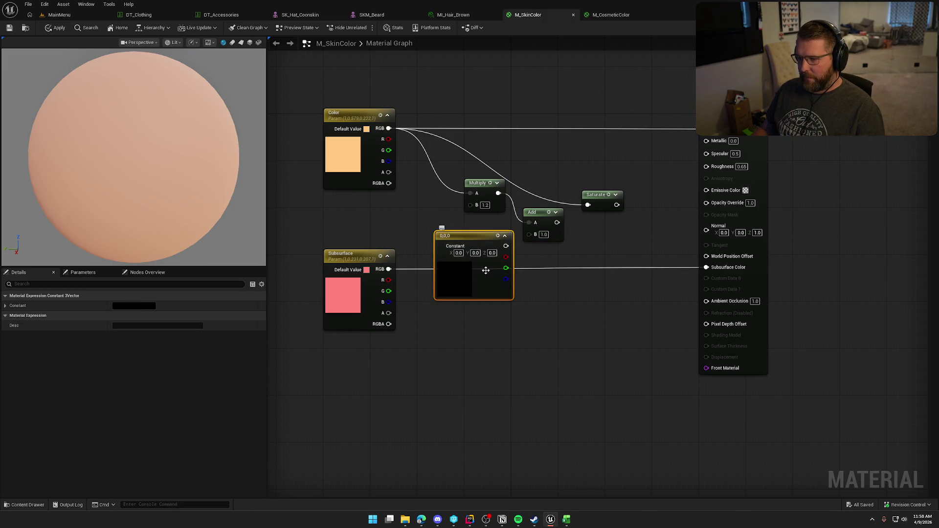
left_click_drag(377, 253, 458, 405)
left_click_drag(458, 285, 388, 279)
- Set the constant to dark brown 0.03, 0.01, 0 and position it by the Add node
double_click(388, 279)
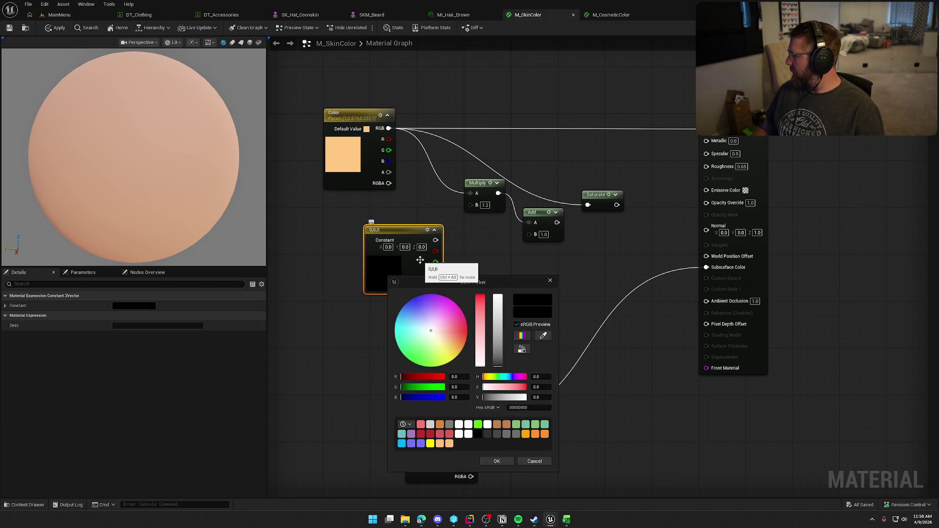
left_click(504, 257)
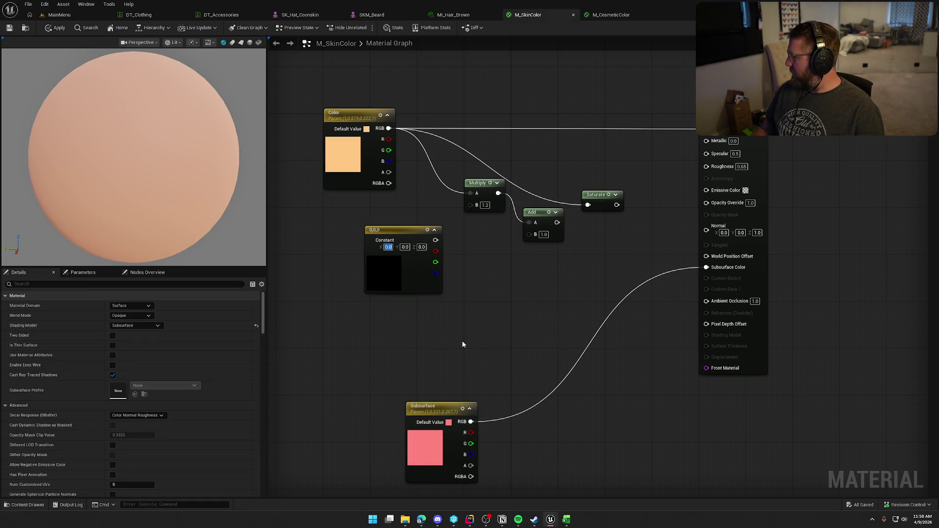
type("0.02")
key("Return")
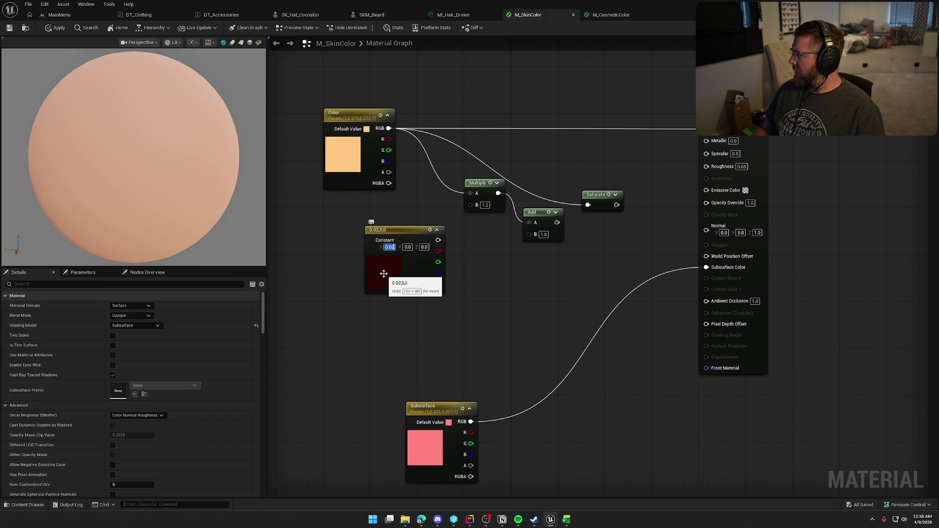
left_click(408, 247)
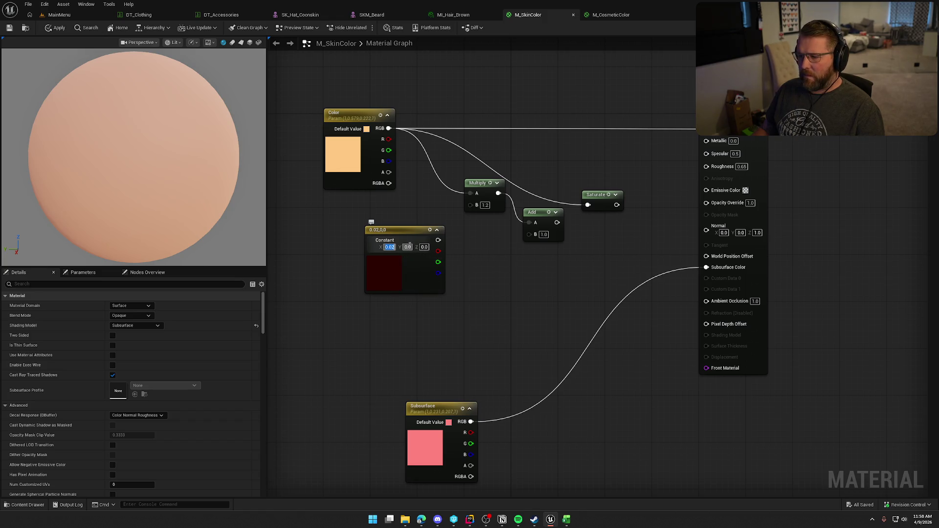
type("1")
key("Return")
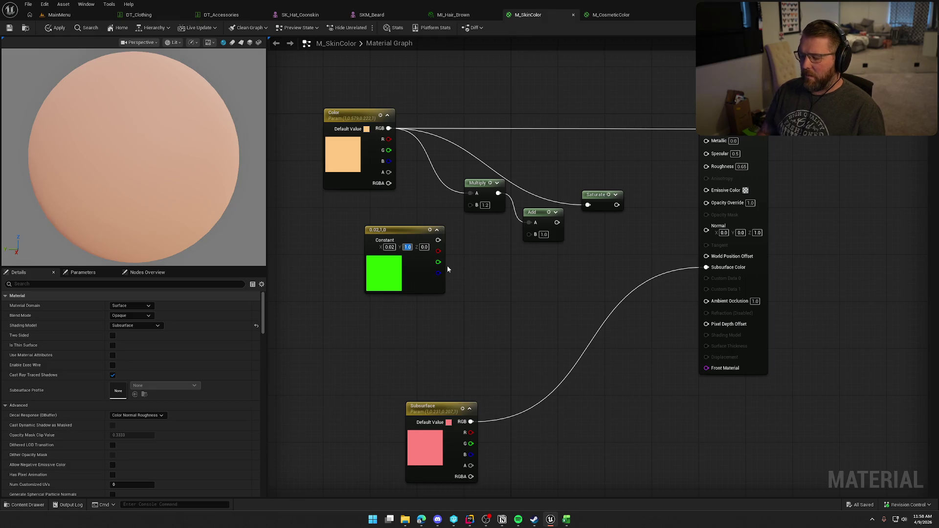
type(".01")
key("Return")
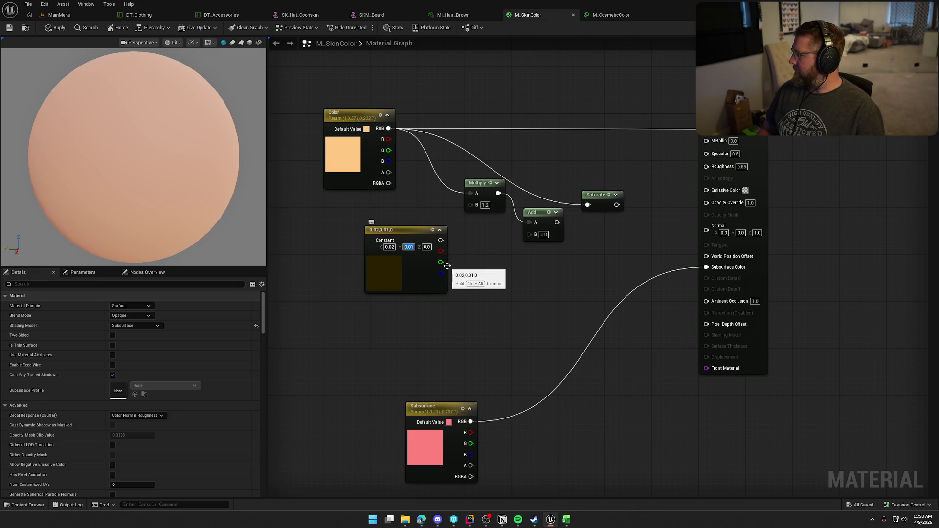
key("shift+Tab")
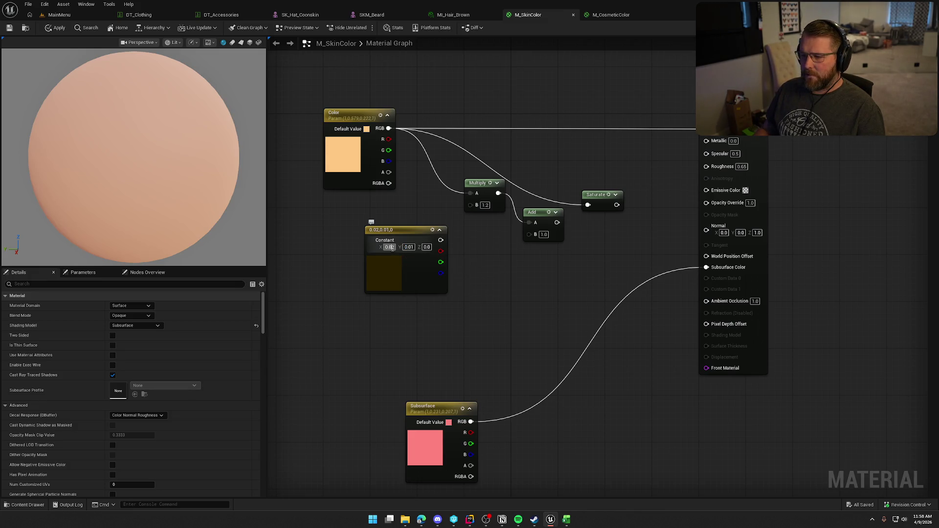
type("0.03")
key("Return")
mouse_move(399, 230)
left_mouse_down()
mouse_move(357, 236)
mouse_move(412, 245)
mouse_move(529, 236)
mouse_move(588, 205)
left_mouse_up()
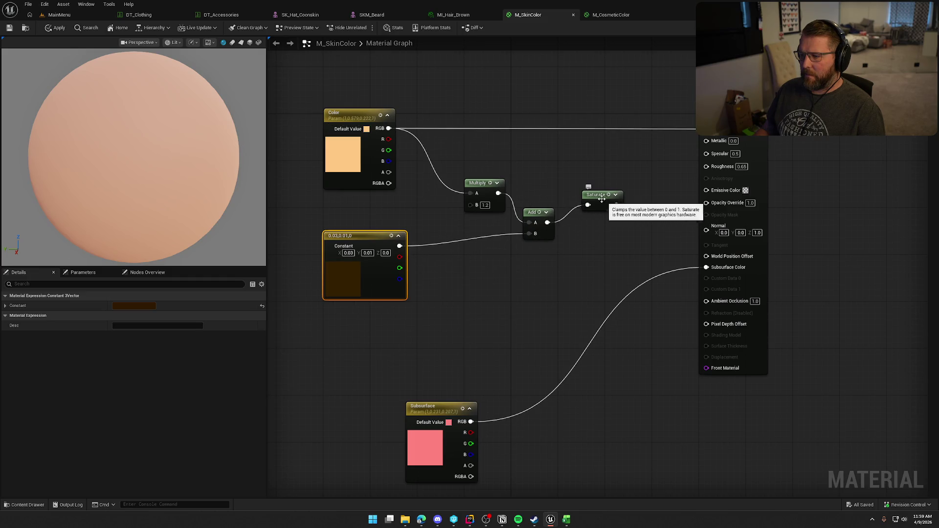
- Preview and align the Saturate node, then try wiring it into the result node
left_click(615, 195)
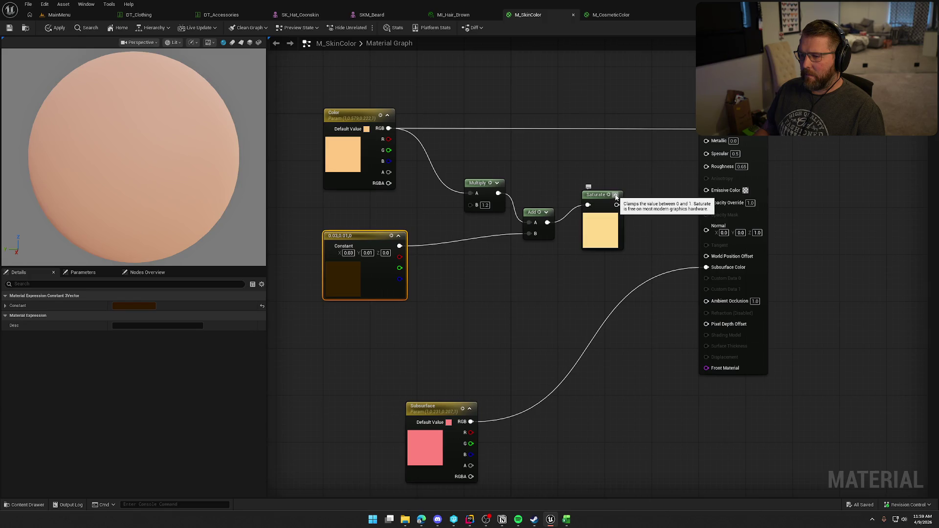
mouse_move(616, 195)
left_mouse_down()
mouse_move(603, 235)
mouse_move(615, 231)
mouse_move(581, 209)
left_mouse_up()
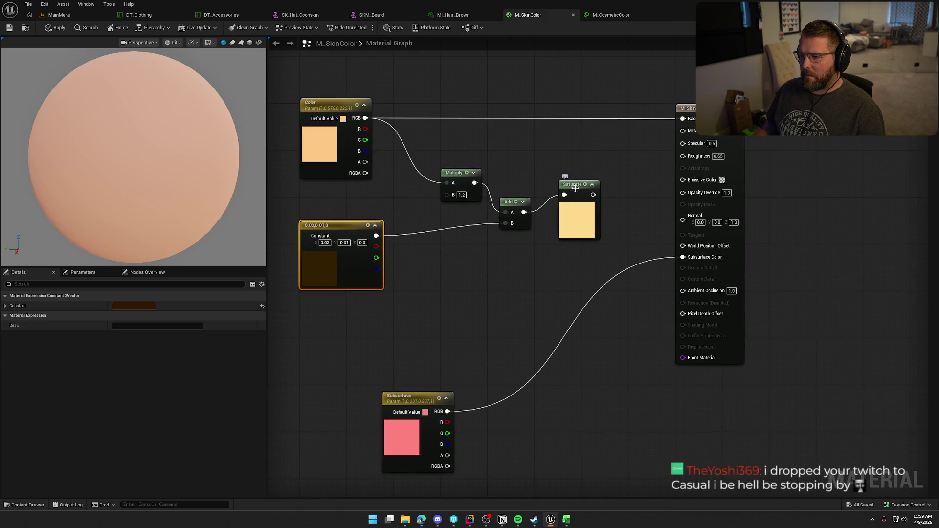
left_click(581, 209)
key("q")
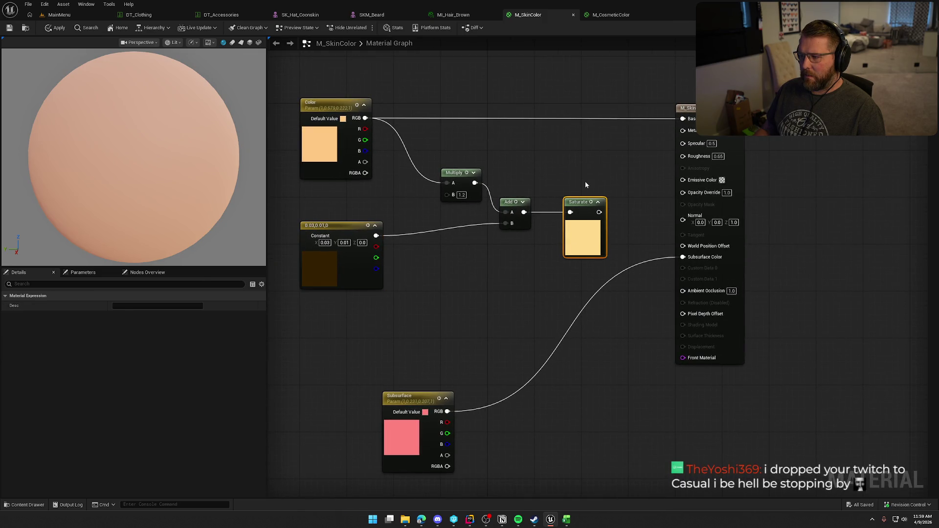
left_click(585, 181)
mouse_move(599, 211)
left_mouse_down()
mouse_move(669, 151)
mouse_move(683, 118)
left_mouse_up()
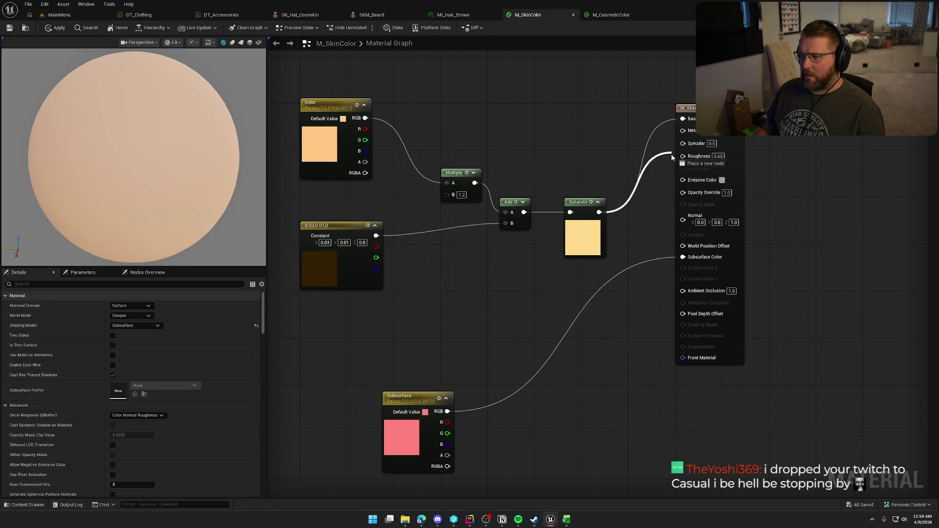
left_click_drag(365, 117, 683, 118)
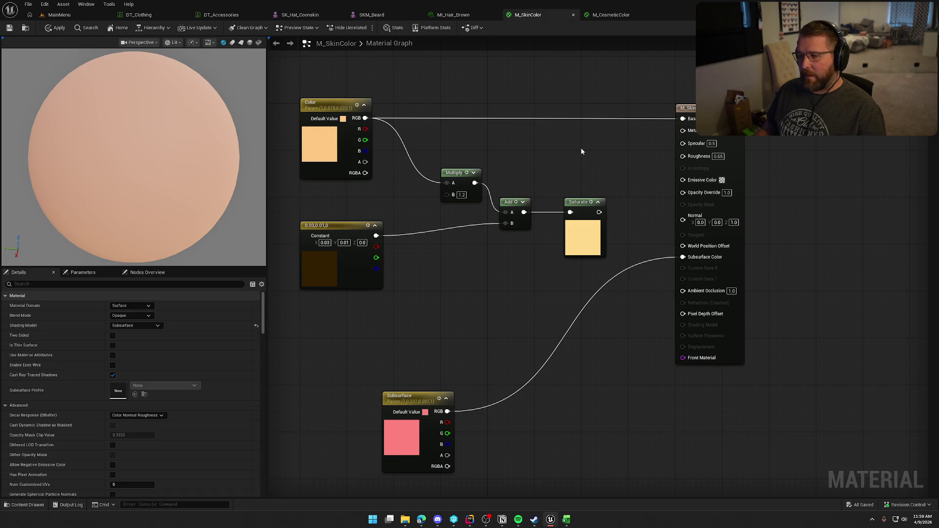
- Tighten the Multiply, Add, constant and Saturate nodes into a compact group
left_click_drag(581, 151, 614, 155)
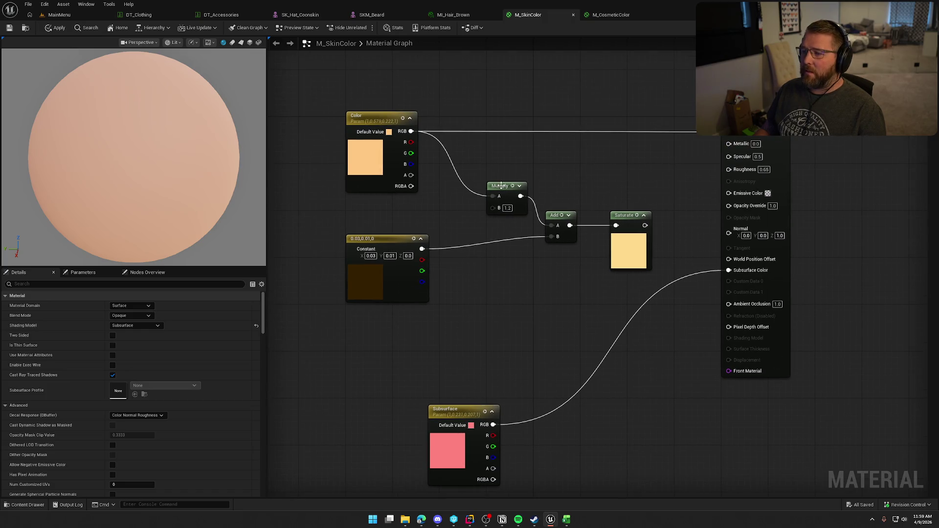
left_click(464, 172)
left_click_drag(464, 174, 452, 174)
mouse_move(555, 216)
left_mouse_down()
mouse_move(519, 177)
mouse_move(548, 169)
left_mouse_up()
left_click(470, 210)
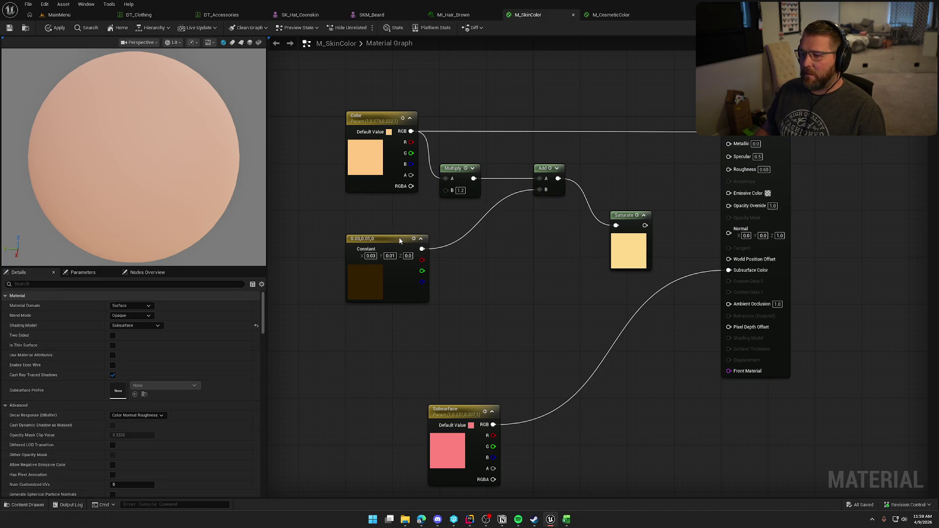
left_click_drag(399, 240, 398, 218)
left_click_drag(627, 218, 600, 172)
left_click(531, 348)
- Move the Subsurface and output nodes closer and set Multiply right beside Add
left_click_drag(451, 415, 557, 261)
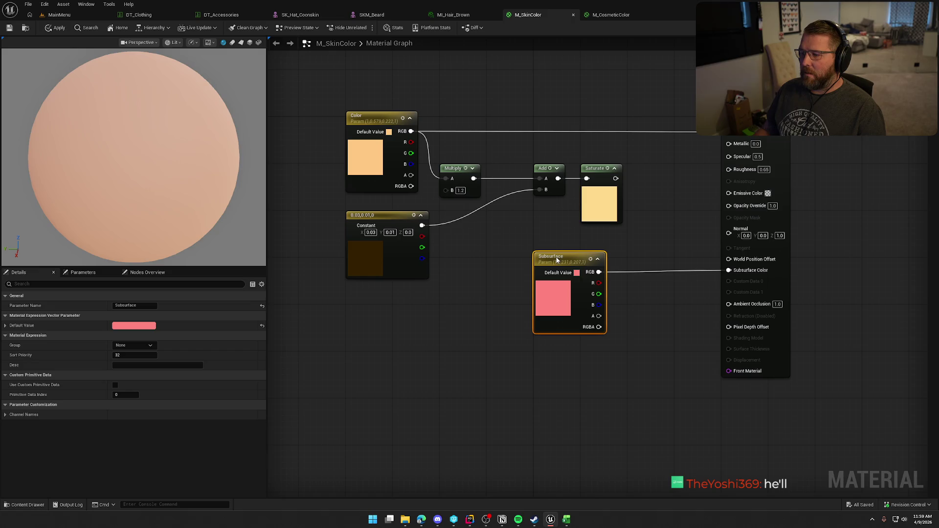
left_click(647, 248)
left_click_drag(743, 122, 696, 123)
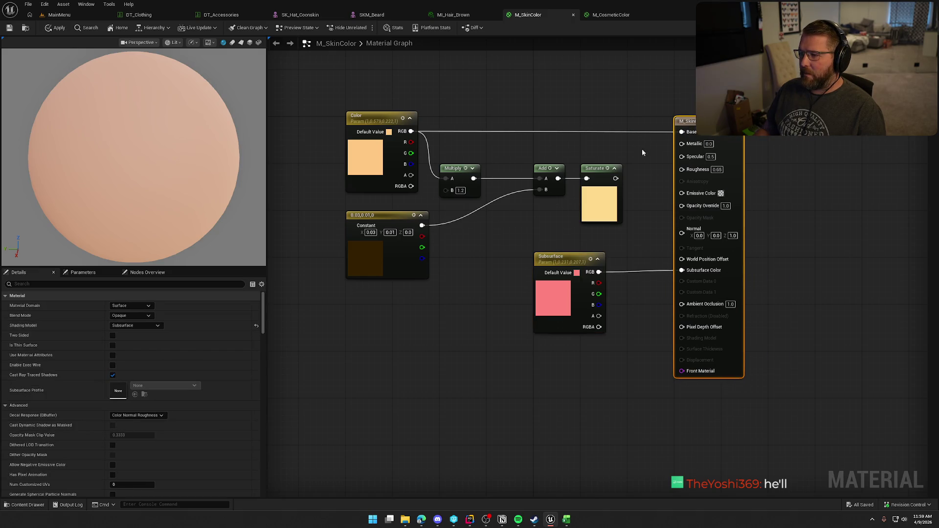
left_click_drag(641, 149, 600, 146)
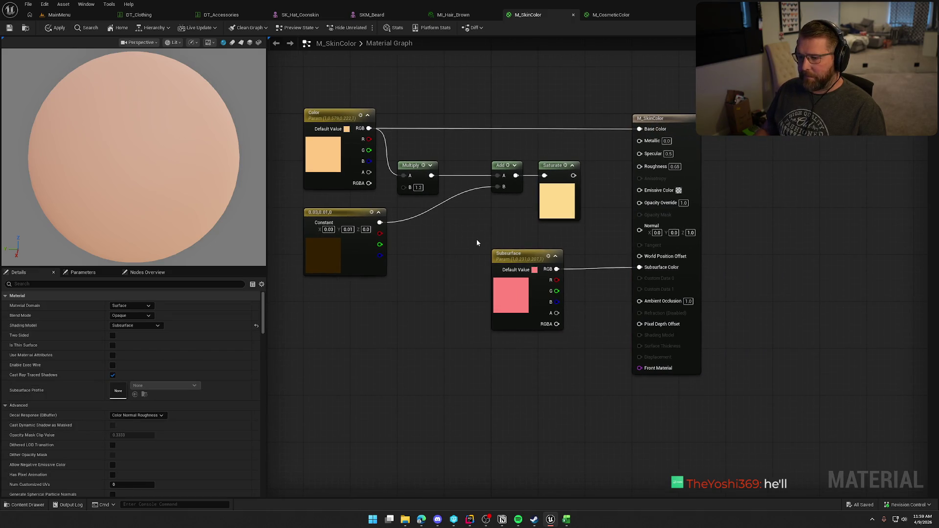
left_click_drag(416, 168, 463, 168)
left_click(469, 214)
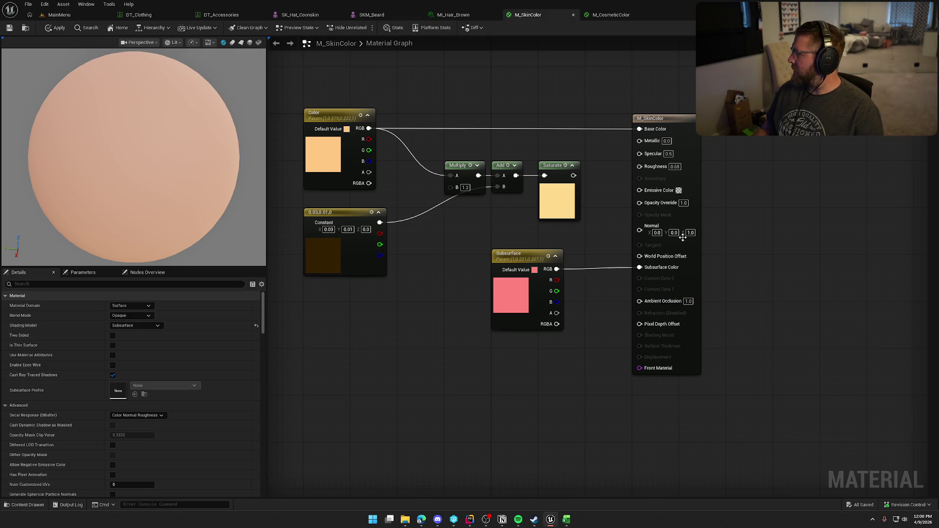
- Wire Saturate into Subsurface Color, check the preview sphere, and shift Multiply and Add left
mouse_move(573, 175)
left_mouse_down()
mouse_move(585, 189)
mouse_move(629, 184)
mouse_move(645, 268)
left_mouse_up()
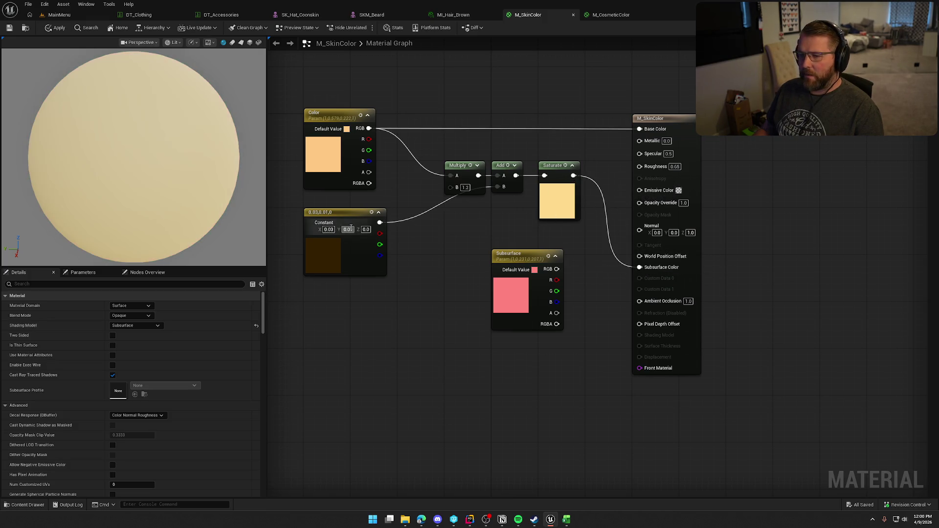
left_click_drag(255, 196, 199, 200)
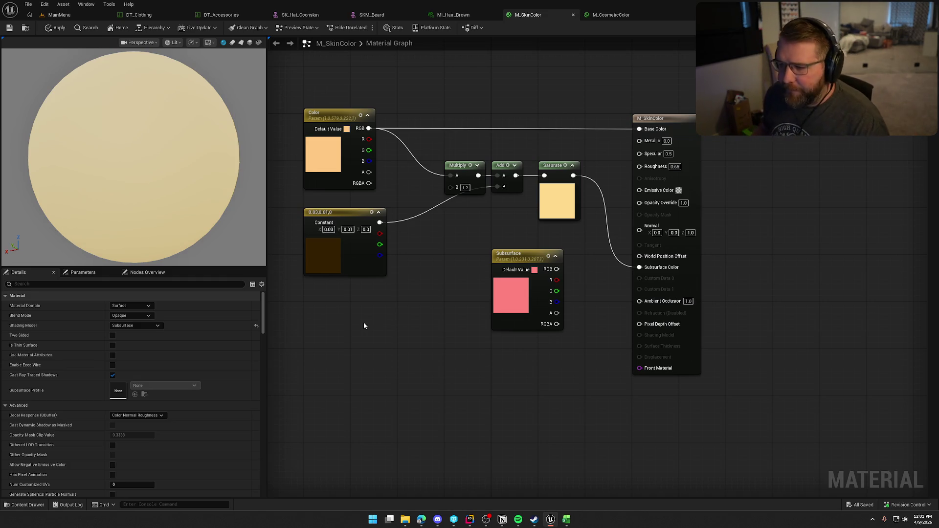
mouse_move(498, 209)
left_mouse_down()
mouse_move(455, 166)
mouse_move(412, 166)
mouse_move(491, 168)
mouse_move(462, 168)
left_mouse_up()
left_click(439, 233)
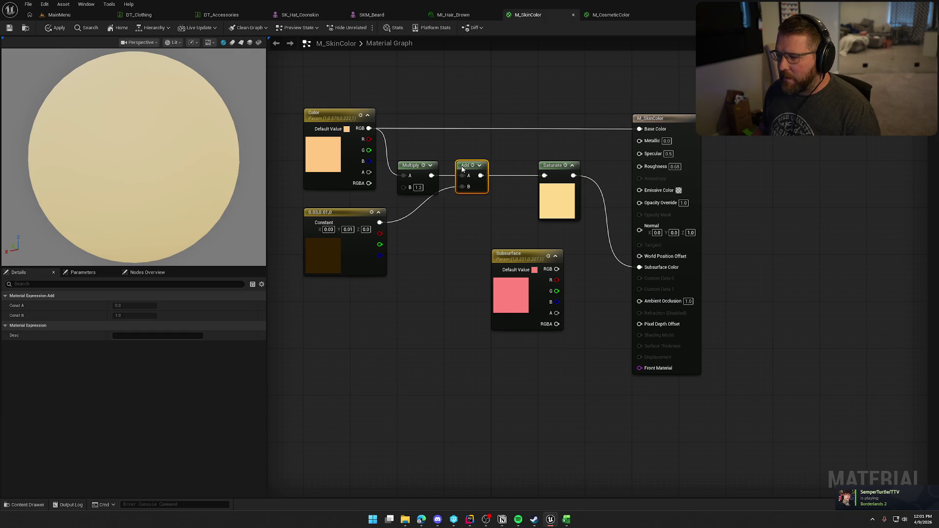
- Toggle the Add node's preview, then reconnect the Subsurface parameter to Subsurface Color
key("space")
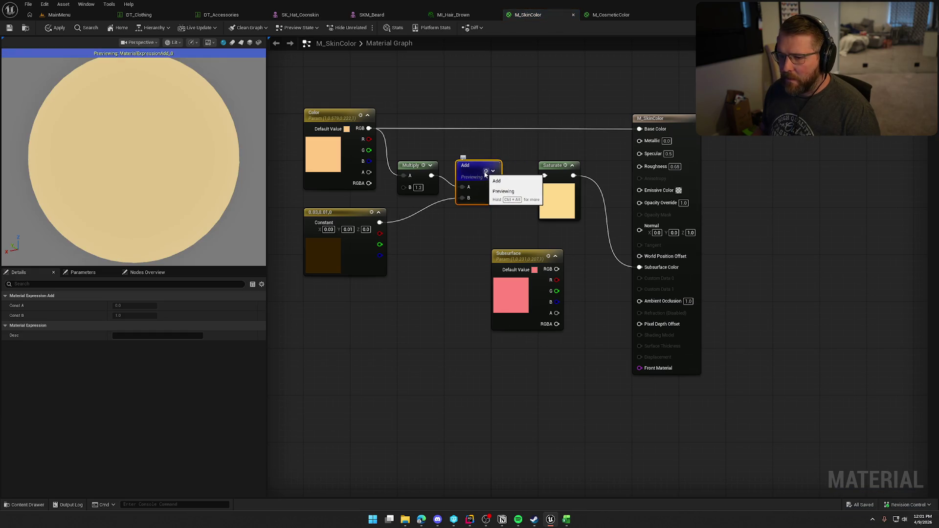
key("space")
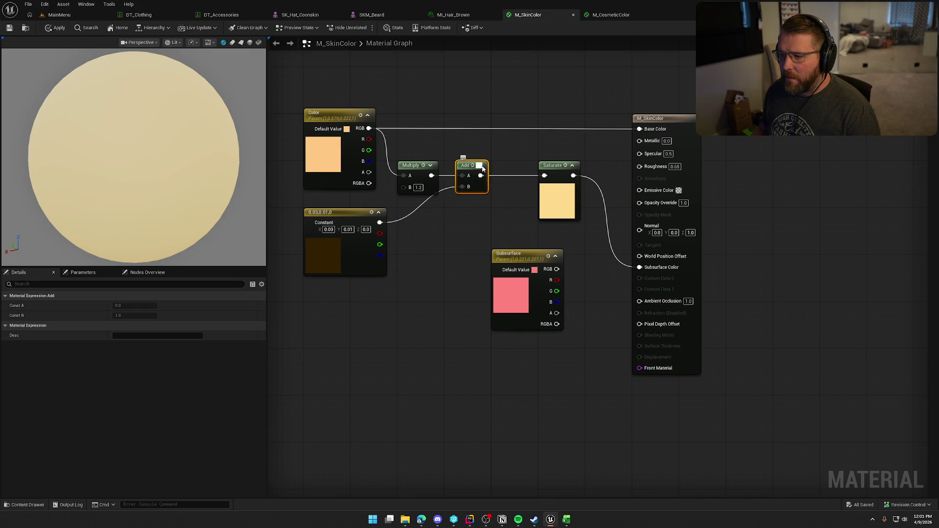
left_click(480, 166)
left_click(480, 166)
left_click(520, 139)
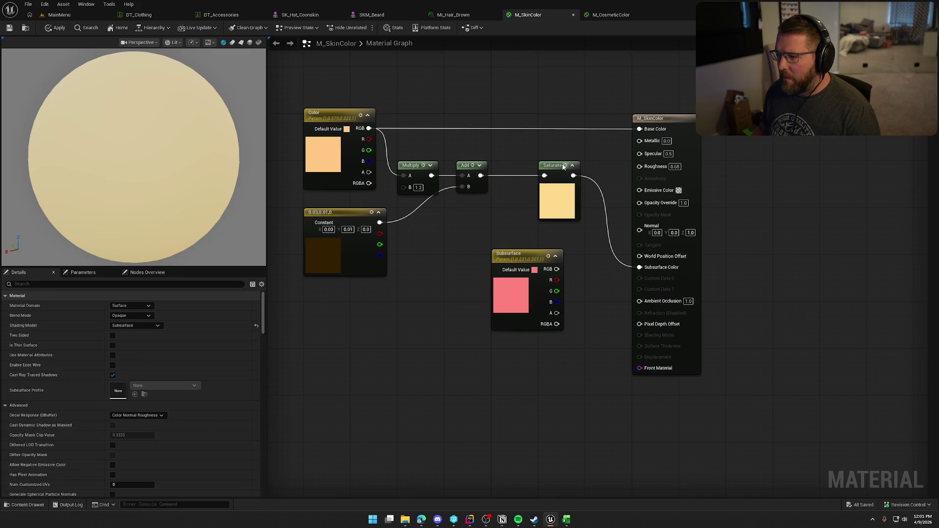
left_click(551, 164)
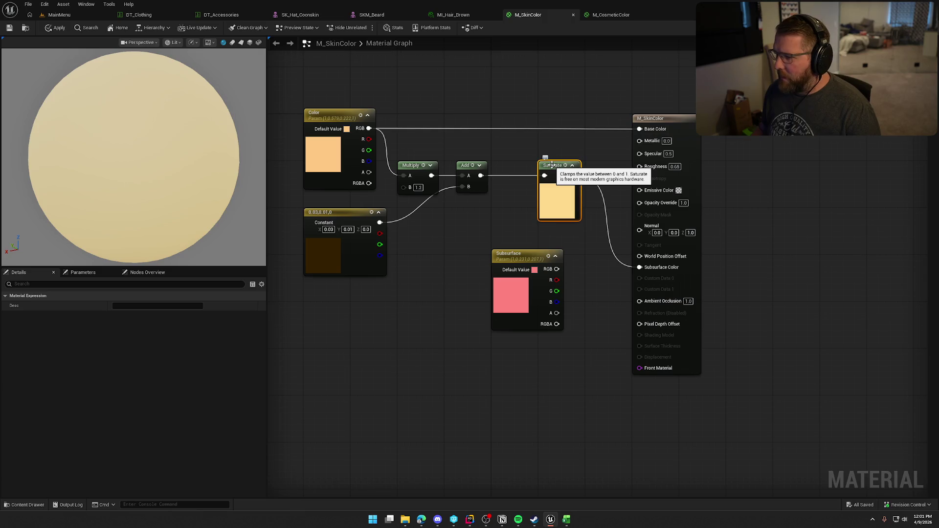
left_click(542, 147)
left_click_drag(557, 269, 639, 267)
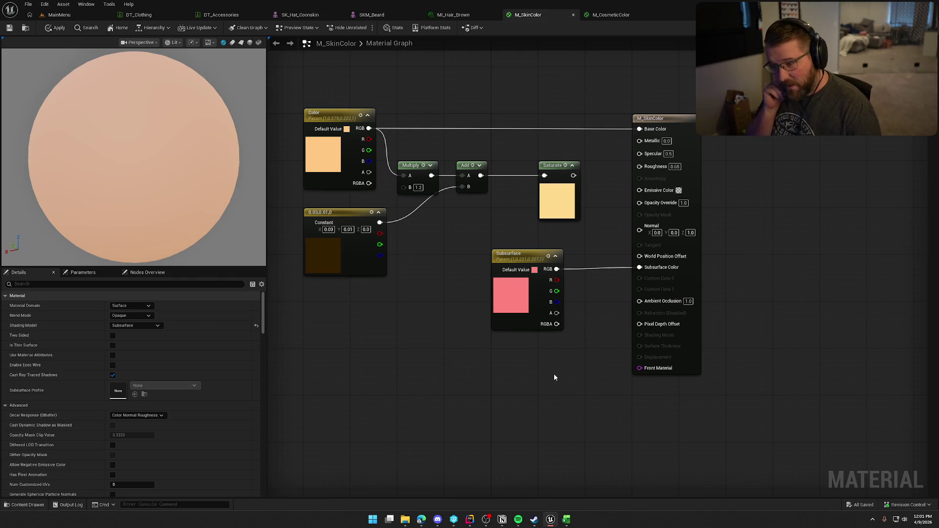
mouse_move(554, 374)
left_mouse_down()
mouse_move(556, 347)
mouse_move(506, 339)
left_mouse_up()
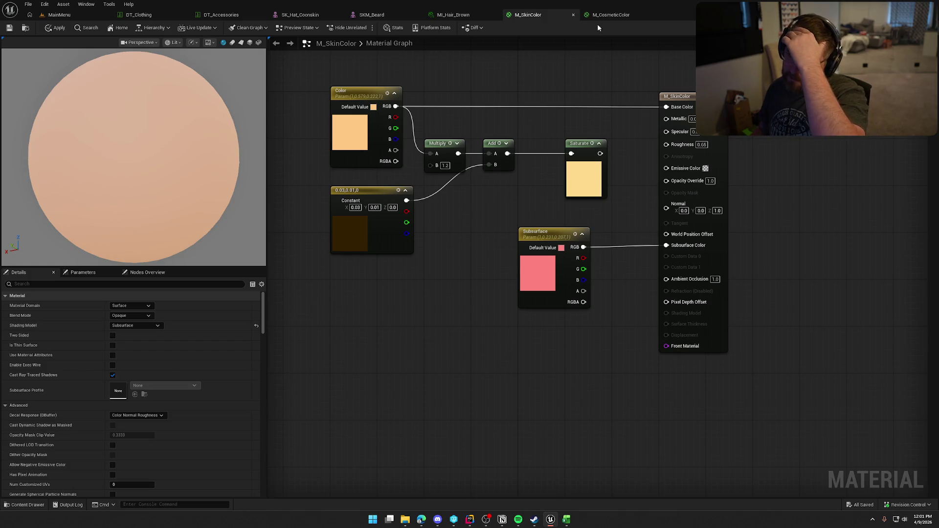
left_click(609, 15)
left_click(453, 14)
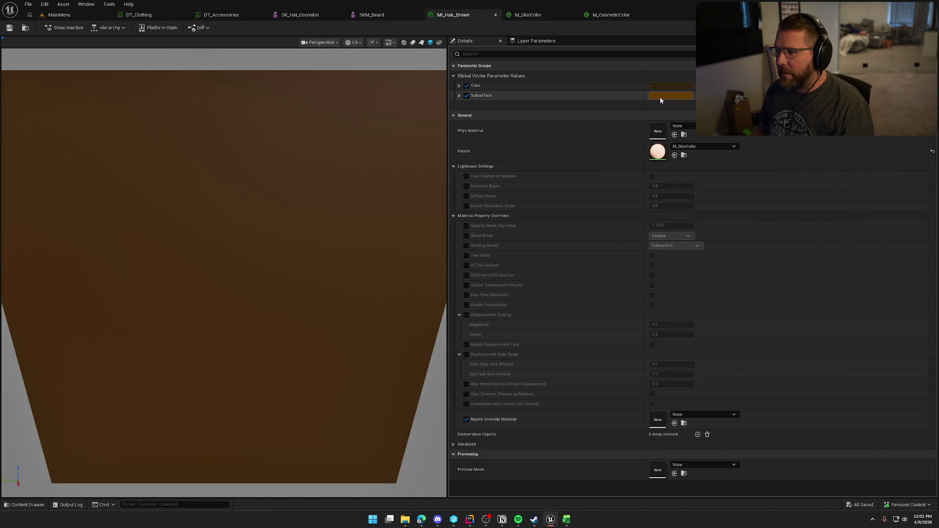
left_click(611, 15)
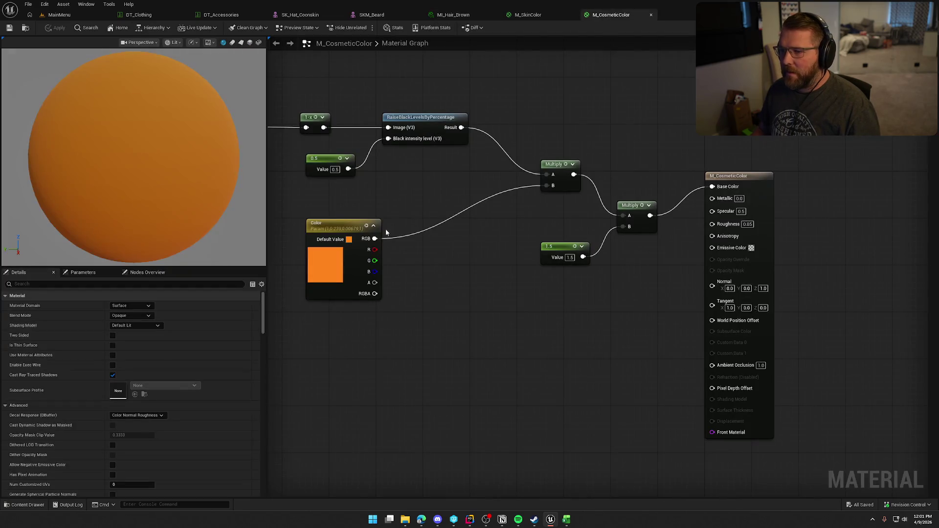
left_click(527, 15)
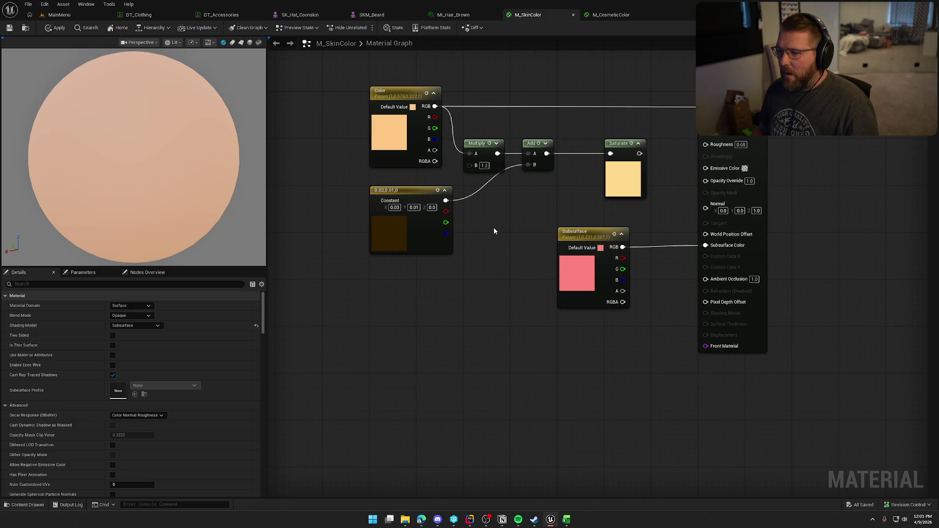
left_click(484, 165)
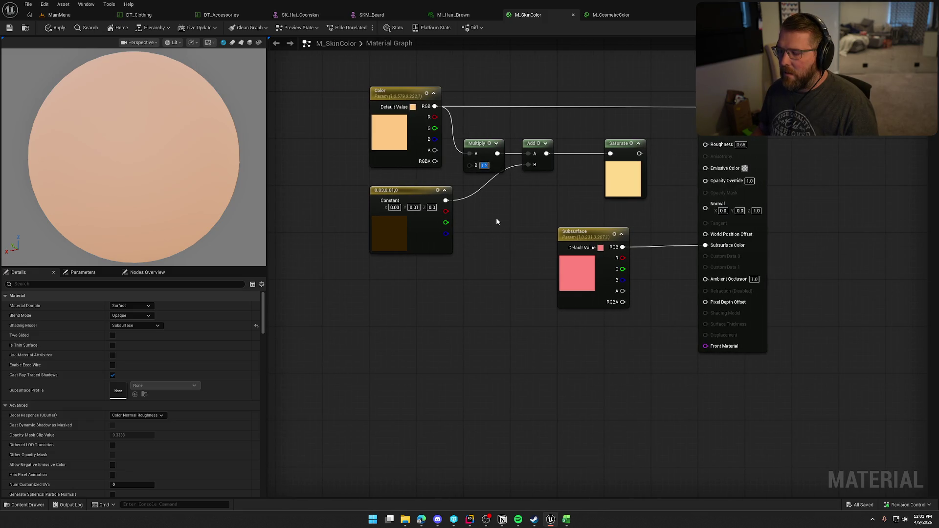
- Eyedrop the Subsurface pink into the dark brown Constant node's colour
left_click(392, 231)
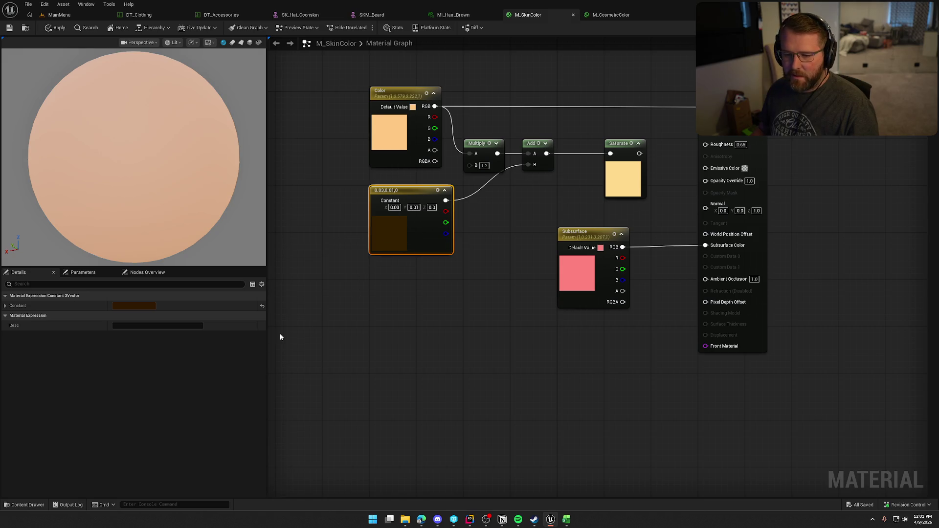
left_click(135, 306)
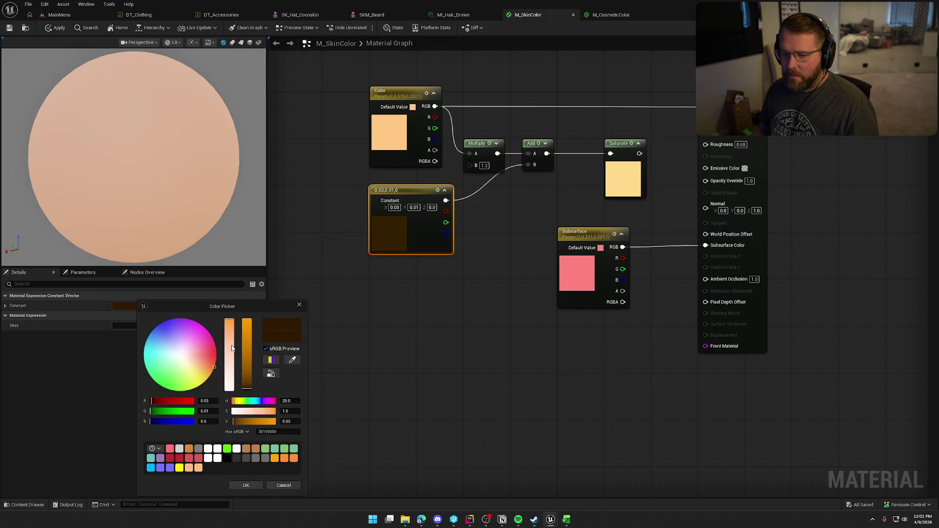
left_click(292, 360)
left_click(569, 274)
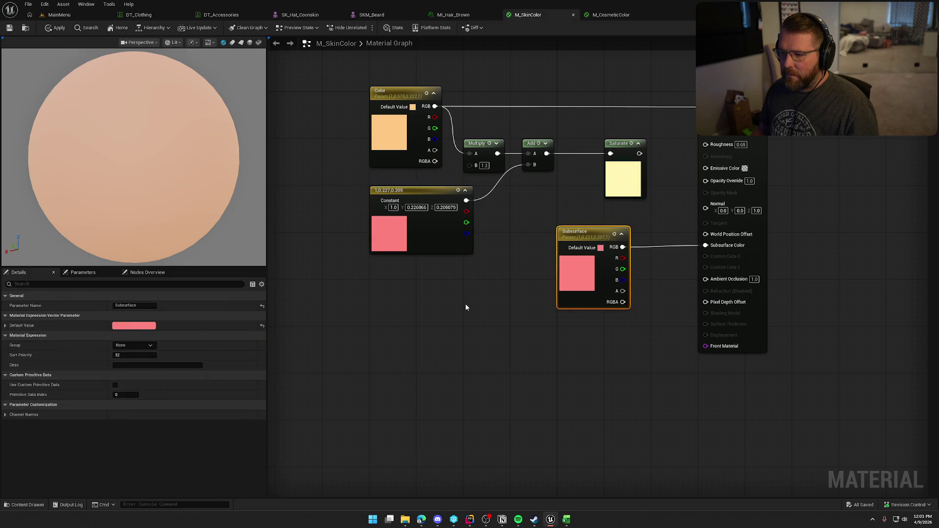
left_click(466, 307)
- Rewire Subsurface Color so the Subsurface parameter drives it instead of Saturate
mouse_move(620, 145)
left_mouse_down()
mouse_move(596, 145)
mouse_move(706, 247)
left_mouse_up()
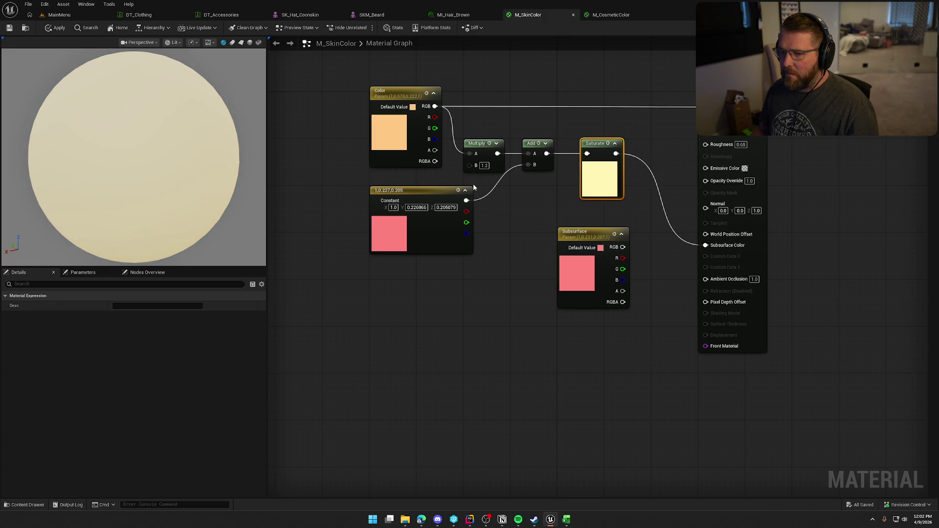
left_click(705, 245, "alt")
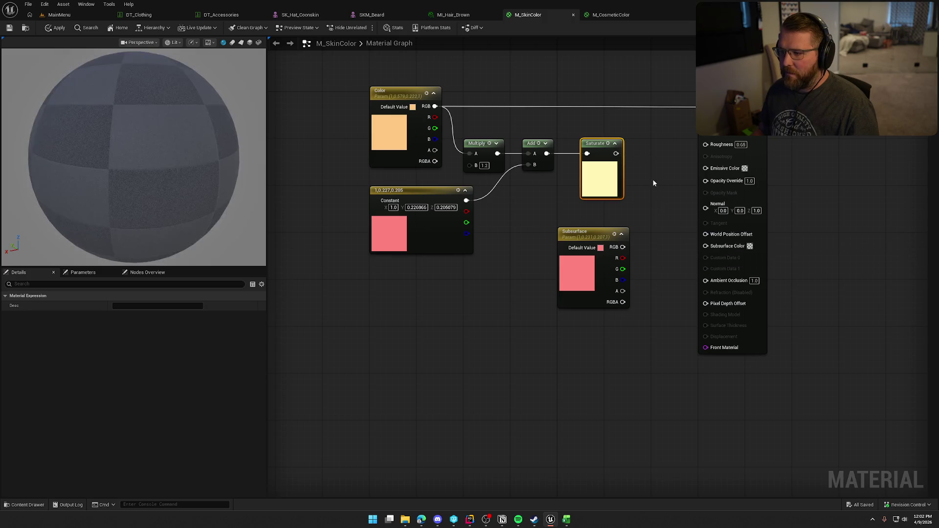
left_click_drag(622, 247, 707, 246)
left_click(656, 208)
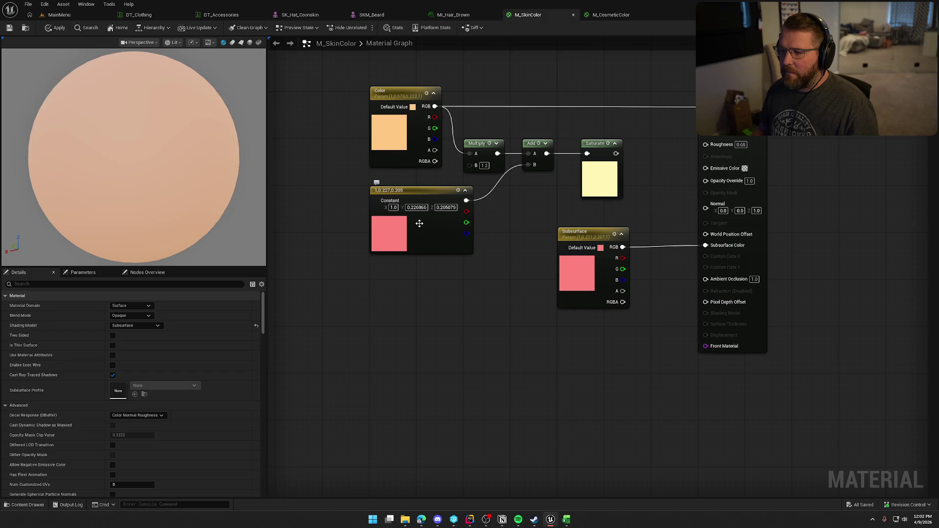
- Change the Constant to a fully saturated red and start a wire from Multiply
left_click(390, 233)
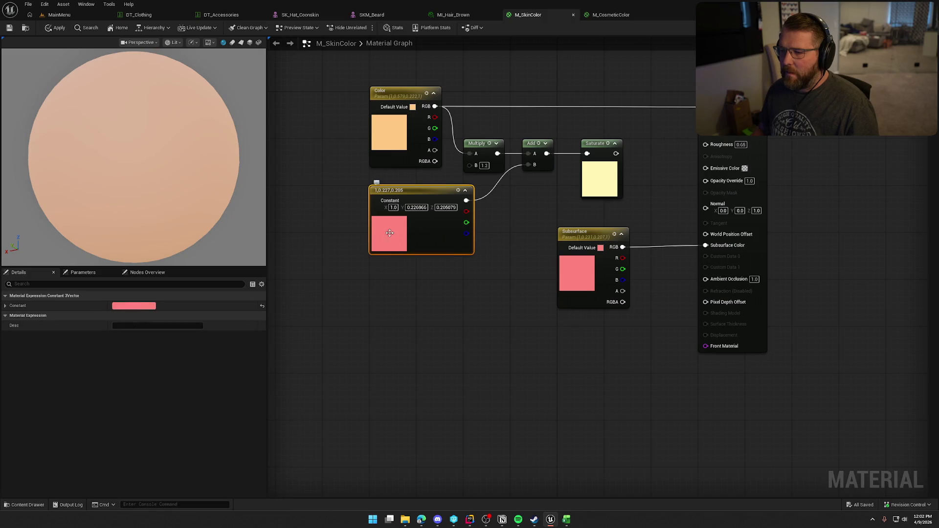
double_click(389, 233)
left_click_drag(484, 282, 486, 256)
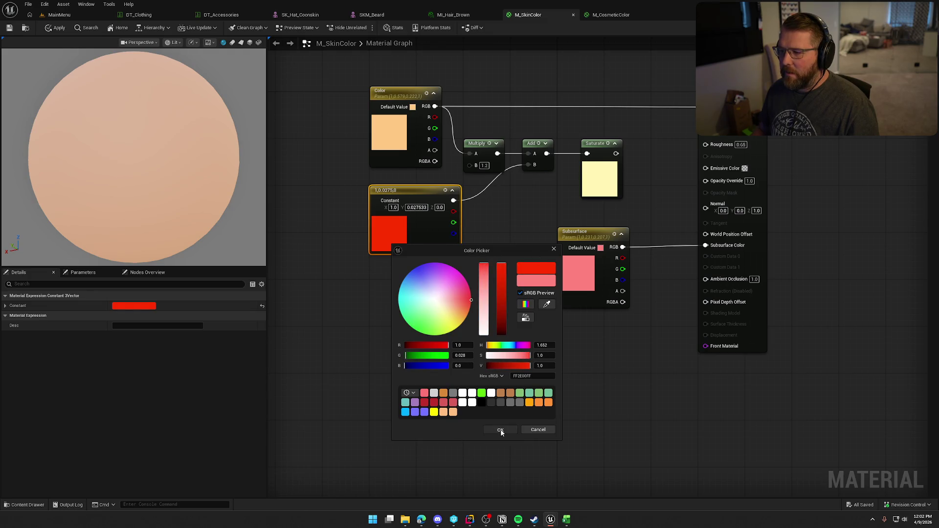
left_click(498, 429)
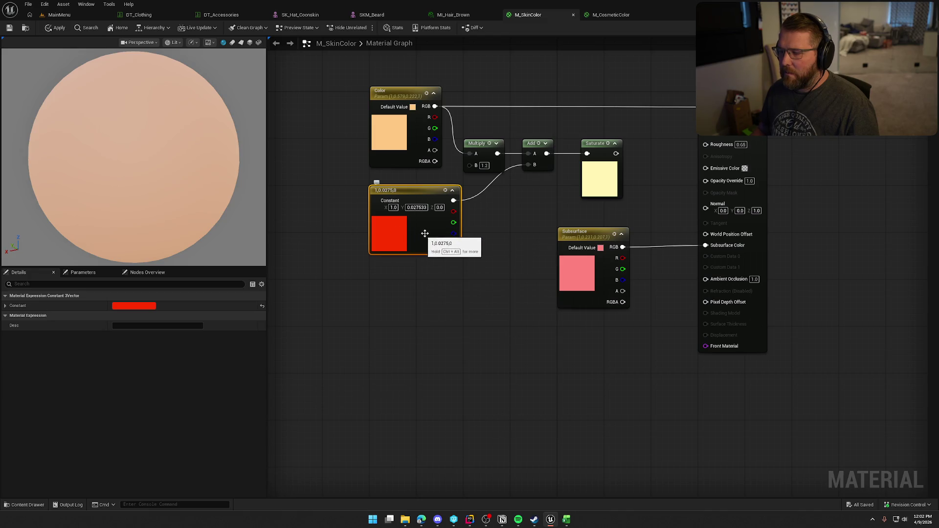
mouse_move(497, 154)
left_mouse_down()
mouse_move(560, 156)
mouse_move(548, 153)
left_mouse_up()
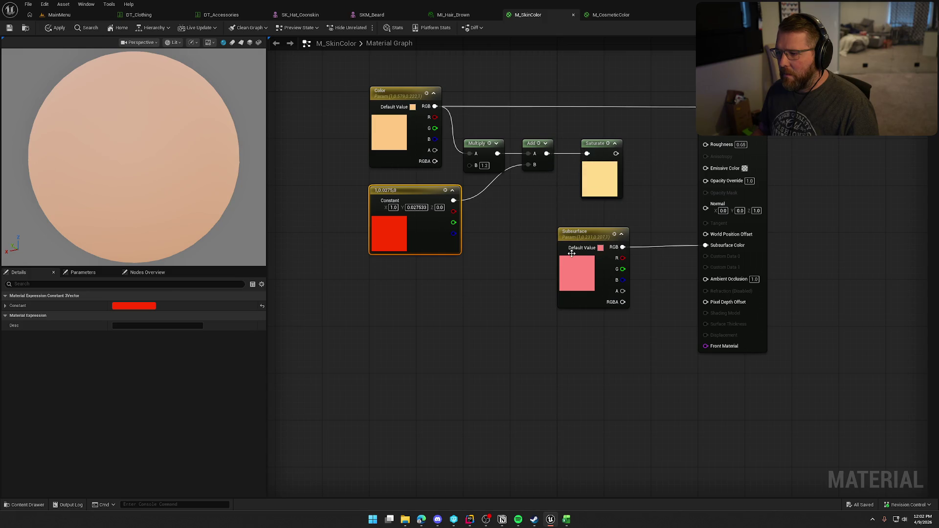
- Try green, cyan and blue on the Constant, keep blue, and connect Saturate to Subsurface Color
double_click(391, 237)
left_click(415, 323)
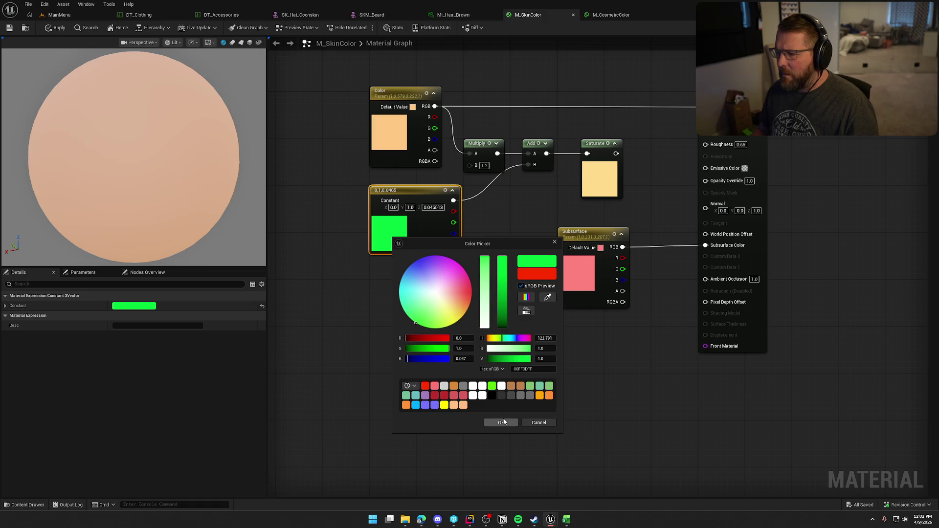
left_click(398, 284)
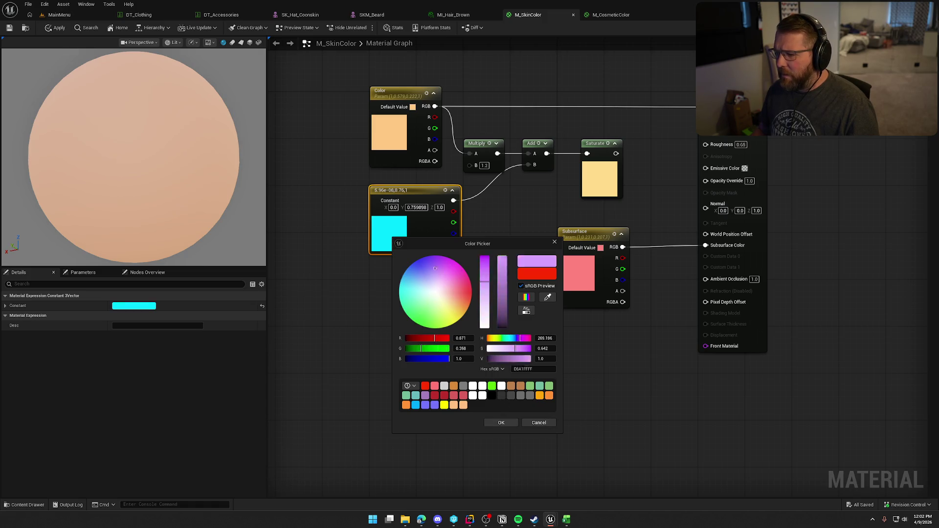
left_click(416, 262)
left_click(503, 424)
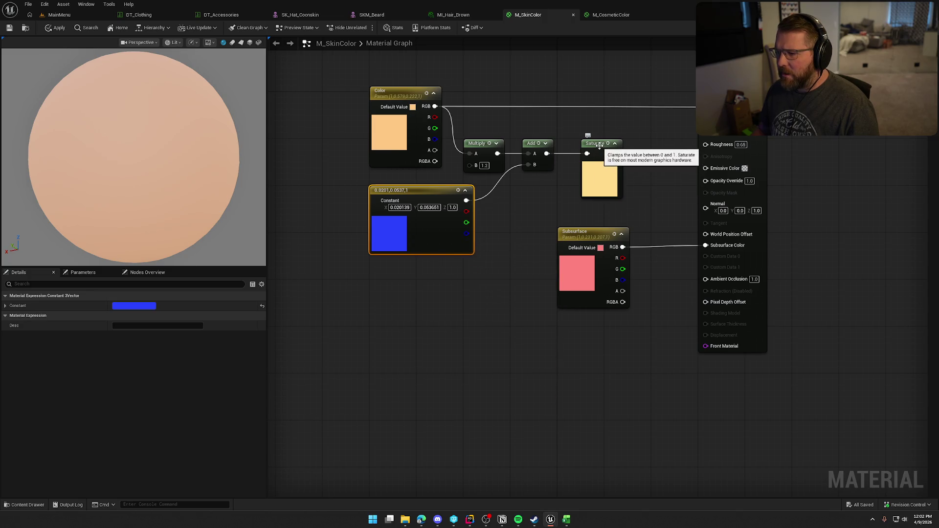
left_click_drag(616, 154, 705, 246)
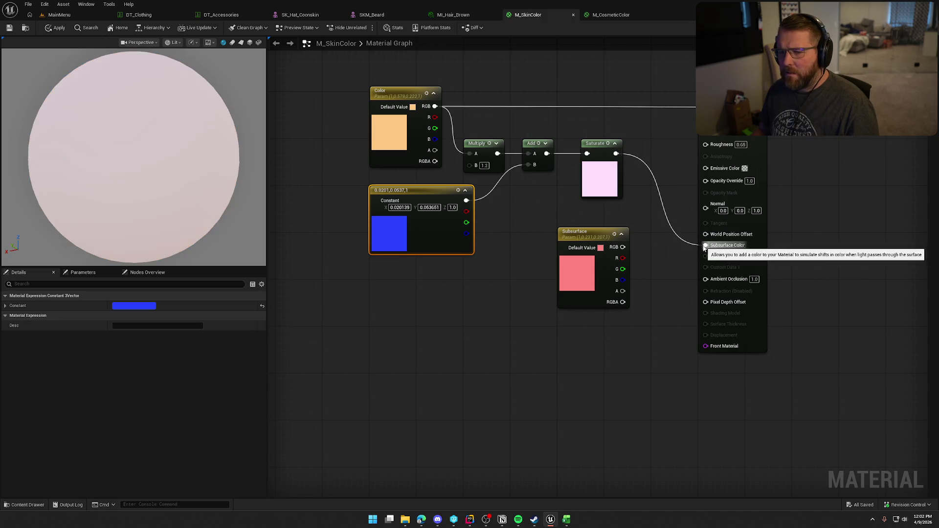
- Try red-pink, orange and blue-purple on the Constant, then eyedrop the Subsurface pink back
double_click(409, 238)
left_click_drag(500, 247, 474, 279)
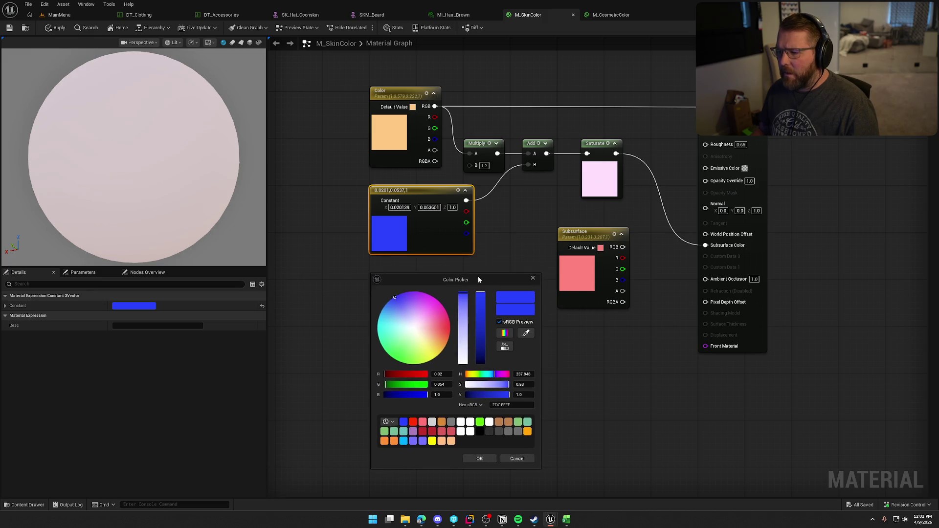
left_click(446, 322)
mouse_move(396, 349)
left_mouse_down()
mouse_move(390, 359)
mouse_move(426, 357)
mouse_move(446, 338)
left_mouse_up()
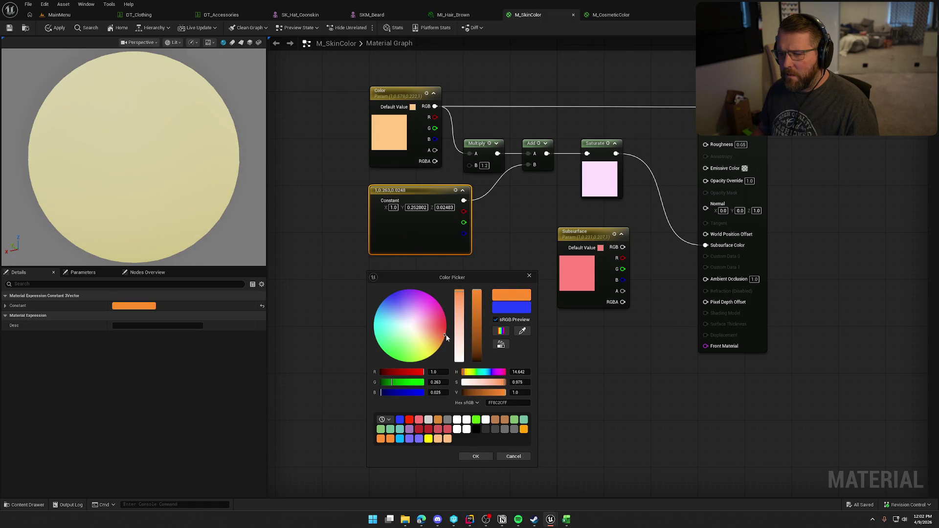
mouse_move(421, 292)
left_mouse_down()
mouse_move(429, 300)
mouse_move(395, 295)
mouse_move(375, 334)
mouse_move(392, 359)
mouse_move(428, 357)
mouse_move(445, 335)
mouse_move(429, 295)
left_mouse_up()
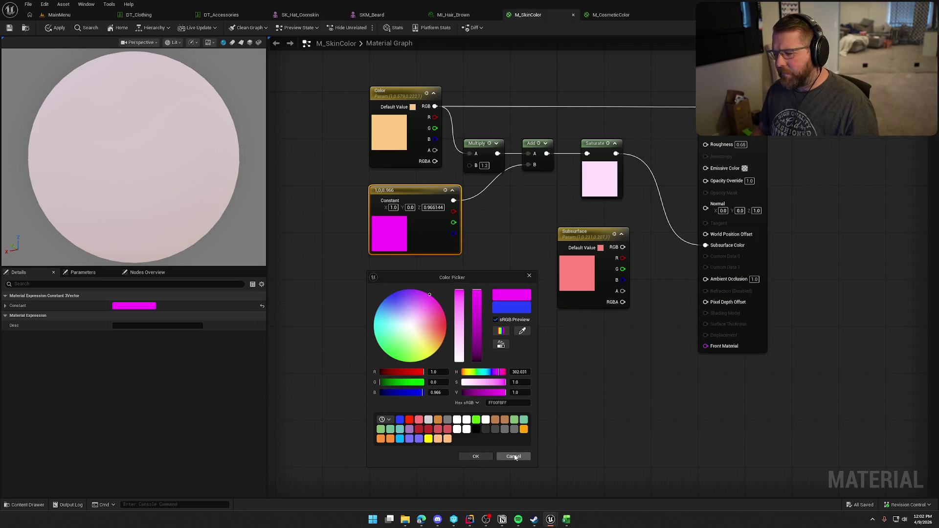
left_click(522, 331)
left_click(577, 274)
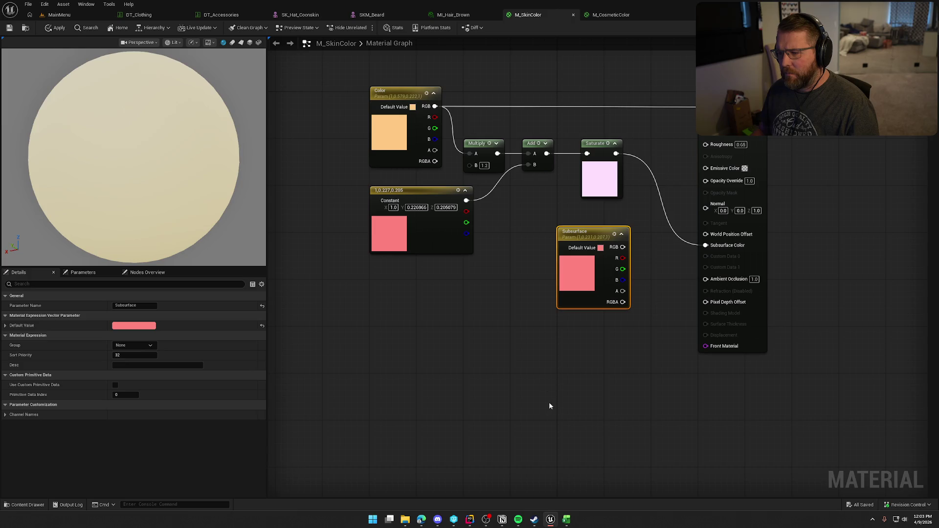
- Apply the M_SkinColor graph changes and bring up the SK_Hat_Coonskin mesh editor
left_click(499, 332)
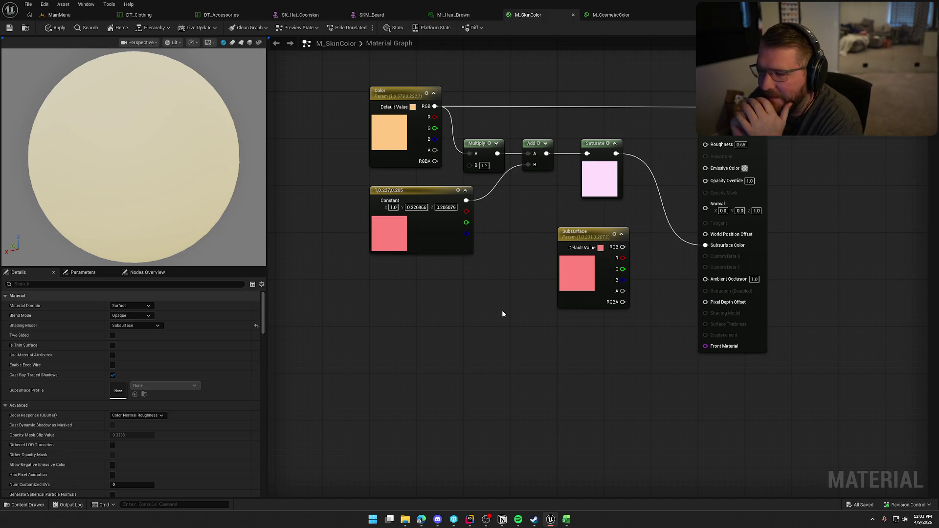
left_click(55, 27)
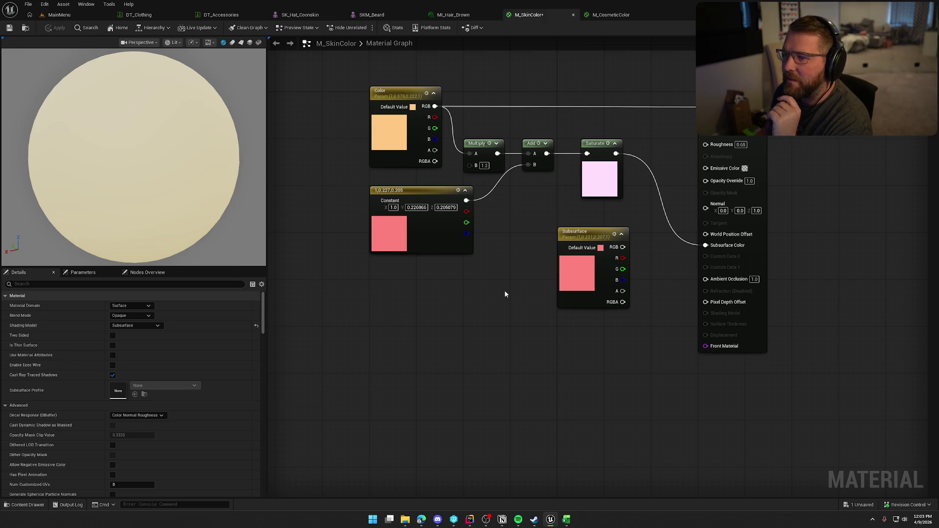
left_click(289, 15)
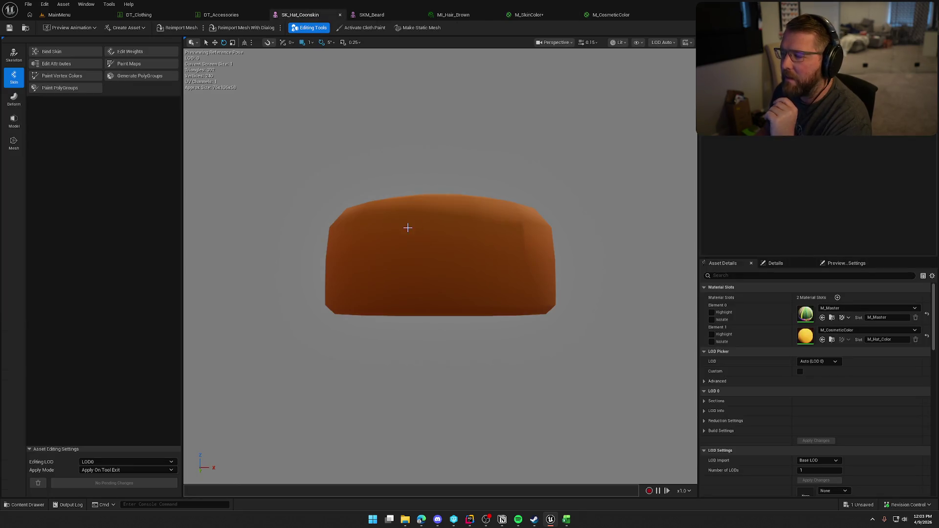
- Orbit the SKM_Beard mesh and open its MI_Hair_Grey material instance
left_click(371, 14)
left_click_drag(436, 250, 381, 253)
left_click_drag(491, 278, 491, 279)
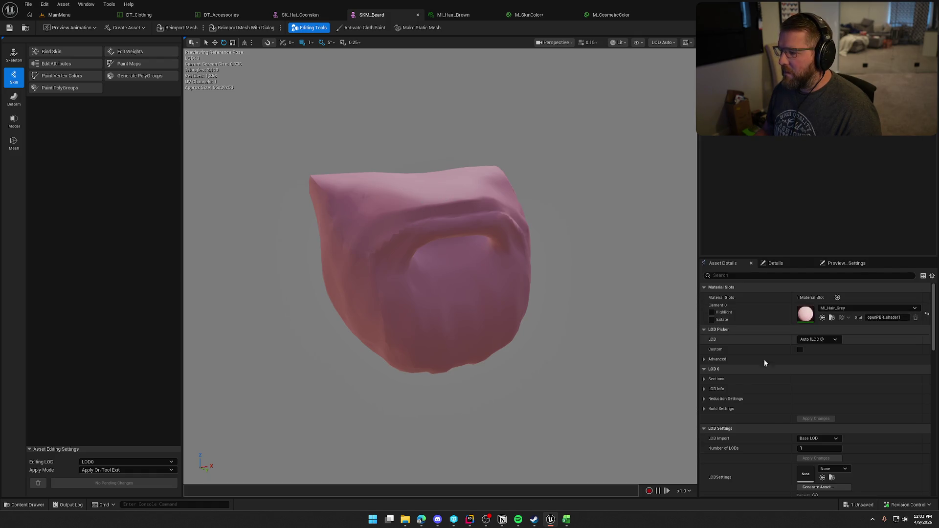
double_click(809, 320)
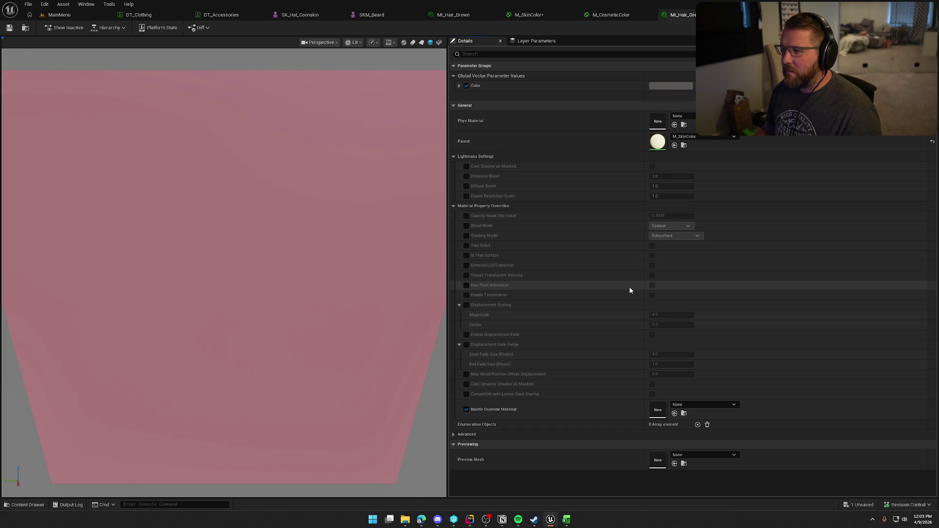
- Preview the hair instance, then cycle through material tabs back to M_SkinColor's Constant
left_click_drag(225, 245, 293, 234)
scroll(275, 230, "down", 5)
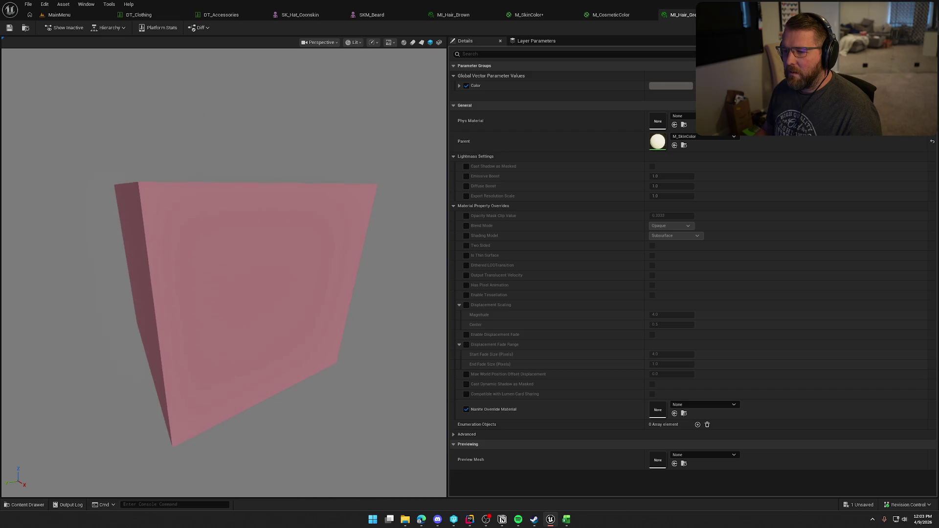
left_click(612, 16)
left_click(453, 15)
left_click(526, 16)
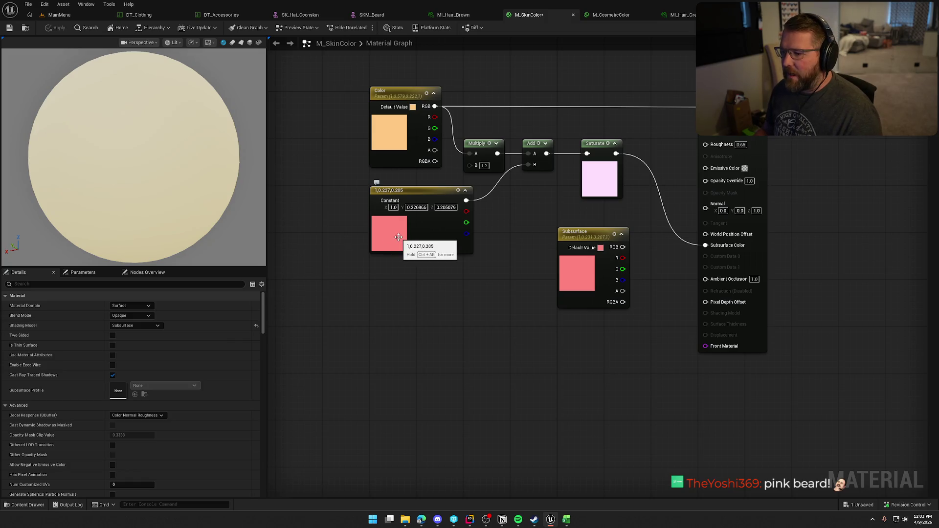
key("Tab")
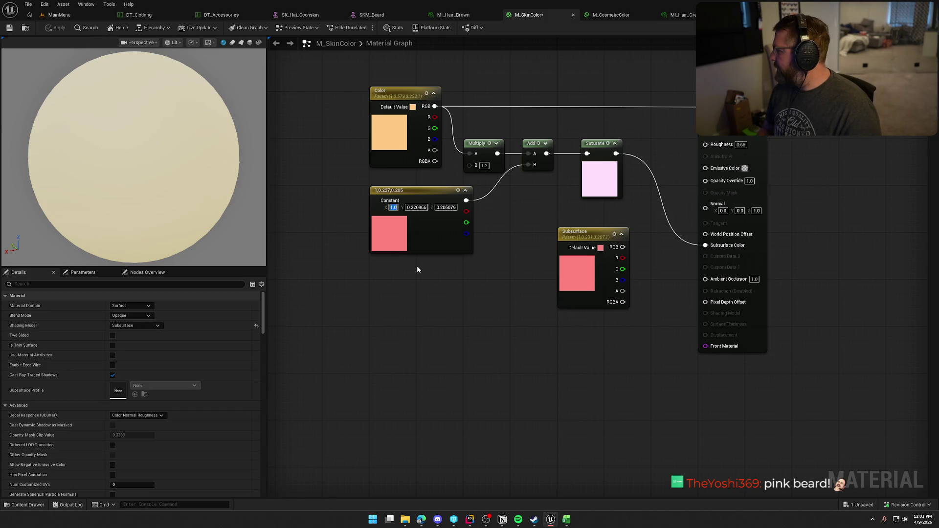
- Set the Constant node to dark brown 0.03, 0.01, 0
type("0.03")
key("Tab")
type("0.01")
key("Tab")
type("0")
key("Return")
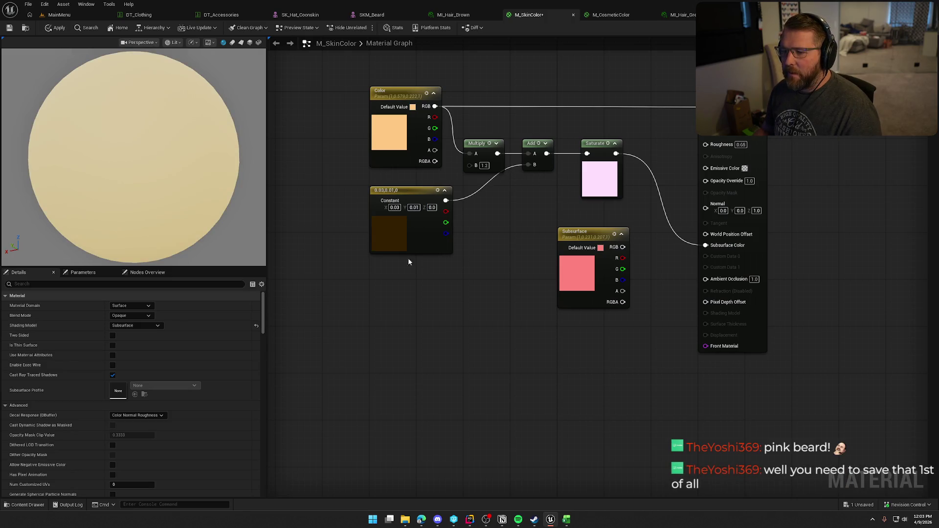
- Apply and save M_SkinColor, checking it out, then preview the MI_Hair_Grey instance
left_click(56, 29)
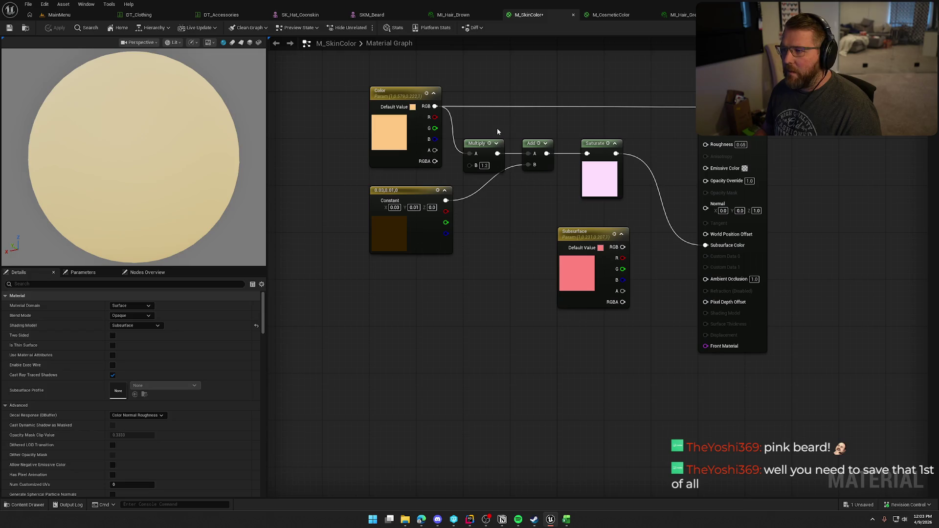
key("ctrl+s")
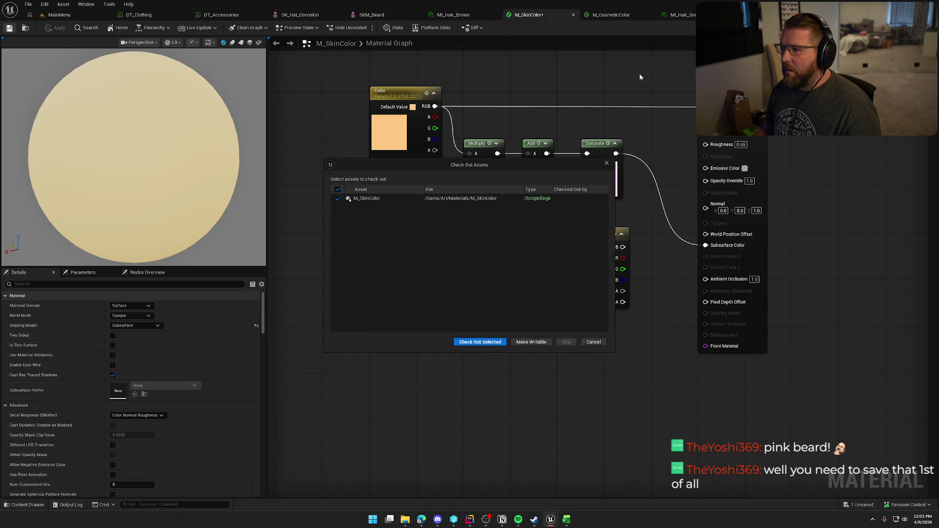
left_click(488, 346)
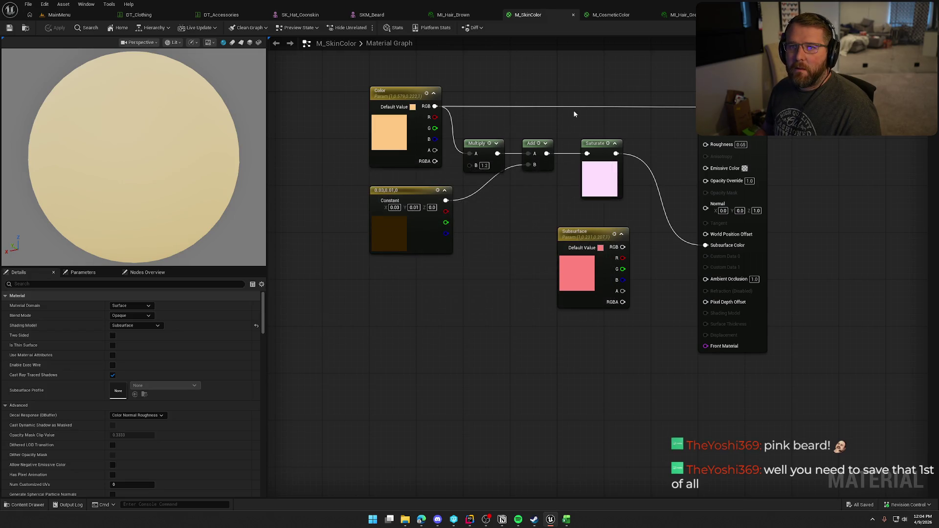
left_click(685, 15)
mouse_move(383, 282)
left_mouse_down()
mouse_move(352, 283)
mouse_move(401, 281)
mouse_move(387, 282)
left_mouse_up()
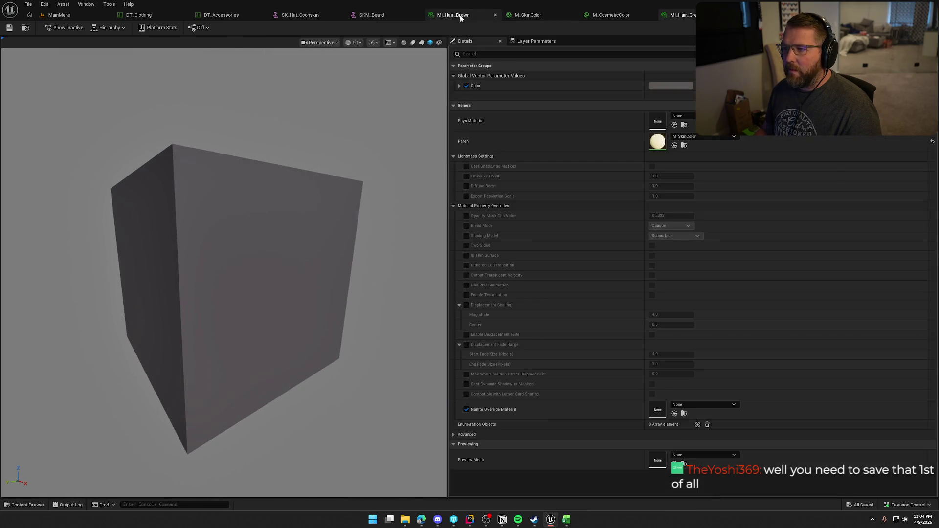
- Orbit the SKM_Beard mesh to inspect it
left_click(372, 14)
left_click_drag(391, 282, 379, 282)
mouse_move(441, 283)
left_mouse_down()
mouse_move(382, 284)
mouse_move(543, 254)
left_mouse_up()
- Open SK_Char_Male_Naked from Characters > Player > Male and its Element 1 skin material
key("ctrl+space")
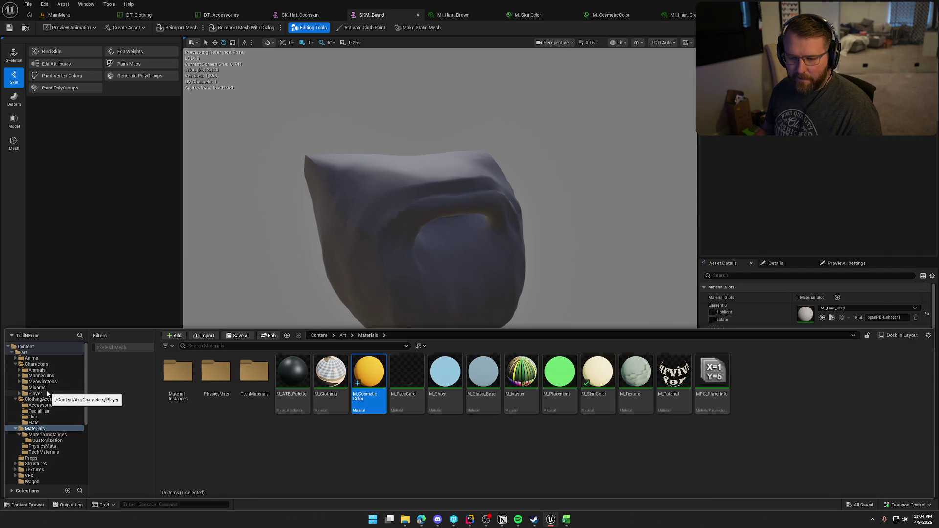
left_click(46, 388)
left_click(46, 393)
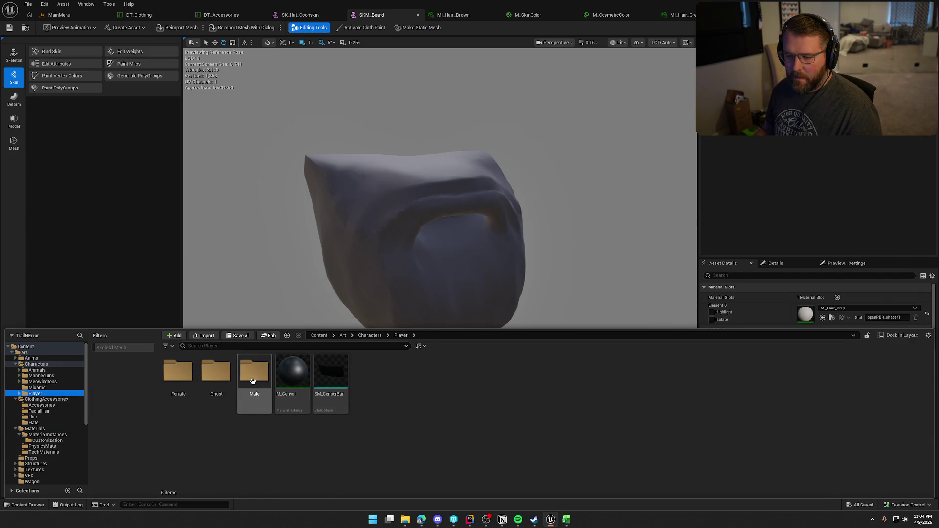
double_click(254, 374)
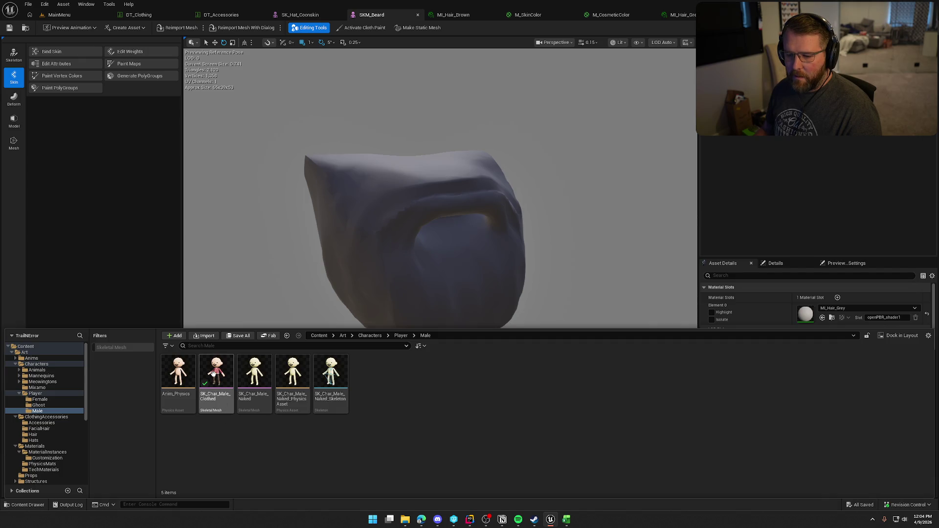
double_click(254, 374)
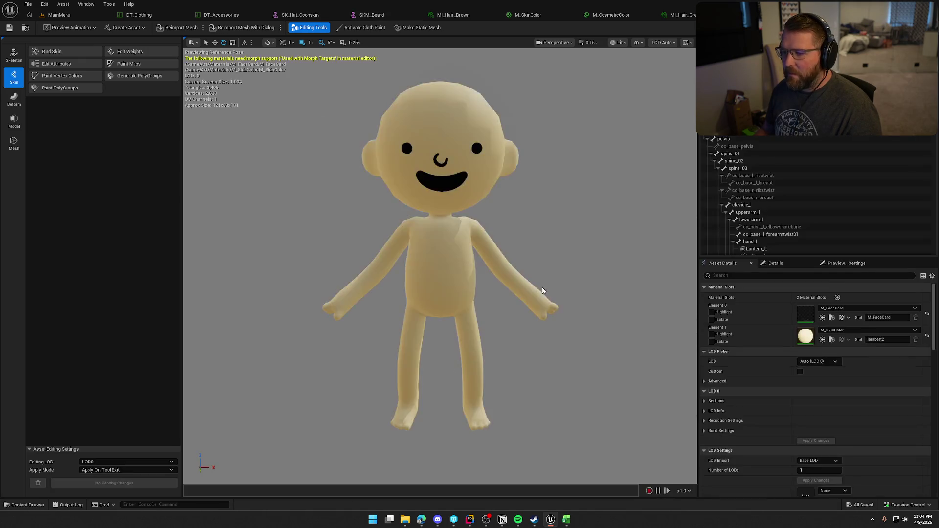
mouse_move(542, 291)
left_mouse_down()
mouse_move(626, 290)
mouse_move(577, 392)
left_mouse_up()
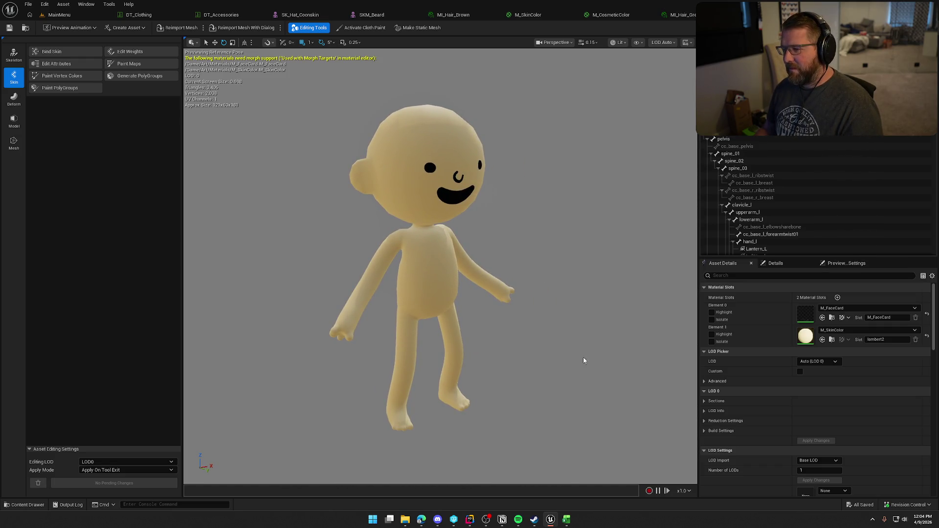
double_click(805, 336)
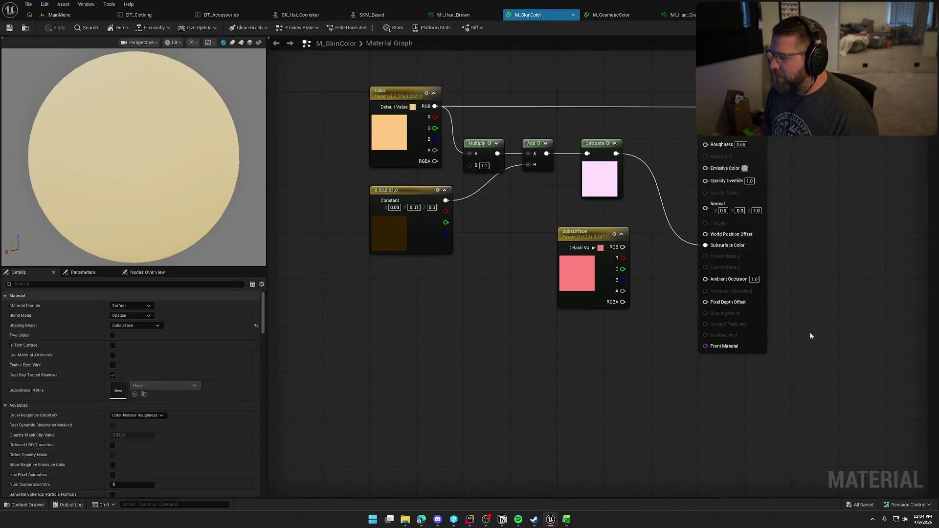
- Set the skin Color parameter default to peach FFA776, apply it, and preview it on the male mesh
mouse_move(456, 301)
left_mouse_down()
mouse_move(485, 305)
mouse_move(545, 356)
left_mouse_up()
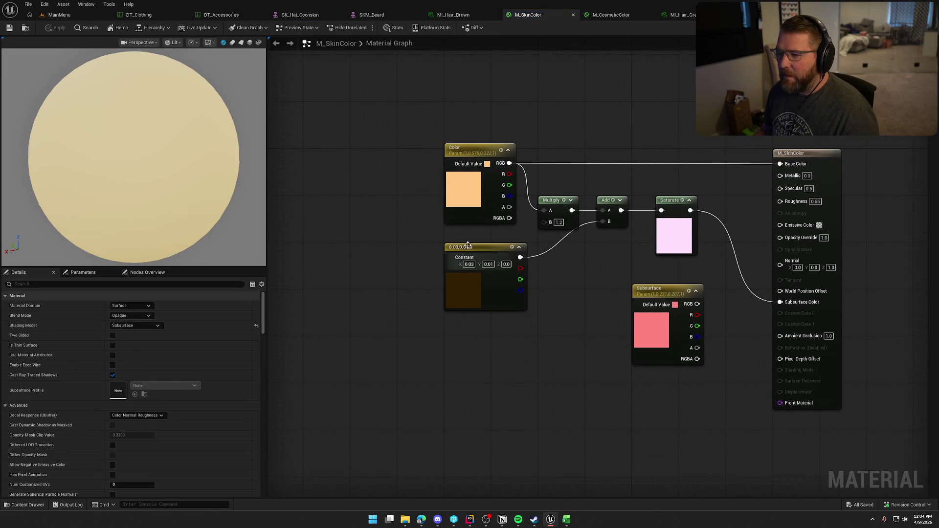
left_click(451, 189)
left_click(145, 326)
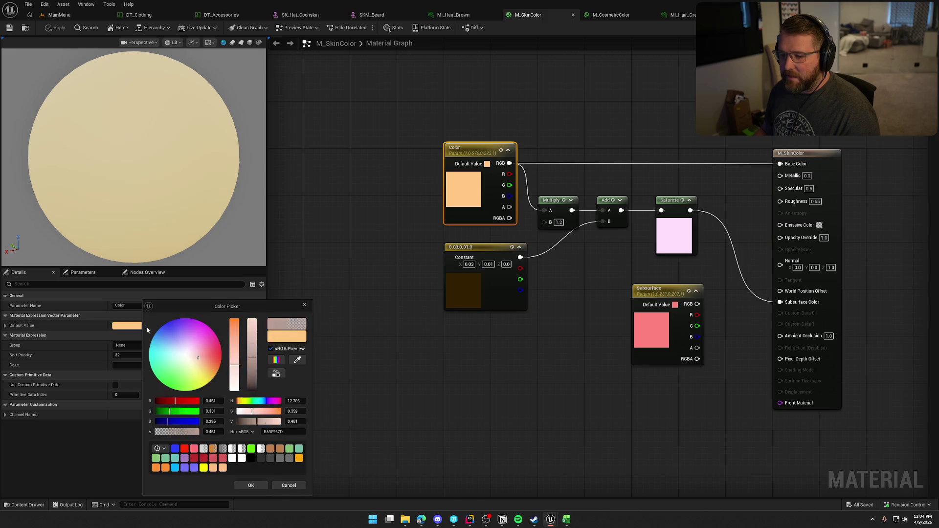
left_click(217, 362)
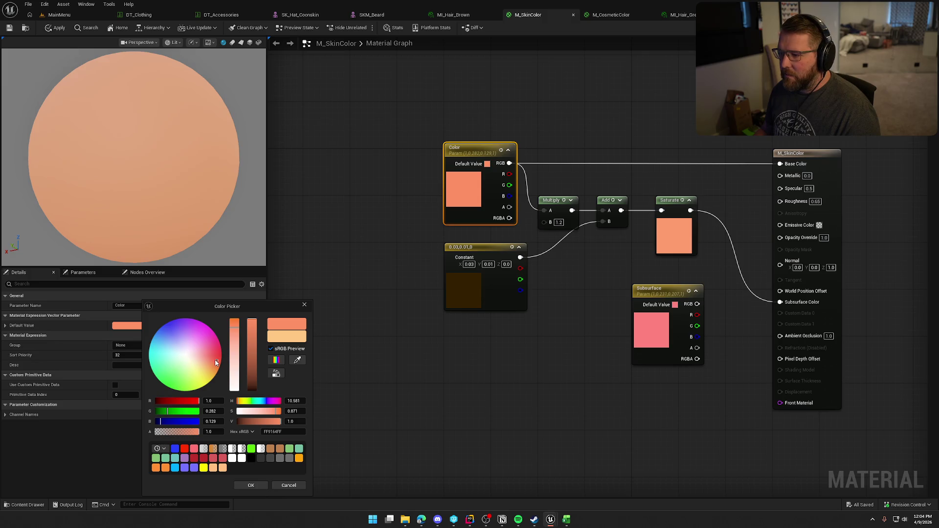
left_click(211, 363)
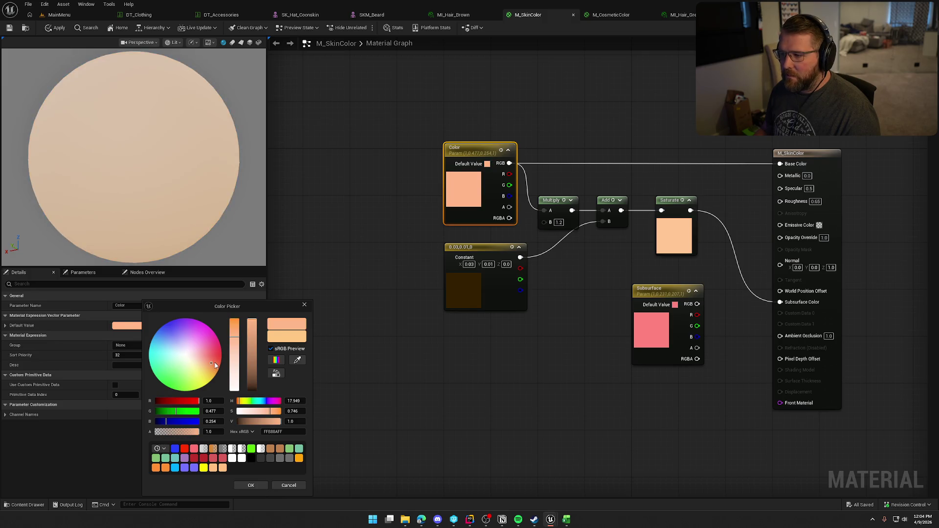
left_click(215, 365)
left_click(212, 363)
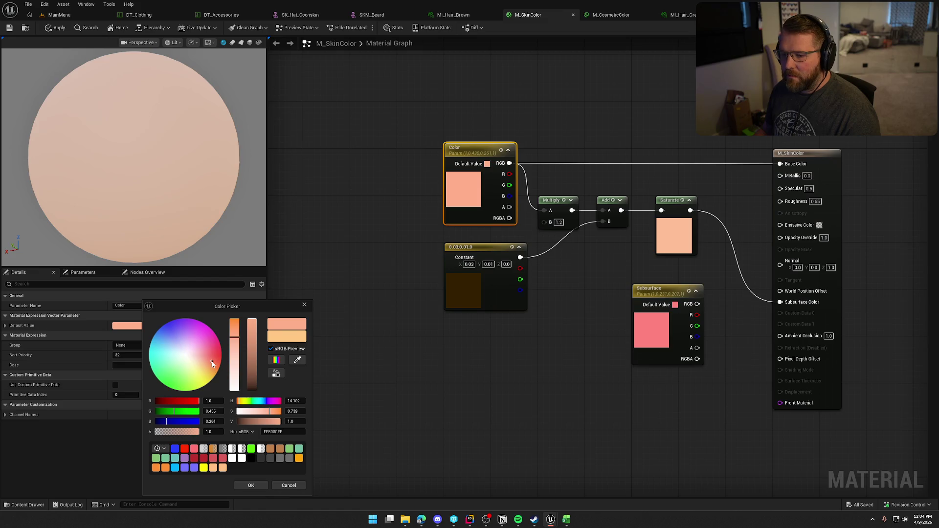
left_click(214, 363)
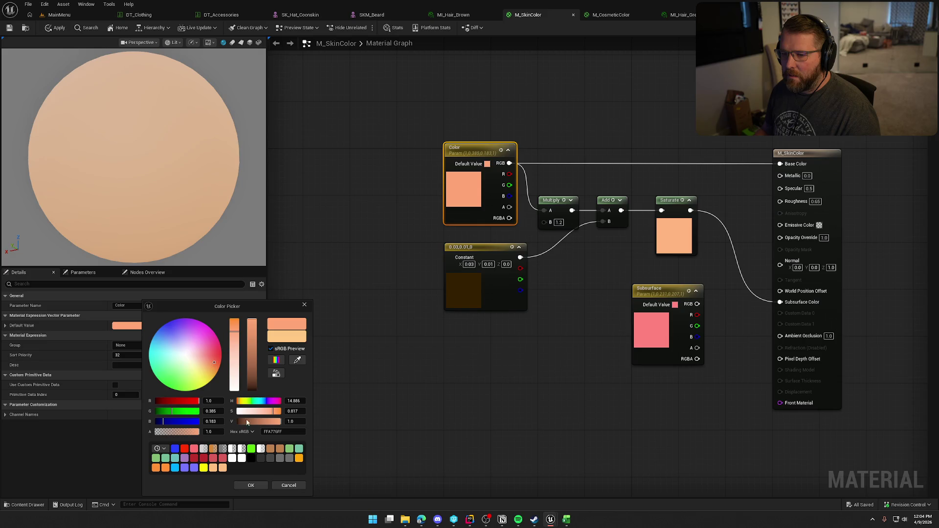
left_click(244, 486)
left_click(57, 29)
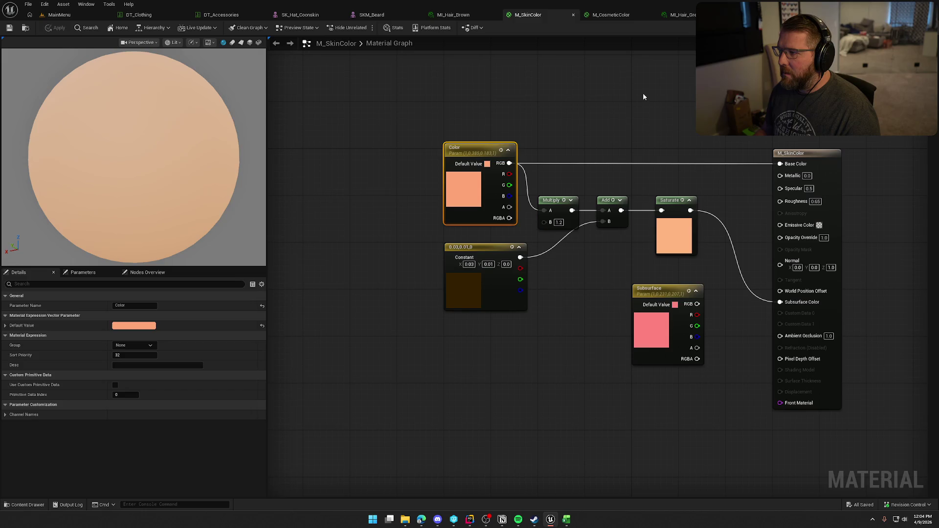
left_click(733, 14)
- Orbit the recoloured character, glance at the MainMenu level, then return to MI_Hair_Grey
key("f")
left_click_drag(512, 251, 472, 252)
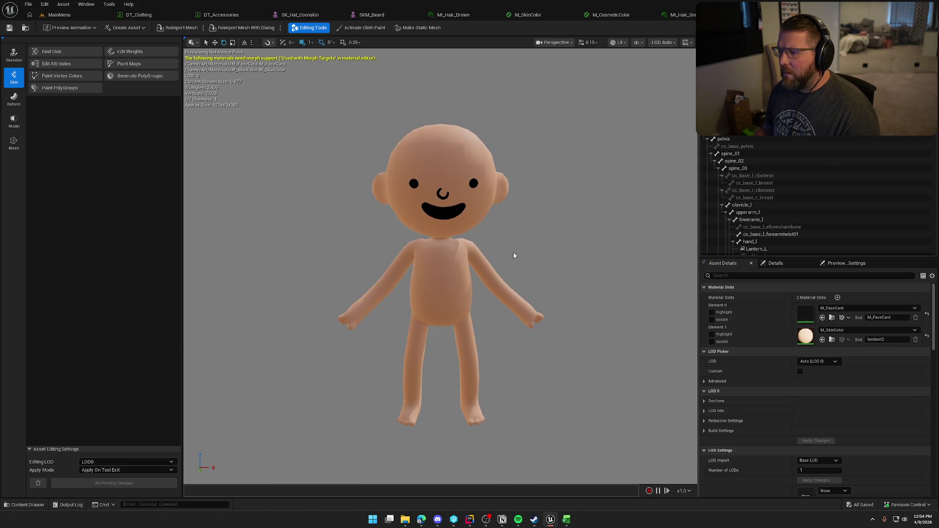
mouse_move(477, 325)
left_mouse_down()
mouse_move(452, 311)
mouse_move(487, 319)
left_mouse_up()
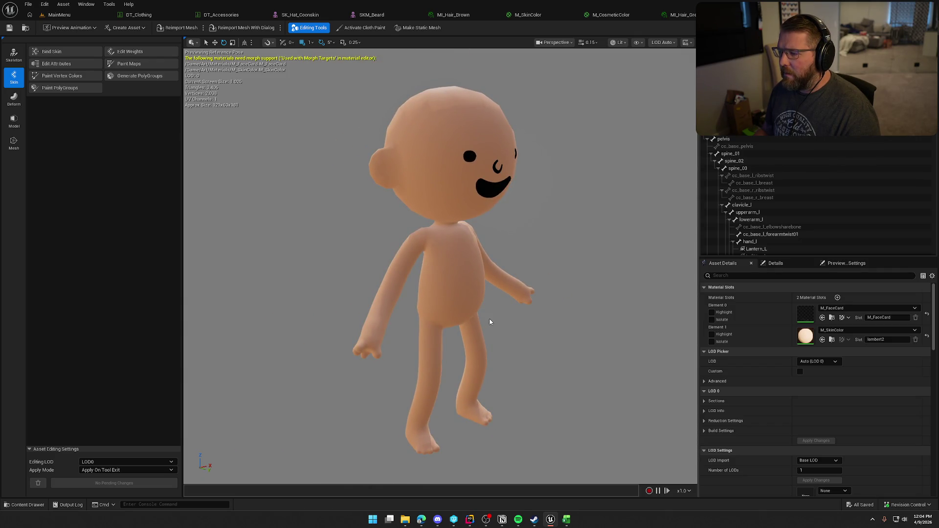
left_click(57, 15)
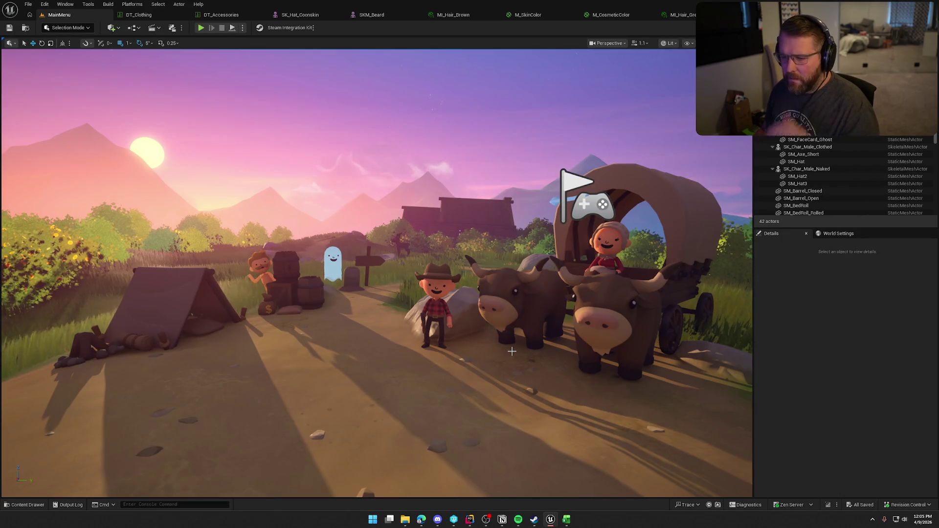
left_click(684, 16)
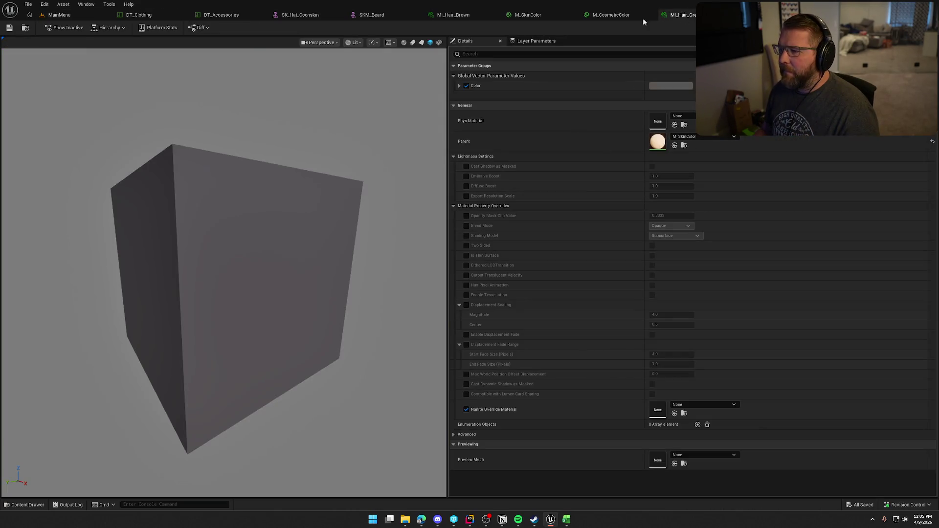
left_click(363, 16)
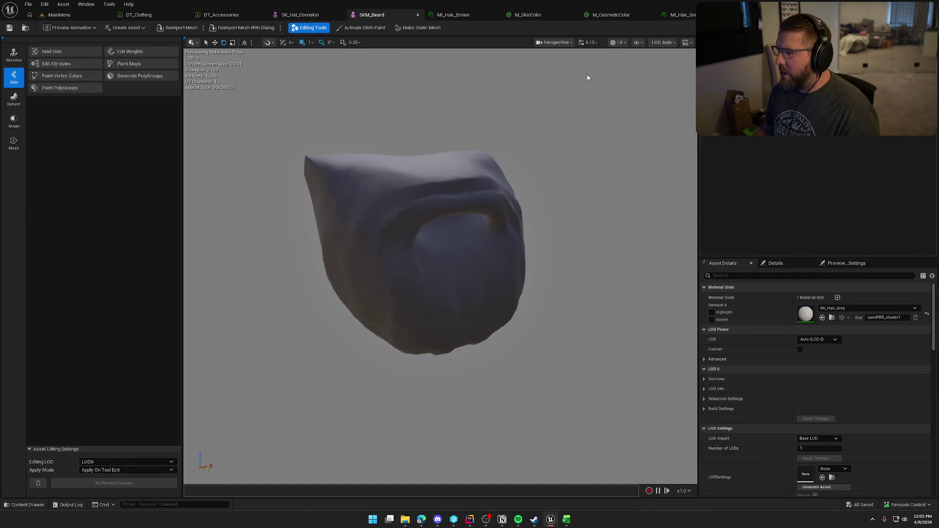
left_click(680, 17)
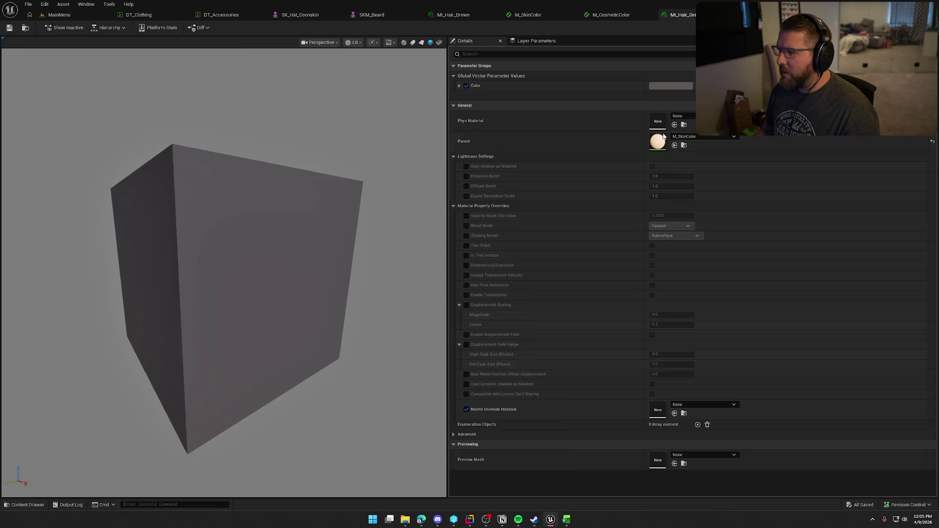
- Cancel a hair colour edit and float MI_Hair_Grey, enlarged, beside the beard mesh
left_click(664, 88)
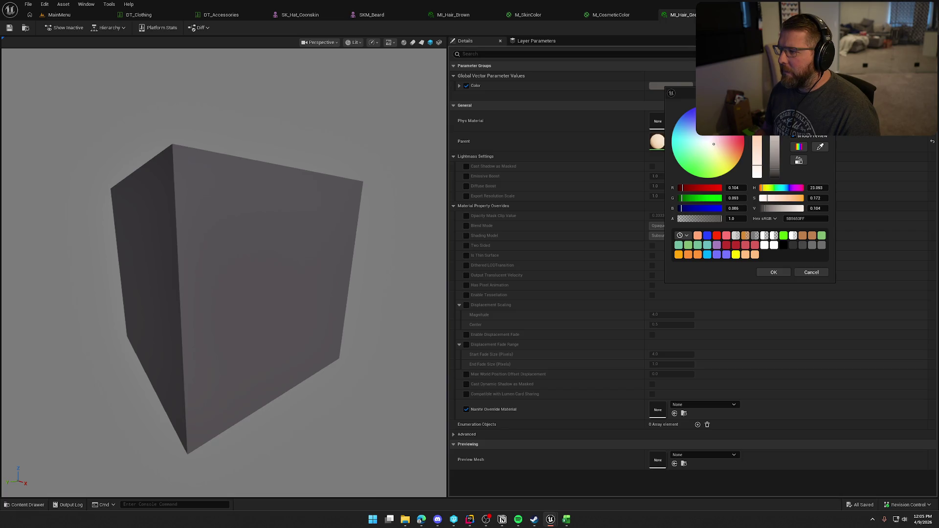
left_click(811, 272)
left_click_drag(685, 19, 676, 130)
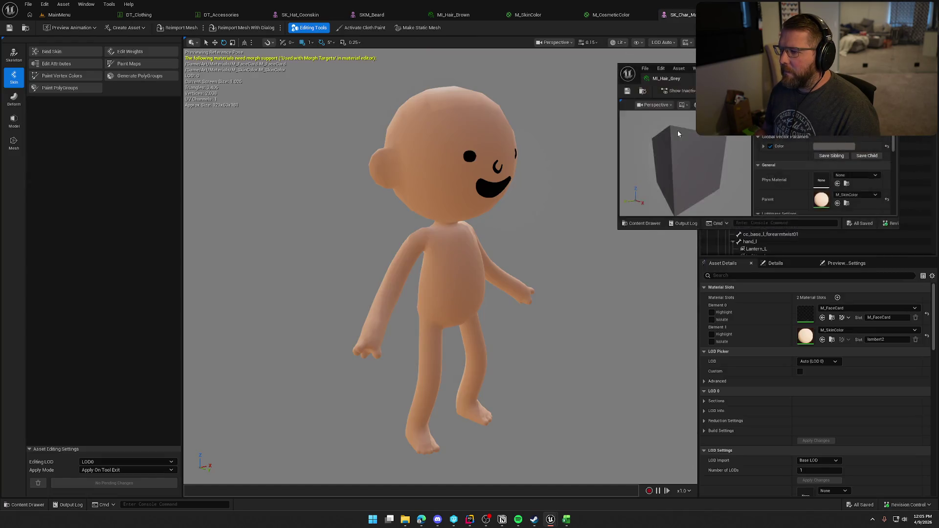
left_click(371, 15)
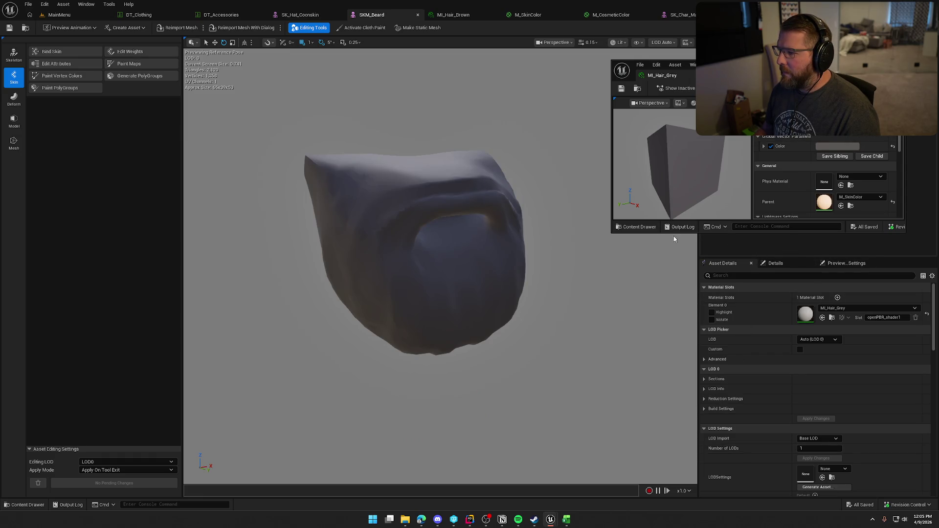
left_click_drag(642, 233, 639, 482)
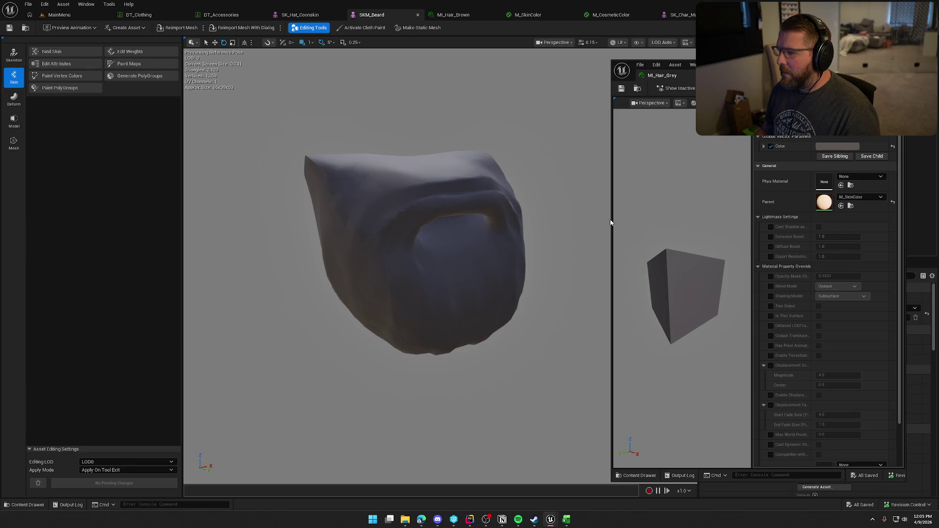
left_click_drag(612, 219, 573, 219)
- Preview green and near-black hair on the beard, cancel, then close and check out MI_Hair_Grey
left_click(826, 147)
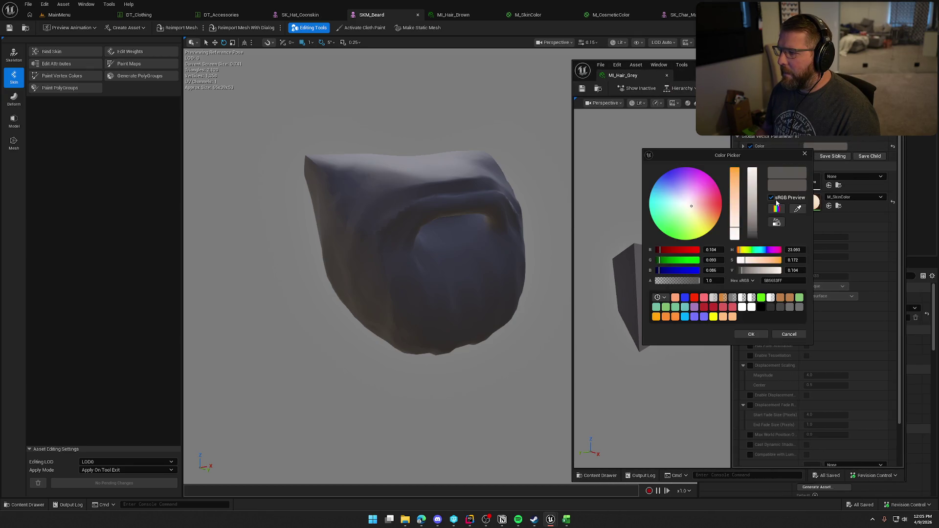
mouse_move(684, 224)
left_mouse_down()
mouse_move(674, 239)
mouse_move(660, 230)
mouse_move(708, 231)
mouse_move(719, 216)
mouse_move(694, 237)
mouse_move(668, 172)
mouse_move(653, 211)
mouse_move(691, 172)
mouse_move(677, 235)
mouse_move(678, 209)
left_mouse_up()
mouse_move(757, 237)
left_mouse_down()
mouse_move(754, 264)
mouse_move(755, 237)
left_mouse_up()
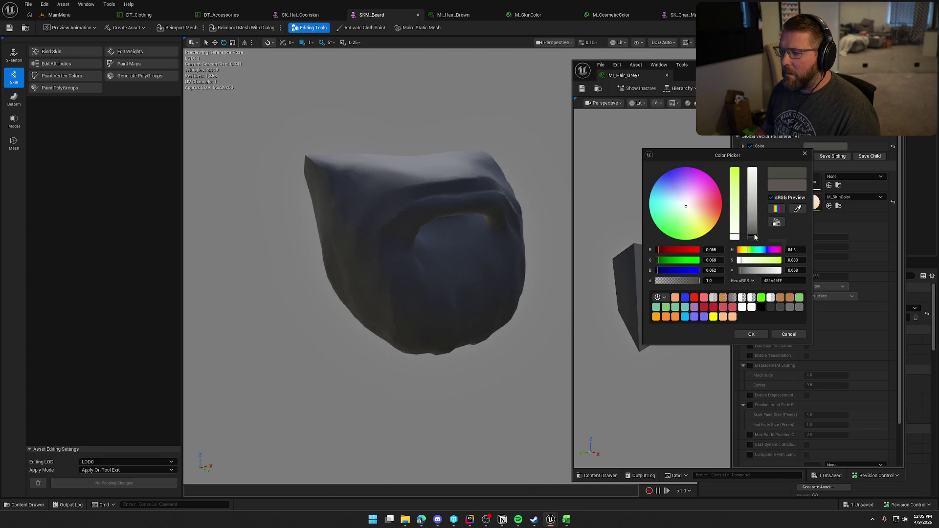
left_click(795, 336)
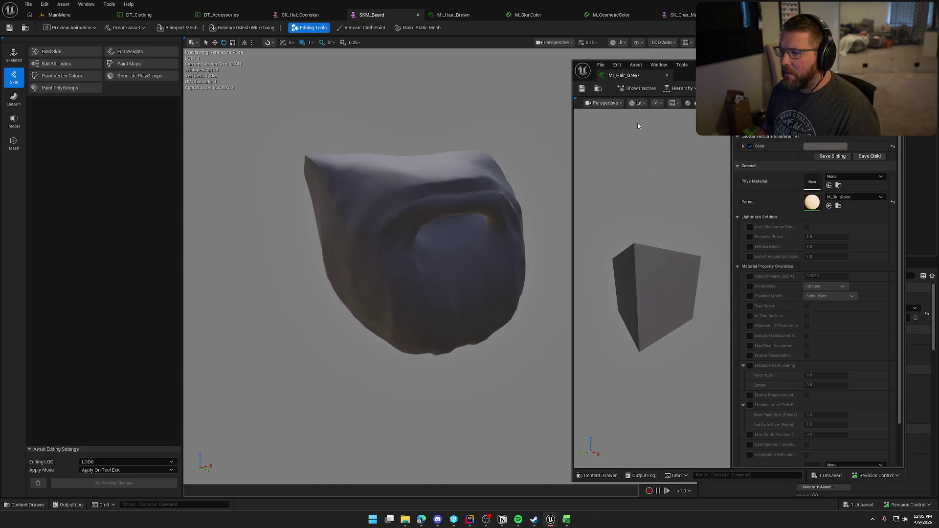
left_click(667, 75)
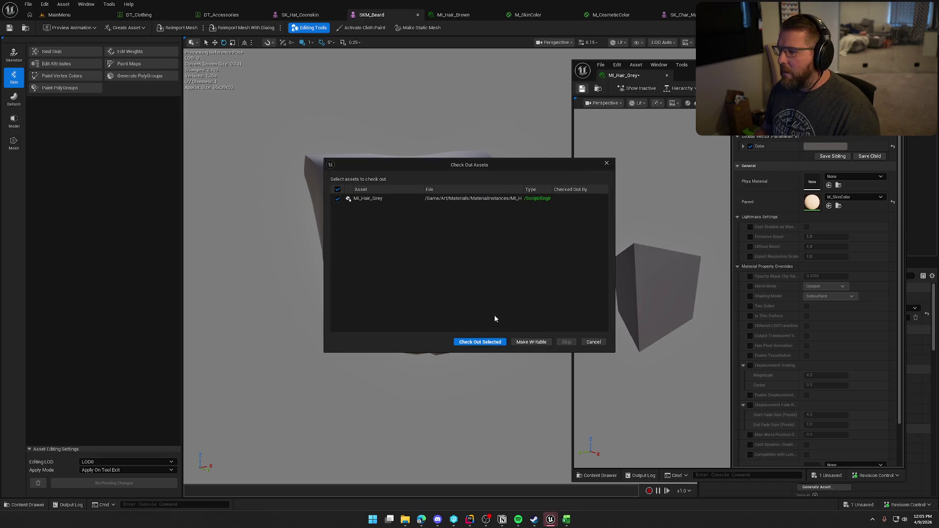
left_click(480, 343)
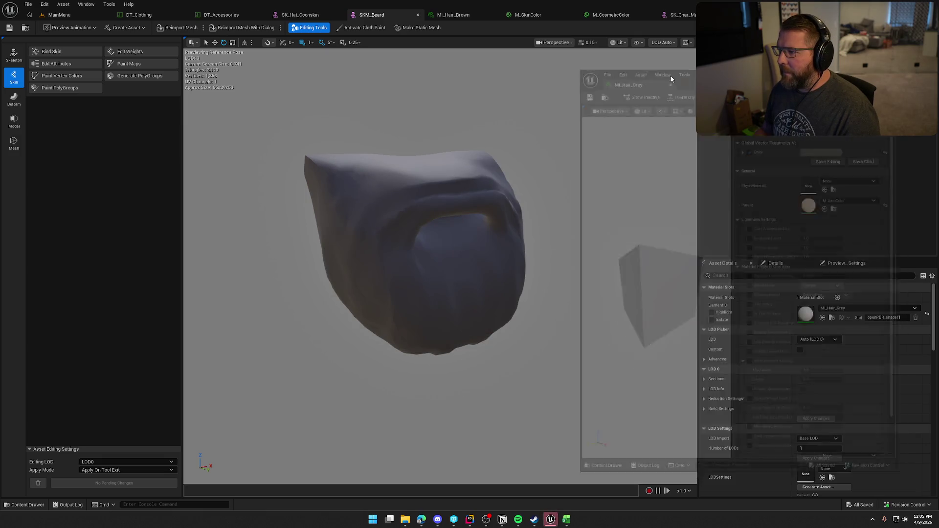
- Delete M_SkinColor's Subsurface parameter node and tidy Saturate beside the output node
left_click(528, 15)
left_click_drag(694, 395, 650, 359)
key("Delete")
left_click_drag(622, 309, 527, 283)
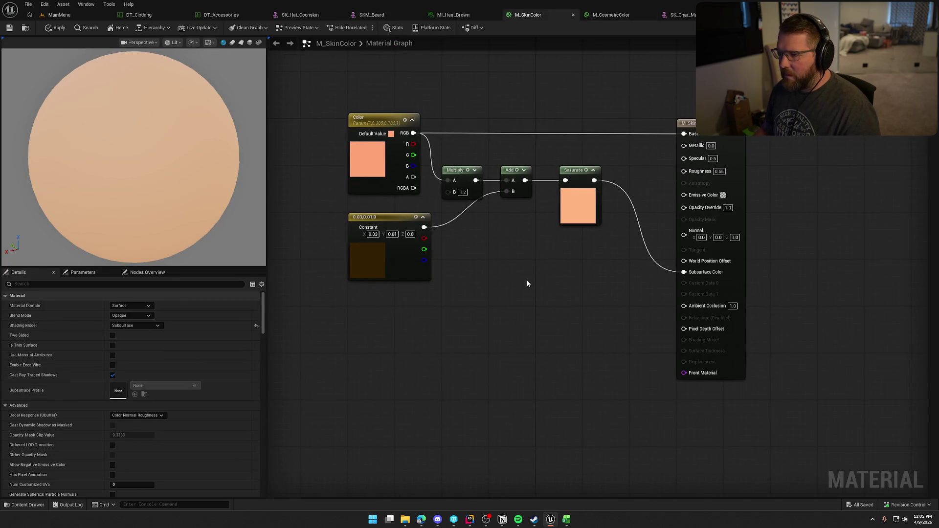
left_click_drag(570, 176, 553, 171)
mouse_move(702, 139)
left_mouse_down()
mouse_move(624, 137)
mouse_move(664, 125)
left_mouse_up()
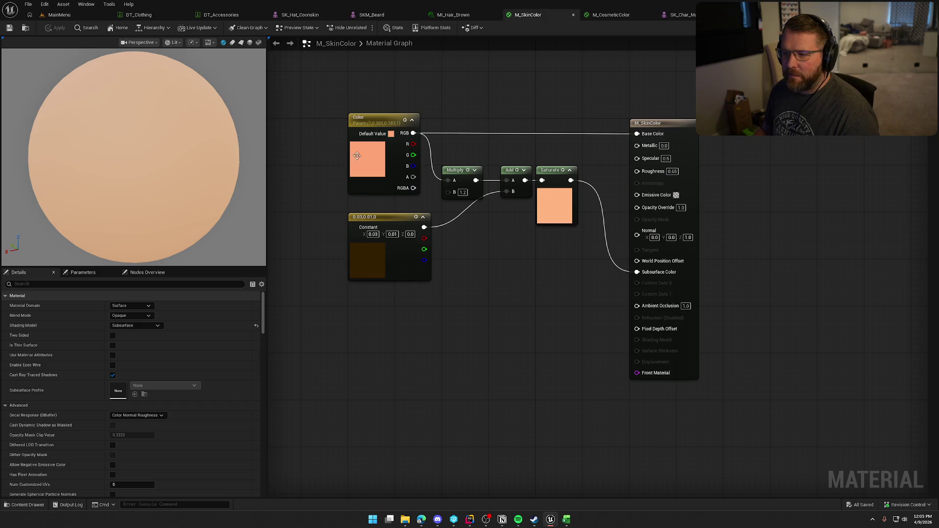
left_click_drag(482, 230, 554, 252)
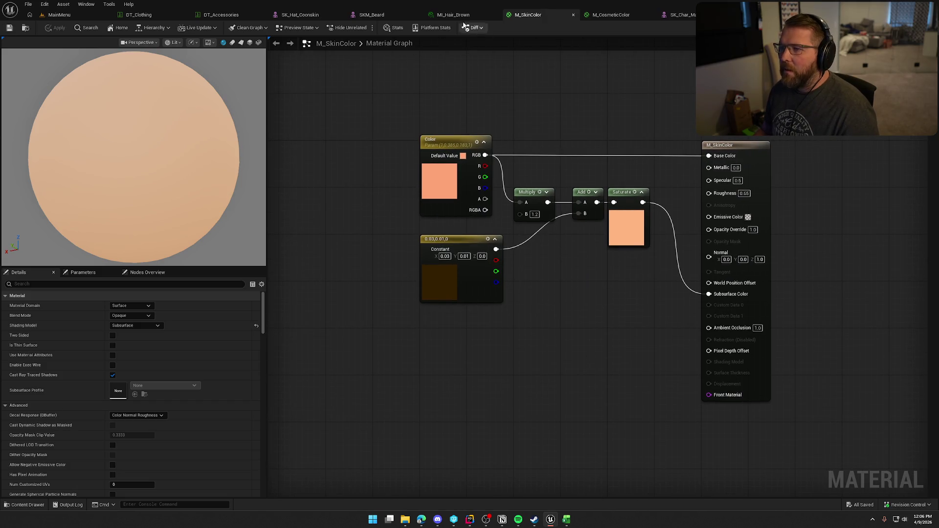
left_click(300, 15)
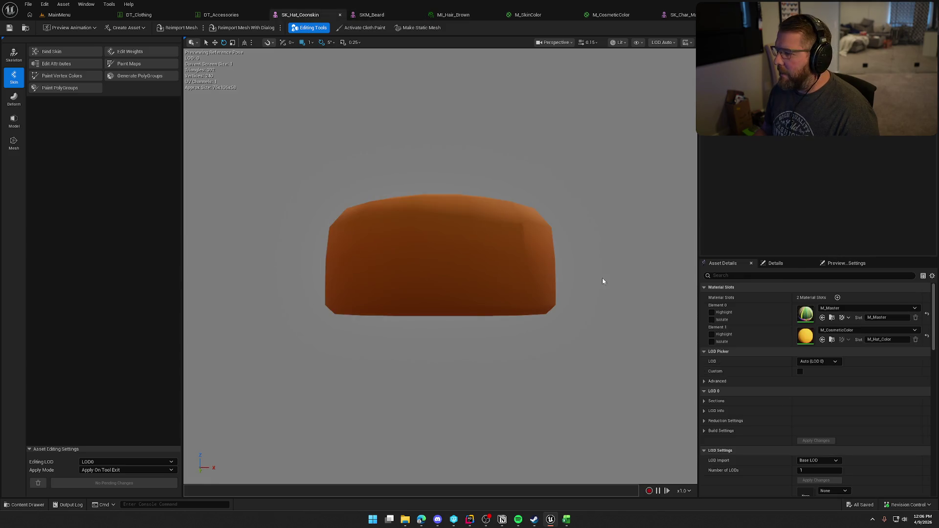
- Assign MI_CosmeticColor to the coonskin hat's Element 1 slot and open it for editing
left_click(845, 330)
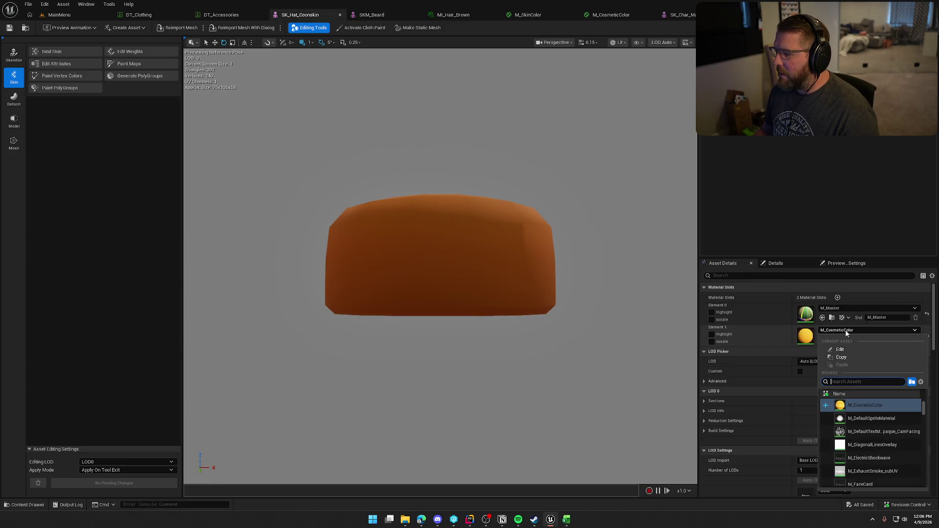
type("mi")
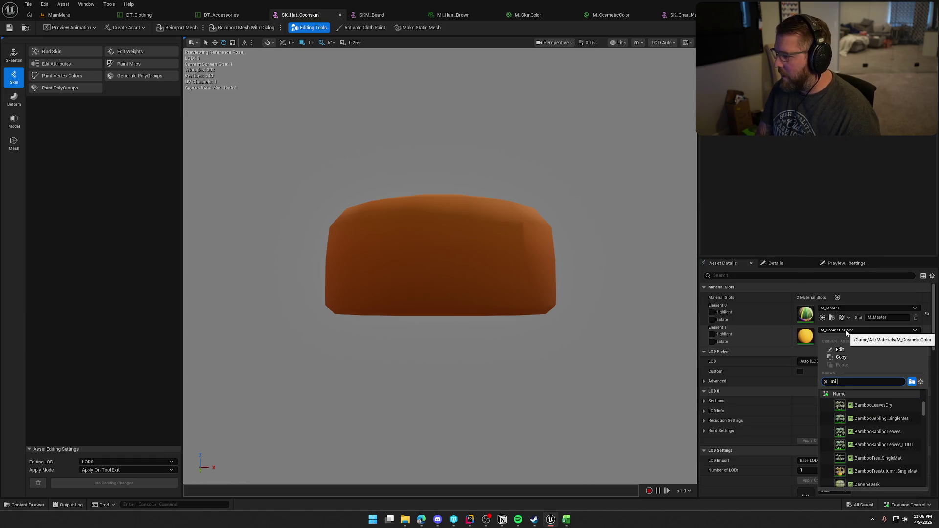
type("_cos")
left_click(870, 406)
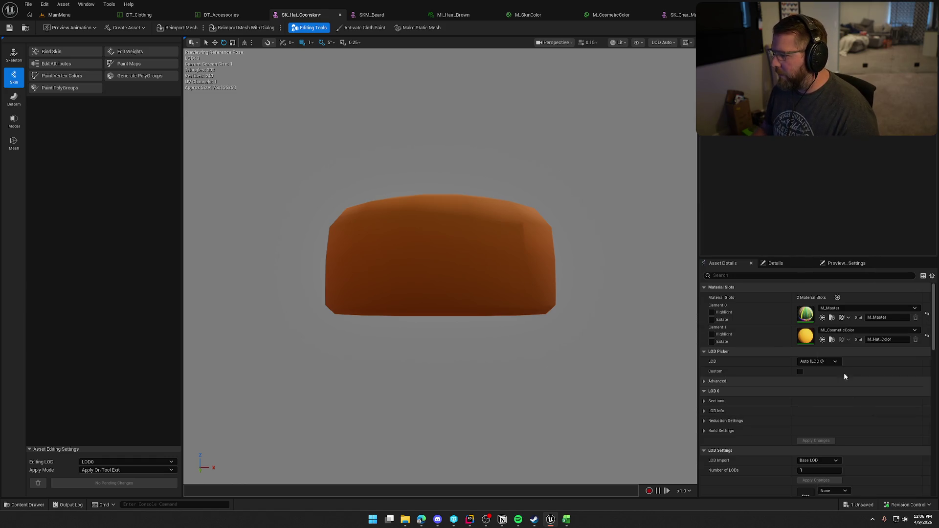
double_click(805, 336)
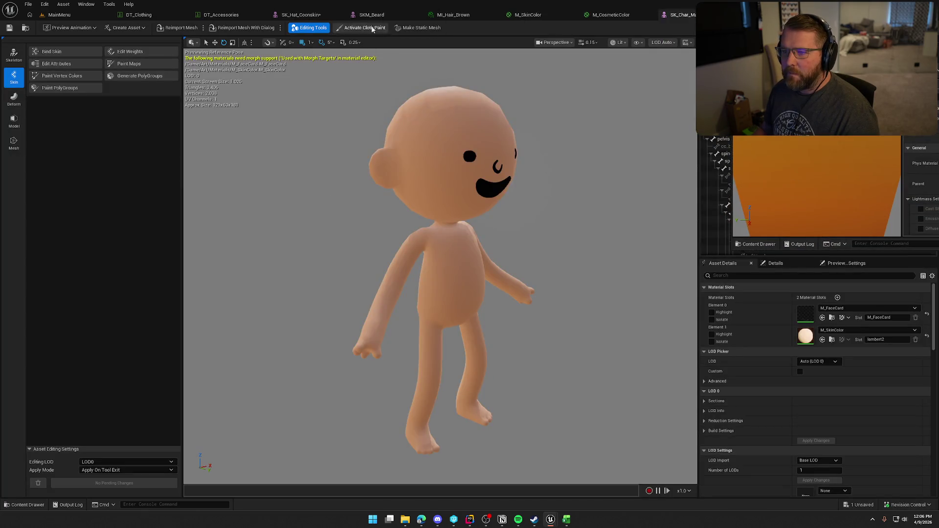
left_click(301, 14)
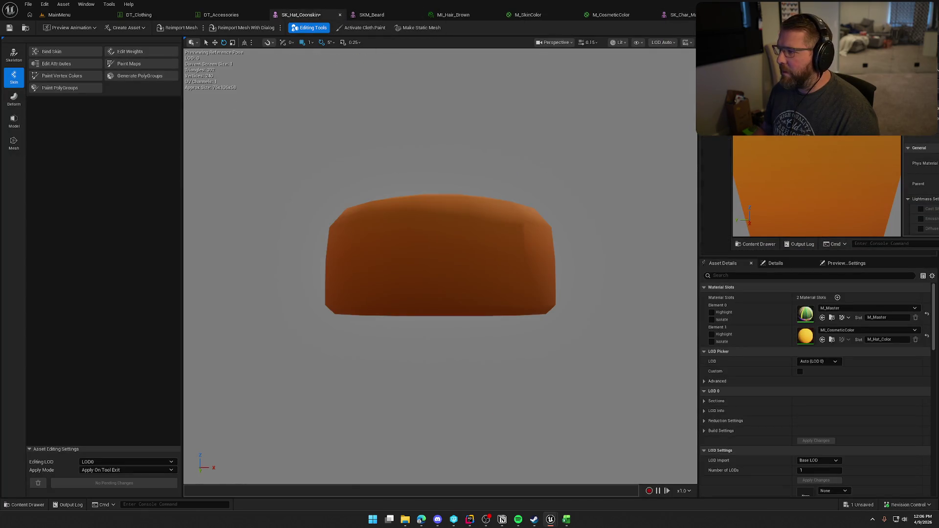
mouse_move(440, 254)
left_mouse_down()
mouse_move(420, 240)
mouse_move(484, 261)
left_mouse_up()
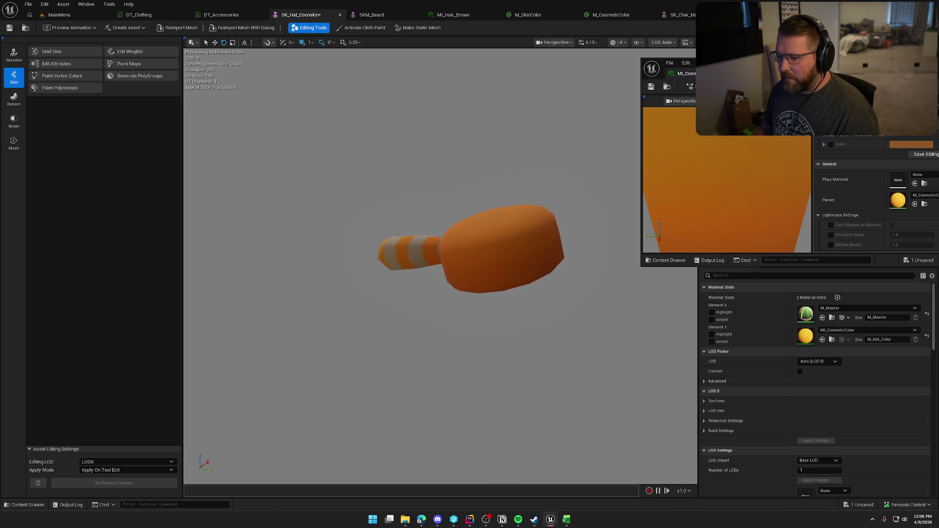
left_click_drag(669, 267, 685, 327)
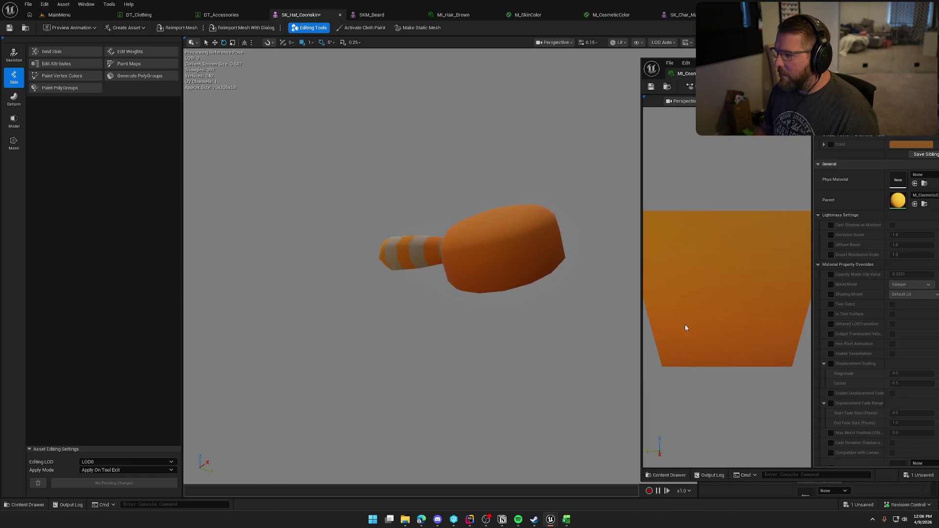
left_click_drag(763, 62, 703, 55)
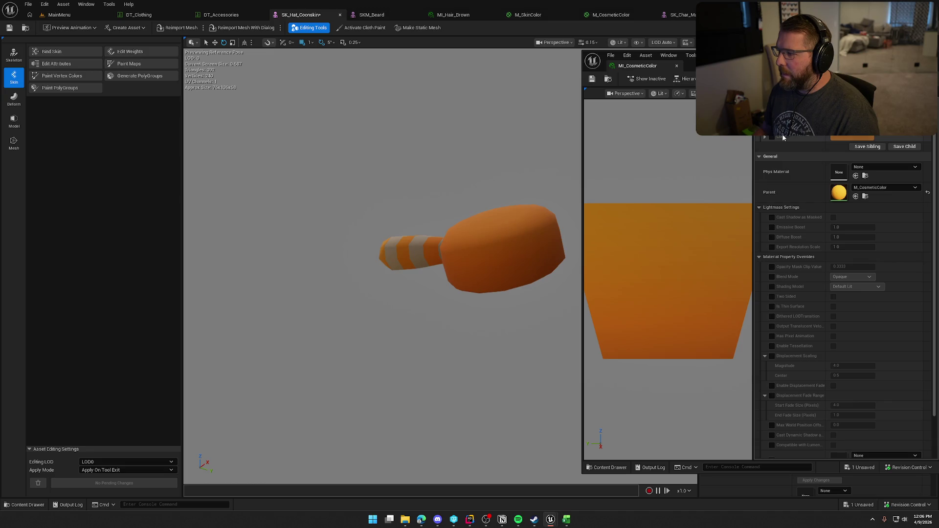
- Recolour MI_CosmeticColor's Color to brown, save it, and close the instance editor
left_click(852, 138)
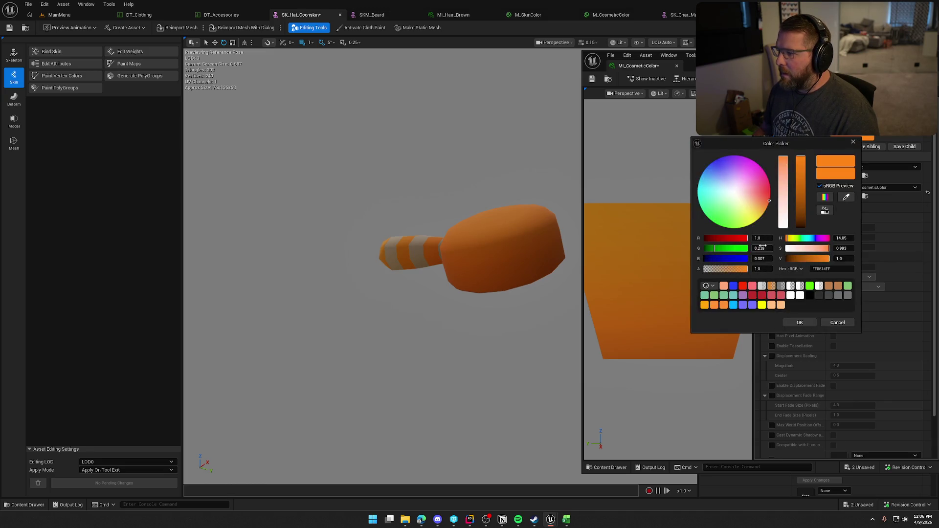
left_click(724, 225)
mouse_move(723, 224)
left_mouse_down()
mouse_move(711, 206)
mouse_move(736, 195)
mouse_move(722, 171)
mouse_move(746, 167)
mouse_move(709, 195)
mouse_move(731, 164)
mouse_move(745, 198)
mouse_move(706, 197)
mouse_move(726, 180)
mouse_move(711, 195)
left_mouse_up()
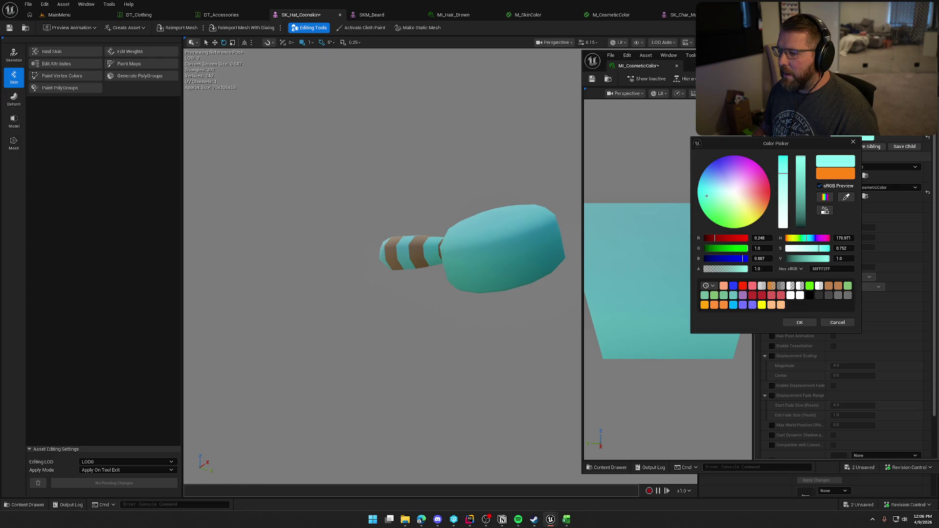
left_click(800, 216)
mouse_move(800, 216)
left_mouse_down()
mouse_move(800, 229)
mouse_move(802, 218)
mouse_move(761, 200)
left_mouse_up()
left_click(784, 225)
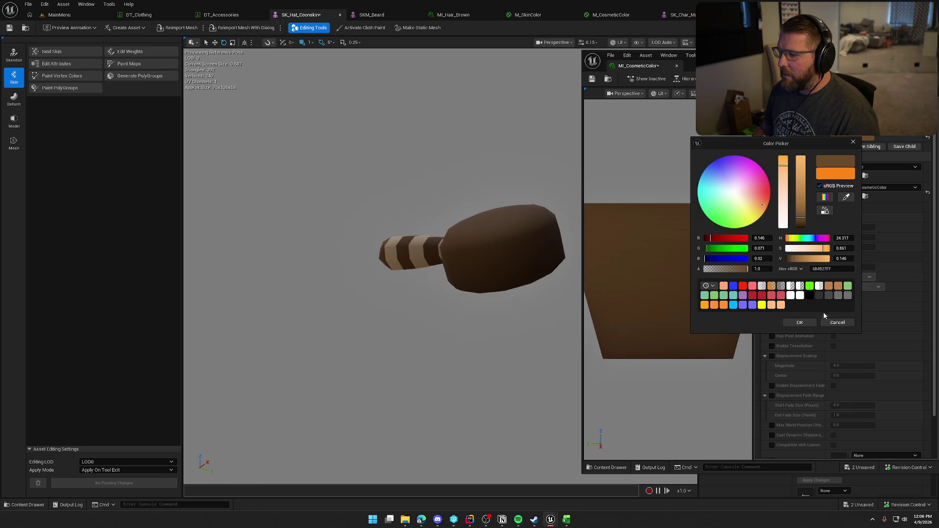
left_click(802, 323)
key("ctrl+s")
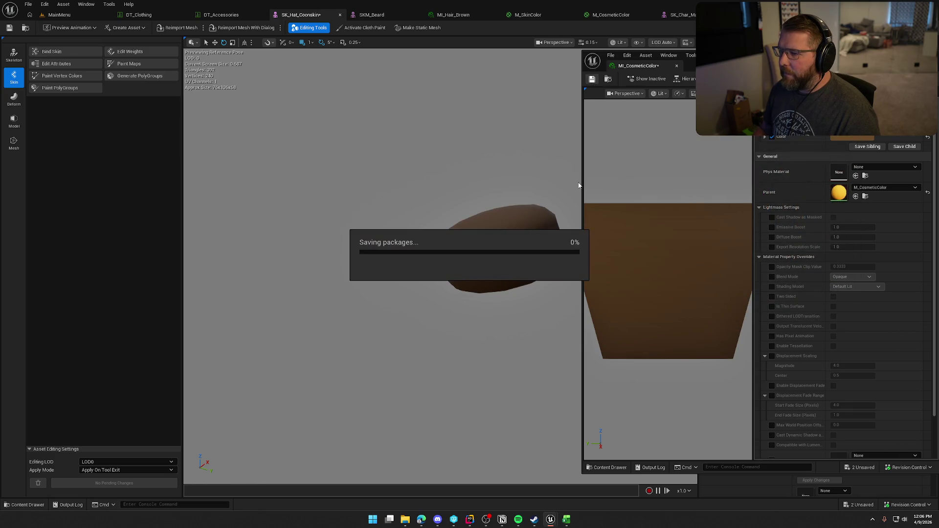
left_click(676, 66)
- Inspect the brown coonskin hat and browse to it in the Hats folder
mouse_move(489, 267)
left_mouse_down()
mouse_move(470, 266)
mouse_move(494, 269)
mouse_move(538, 249)
mouse_move(540, 164)
left_mouse_up()
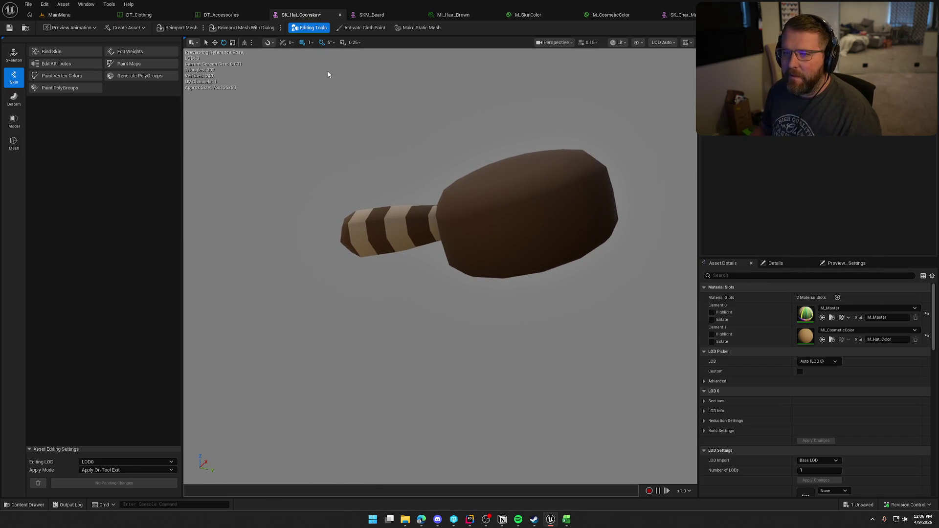
key("ctrl+space")
left_click(25, 28)
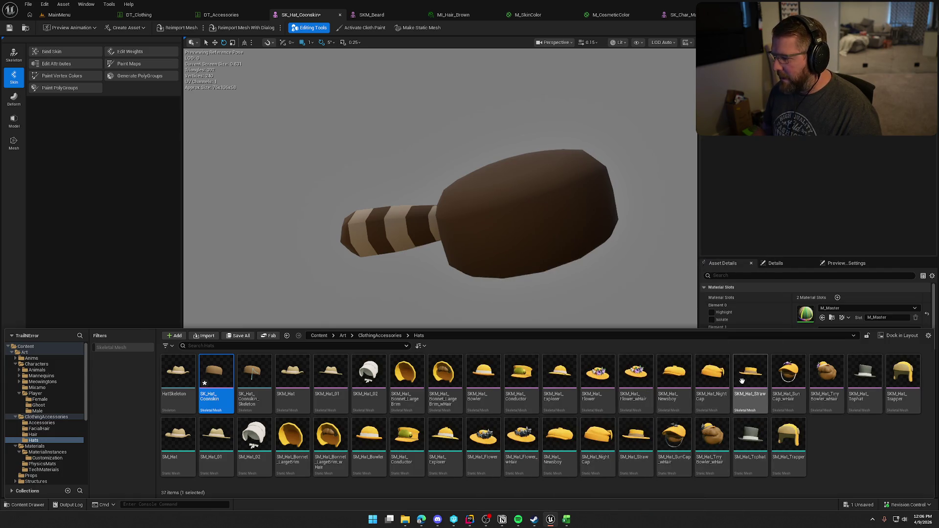
- Open the night cap hat mesh and switch its material slot to MI_CosmeticColor
left_click(715, 379)
double_click(709, 377)
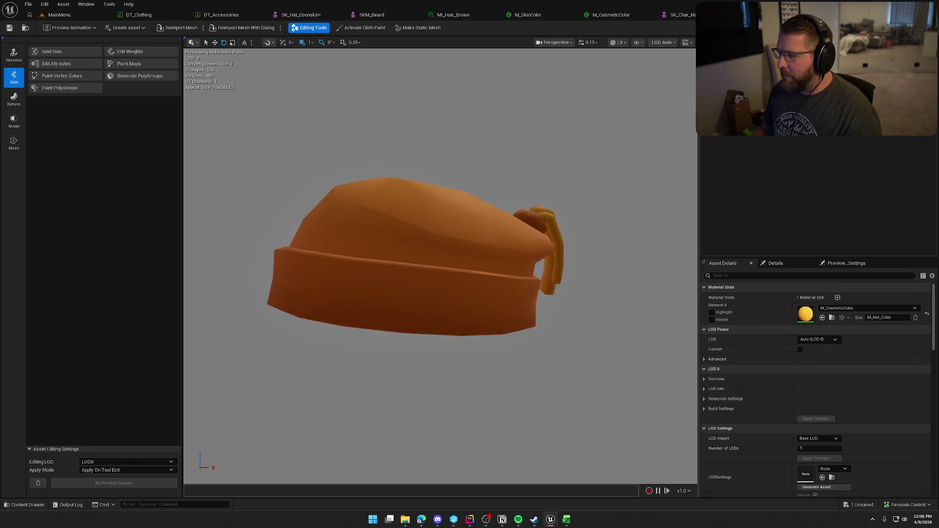
left_click(847, 310)
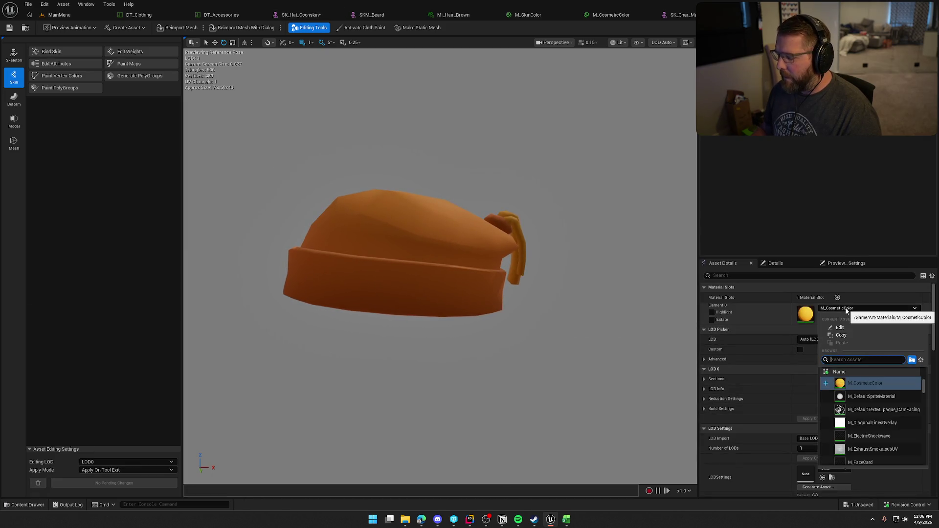
type("mis cos")
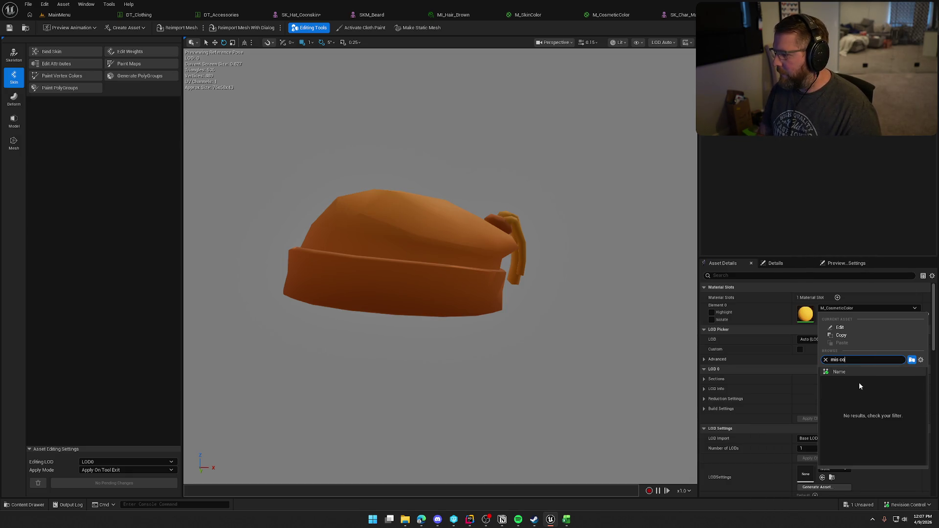
left_click(859, 382)
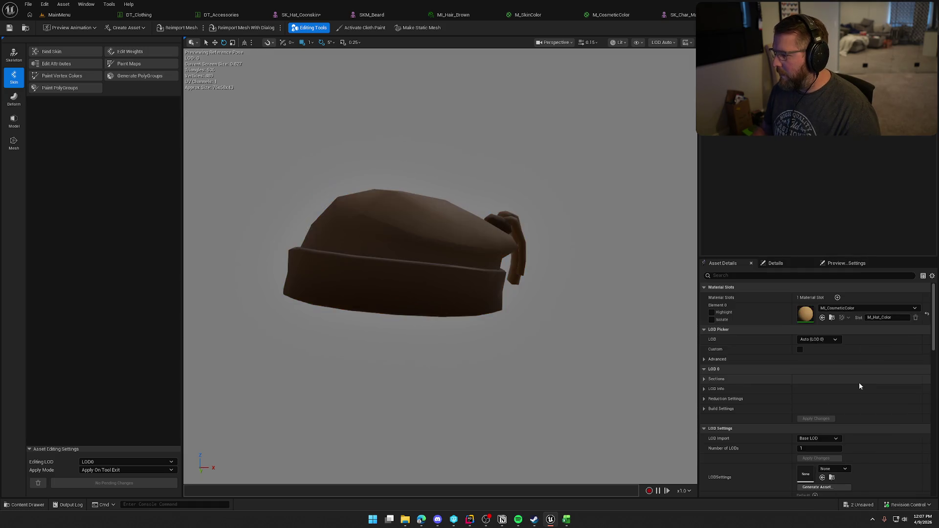
left_click_drag(643, 318, 614, 339)
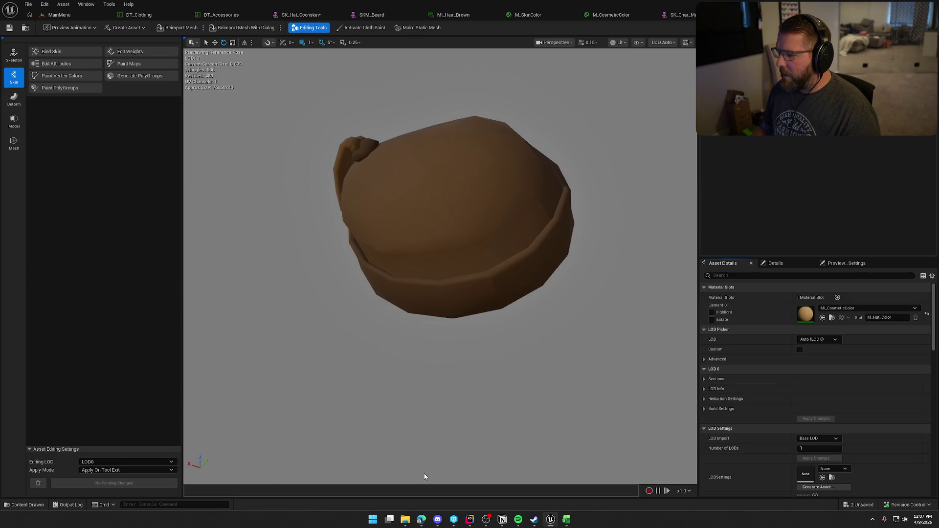
left_click(29, 502)
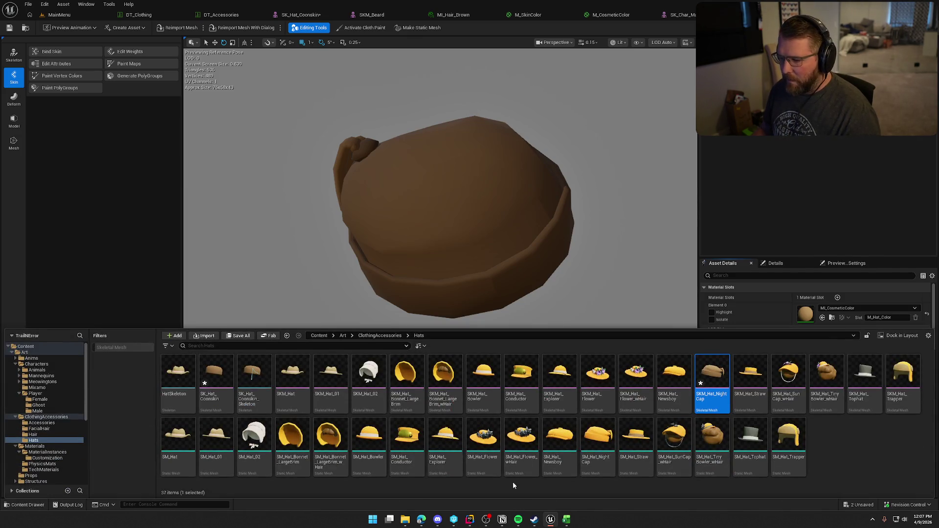
left_click(408, 378)
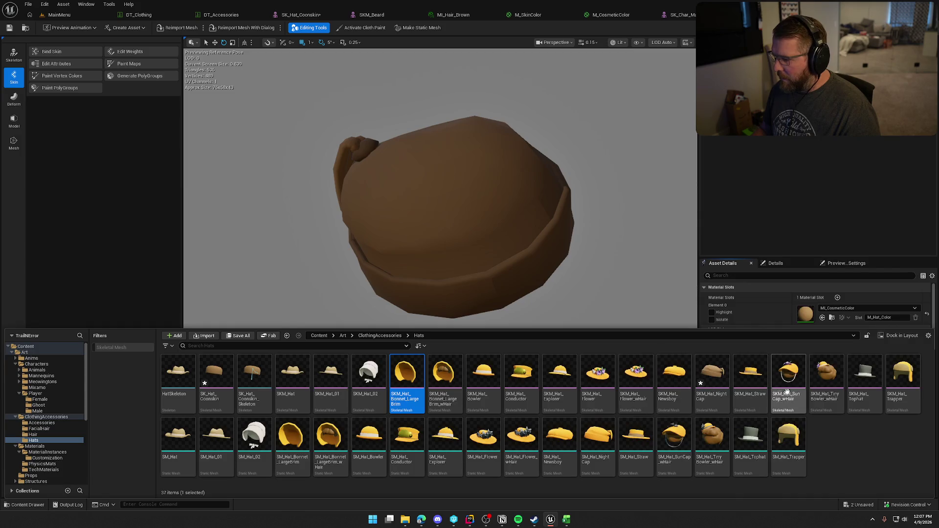
left_click(827, 387, "shift")
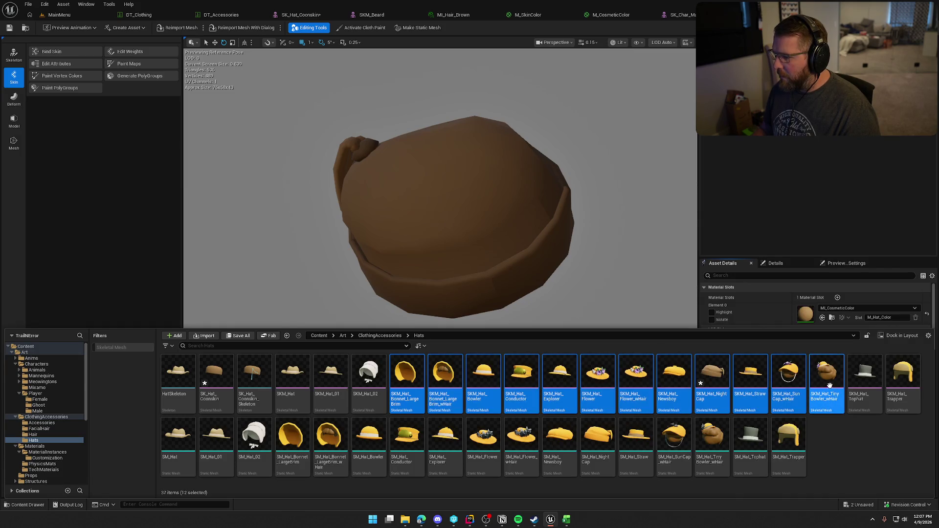
left_click(789, 384)
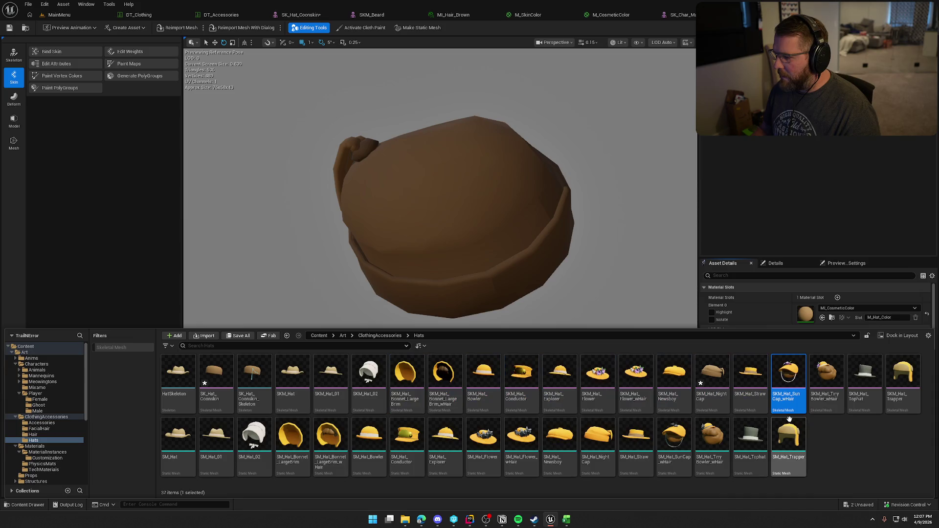
left_click(408, 381)
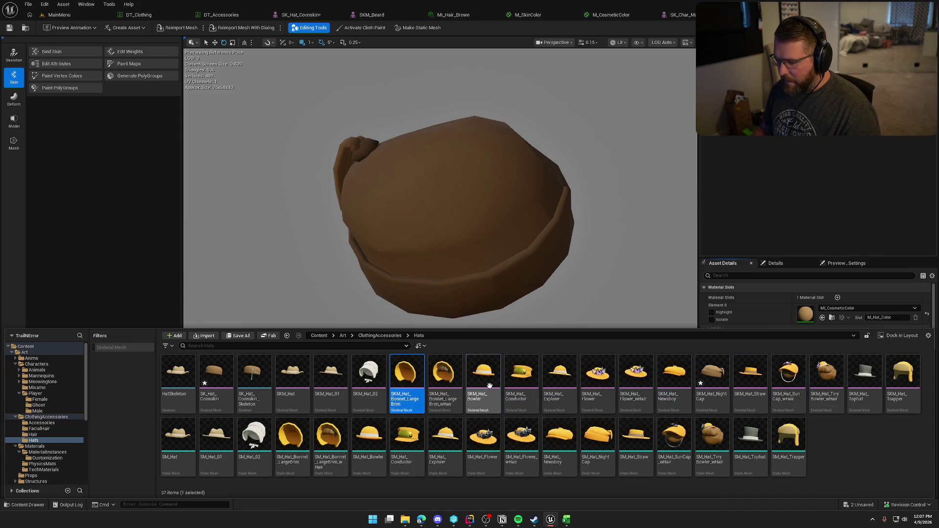
left_click(483, 381, "ctrl")
left_click(528, 384, "ctrl")
left_click(560, 383, "ctrl")
left_click(597, 384, "ctrl")
left_click_drag(597, 384, 594, 388)
left_click(674, 381, "ctrl")
left_click(749, 377, "ctrl")
right_click(747, 375)
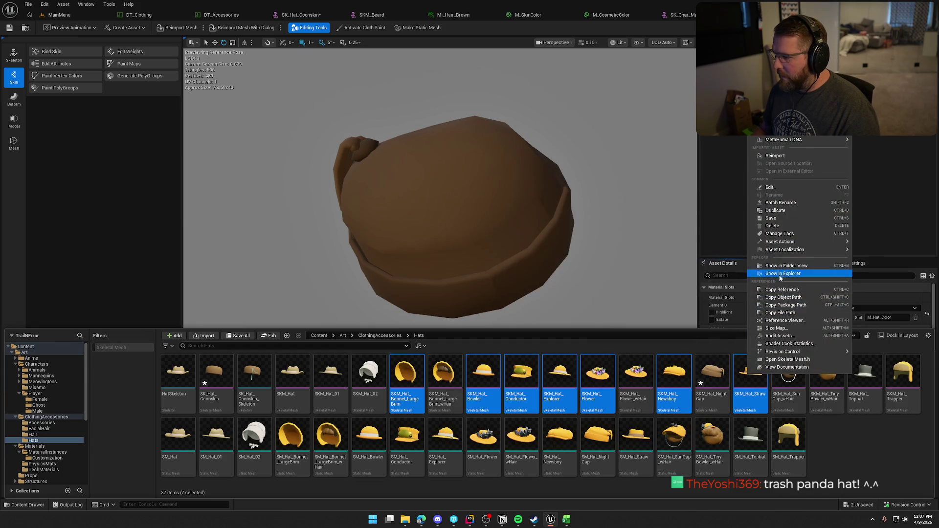
mouse_move(784, 250)
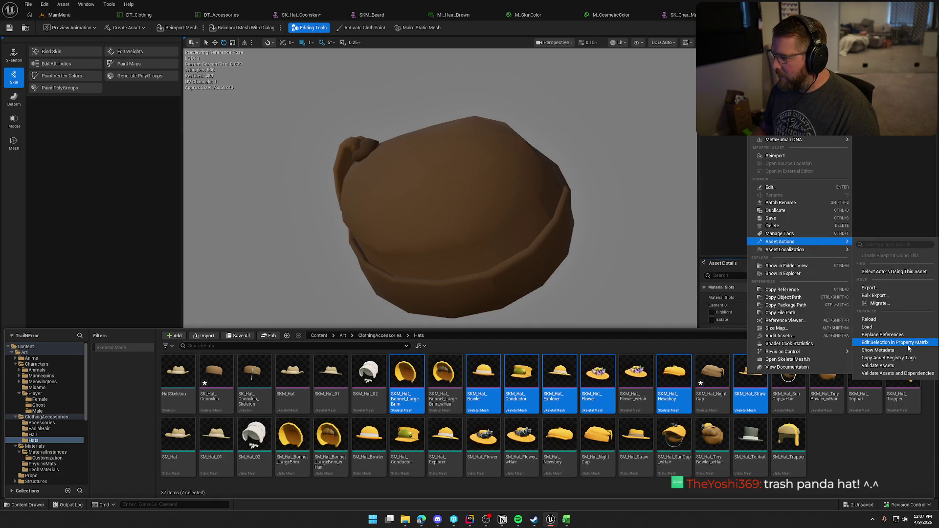
left_click(905, 343)
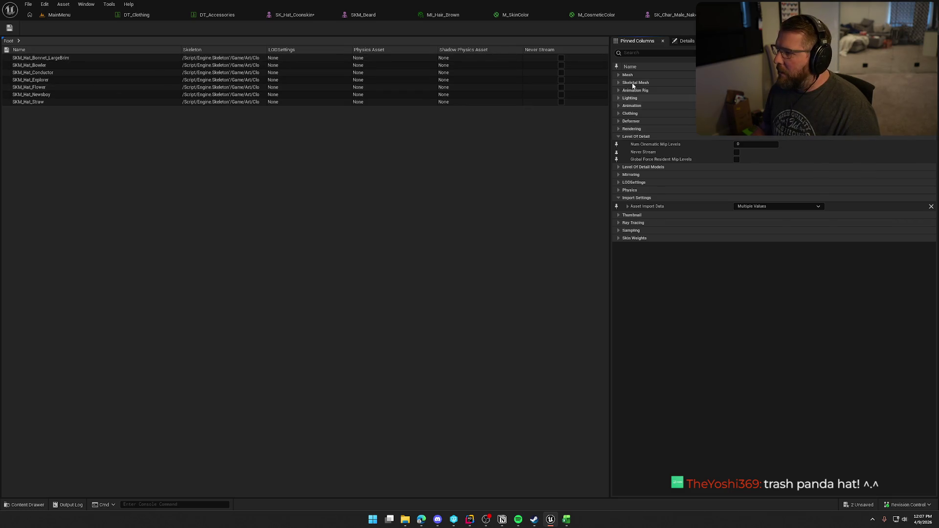
left_click(619, 82)
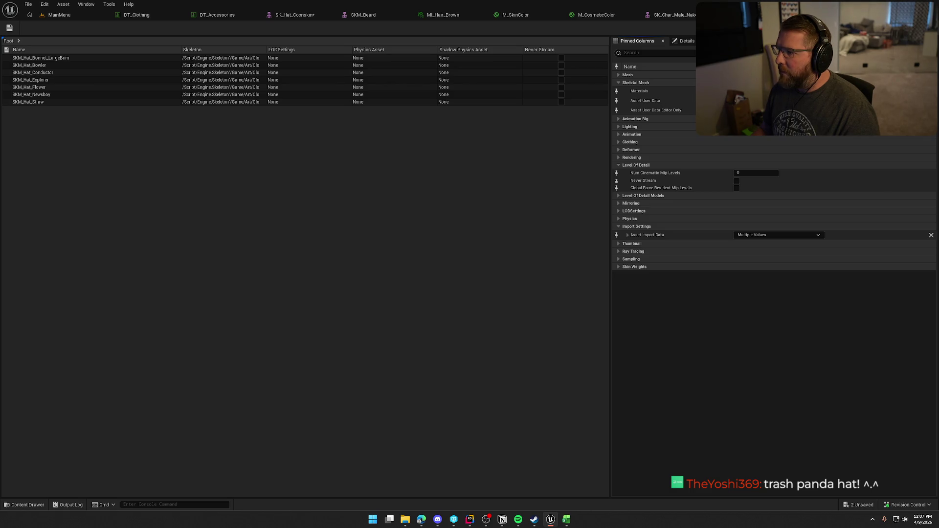
left_click(616, 92)
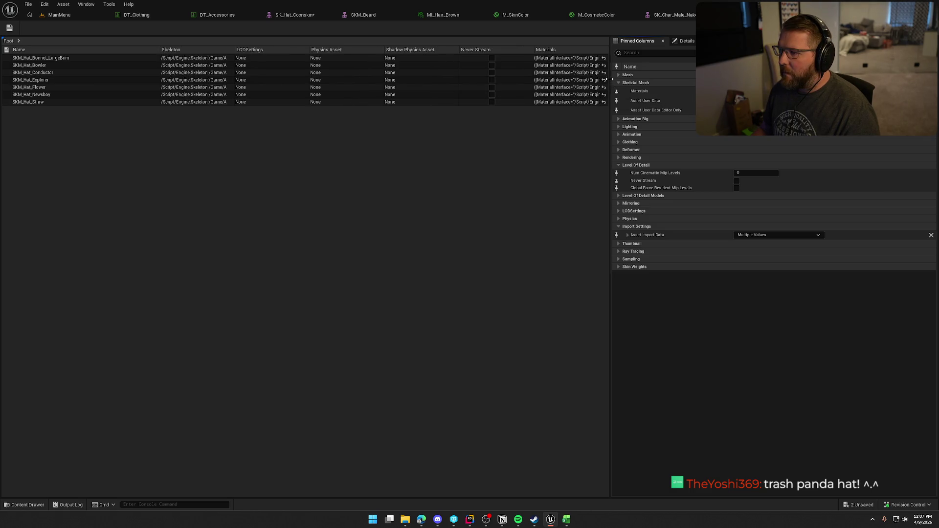
left_click_drag(526, 48, 482, 47)
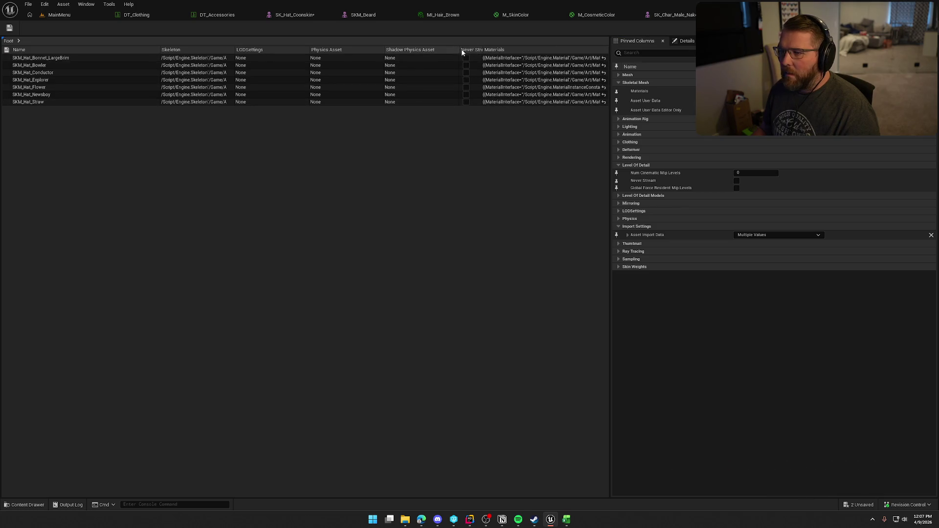
left_click_drag(459, 50, 413, 49)
left_click(507, 58)
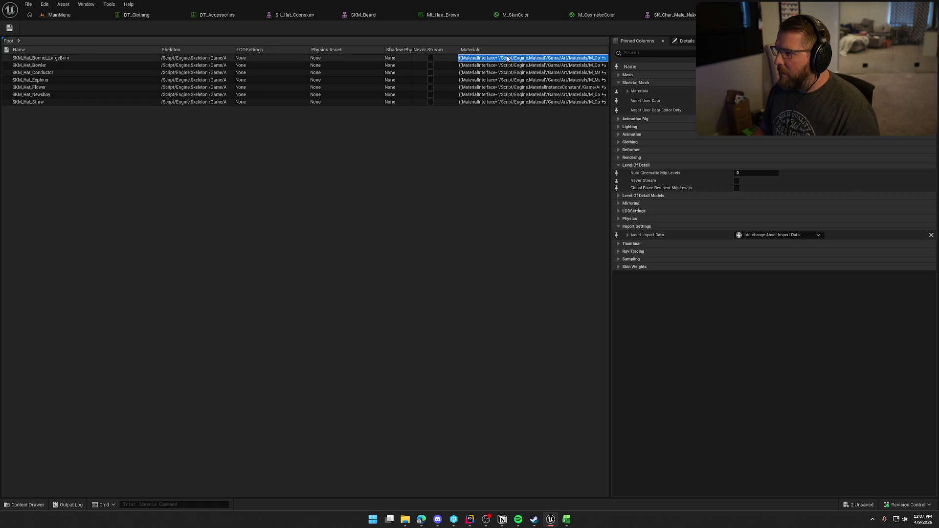
left_click(628, 91)
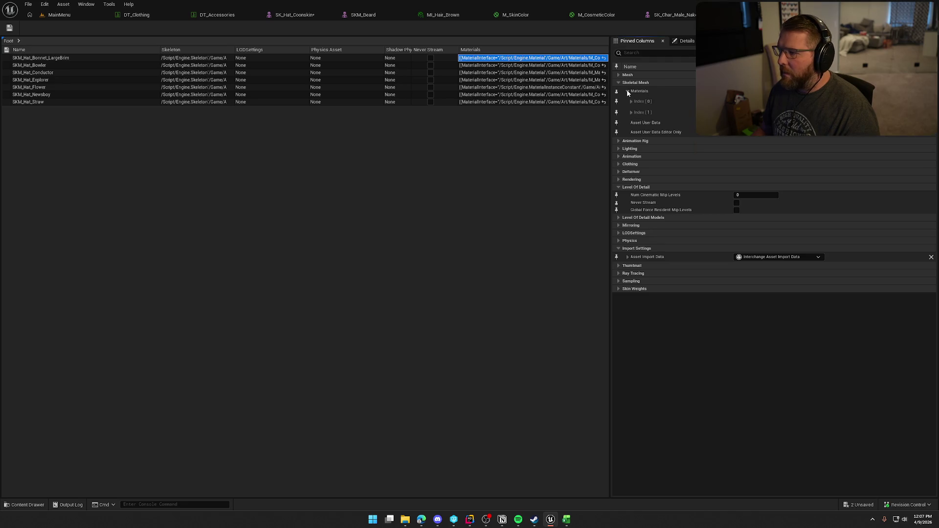
left_click(631, 102)
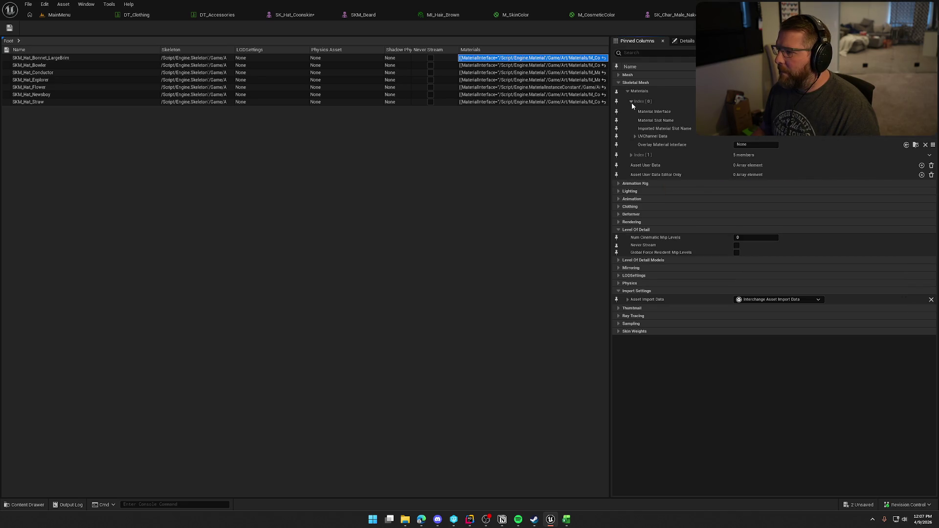
left_click(631, 101)
left_click(714, 15)
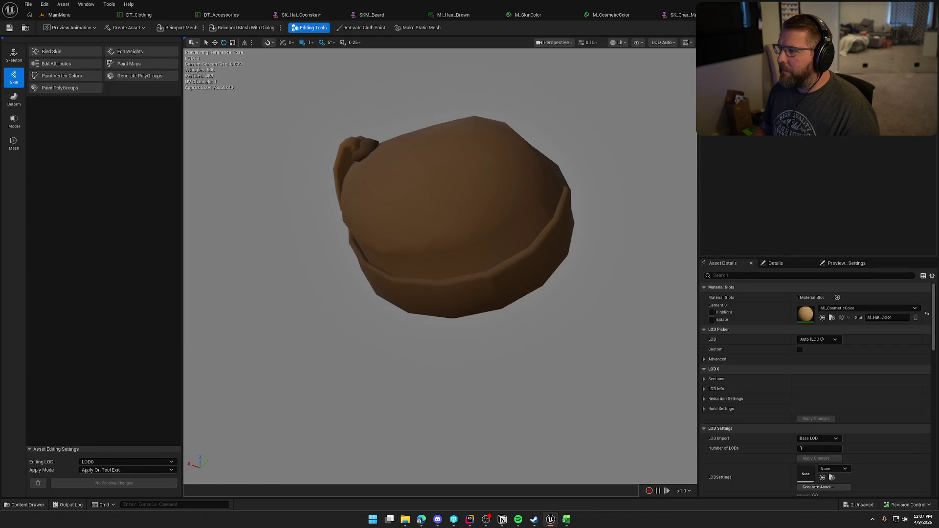
- Save the modified assets from the character mesh editor, then close that editor
left_click(683, 14)
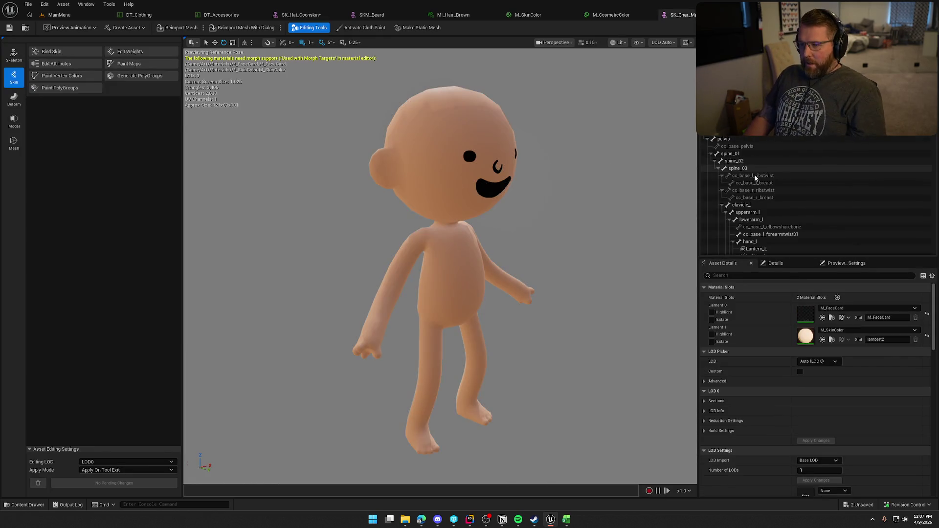
left_click(480, 342)
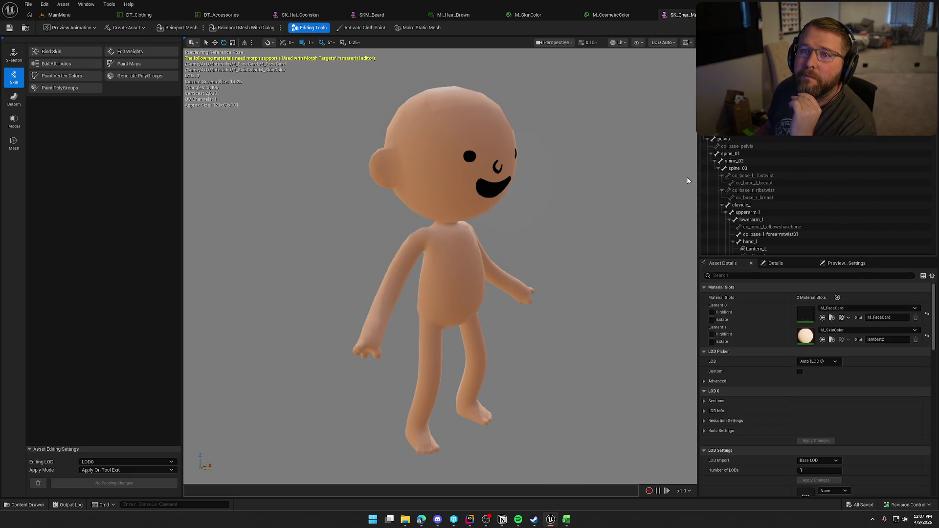
middle_click(691, 18)
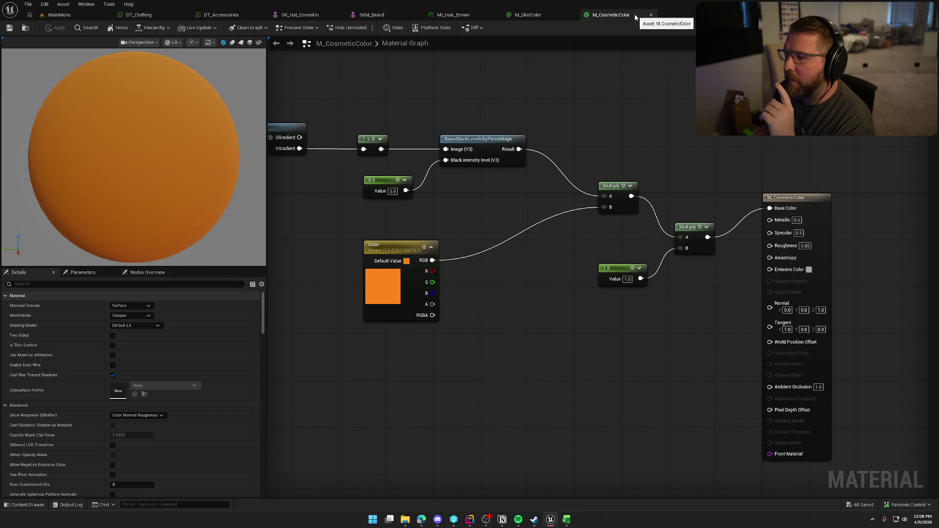
- Close the M_CosmeticColor, M_SkinColor, MI_Hair_Brown, beard, coonskin hat and DT_Clothing editors, showing MainMenu
middle_click(635, 14)
middle_click(528, 16)
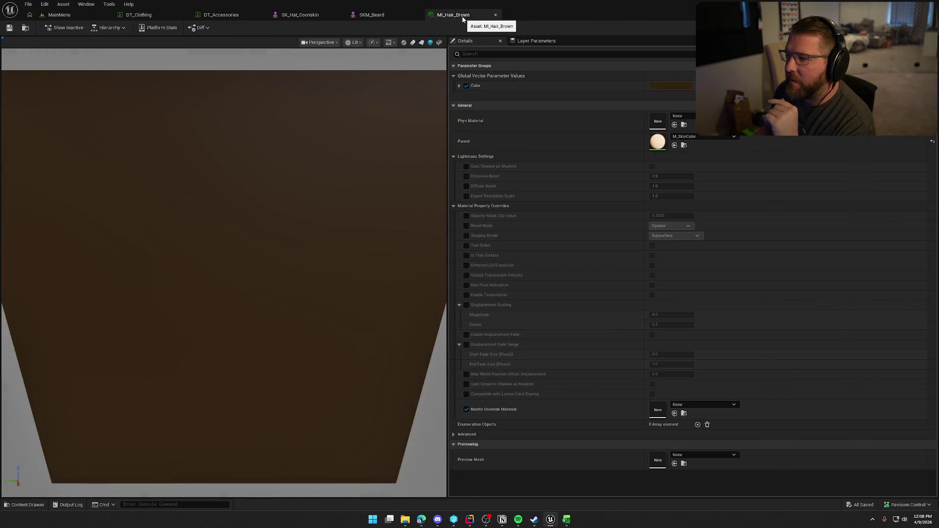
middle_click(463, 18)
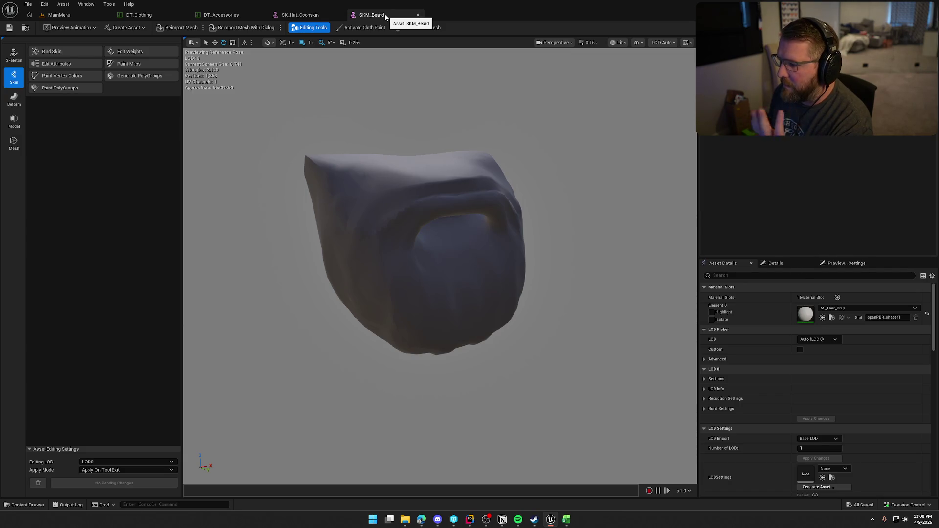
middle_click(386, 16)
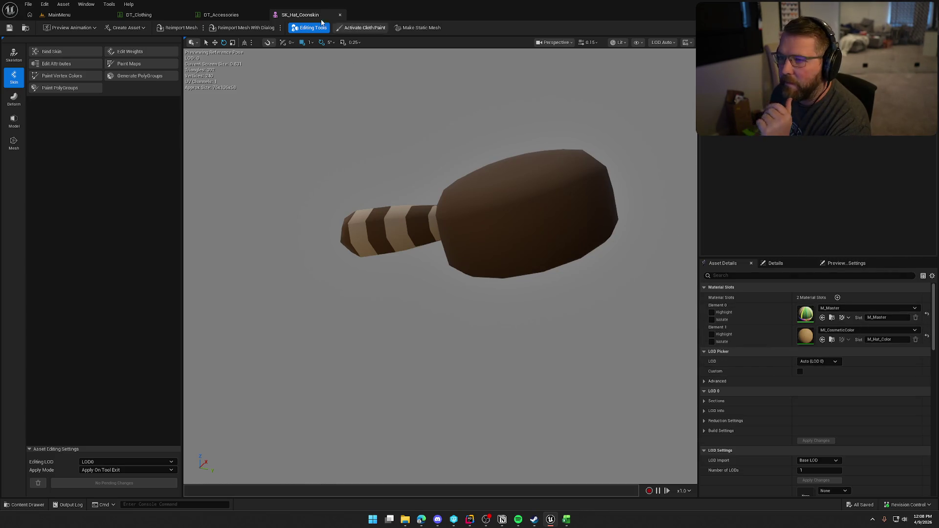
middle_click(302, 22)
left_click(142, 16)
middle_click(144, 16)
left_click(73, 15)
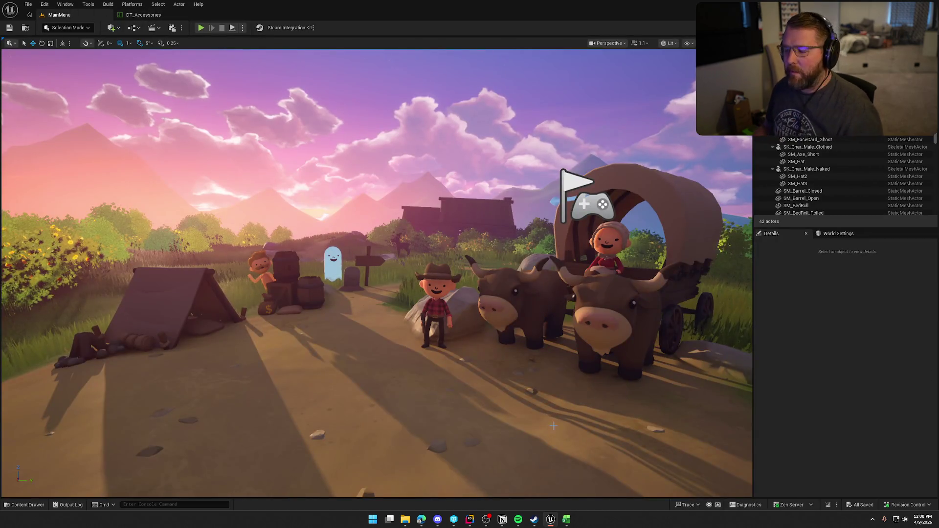
- Open the SKM_Hat cowboy hat mesh from the Hats folder and inspect it
key("ctrl+space")
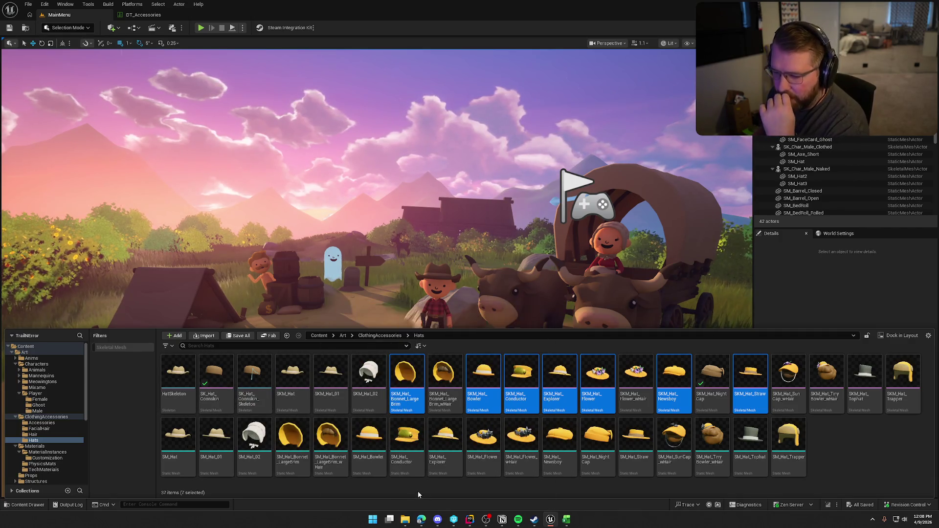
double_click(292, 374)
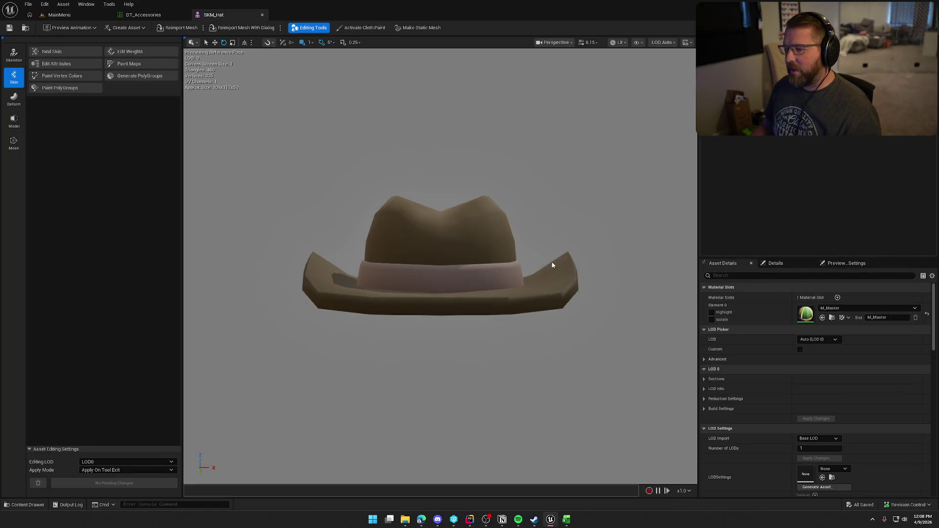
mouse_move(553, 266)
left_mouse_down()
mouse_move(470, 281)
mouse_move(606, 316)
left_mouse_up()
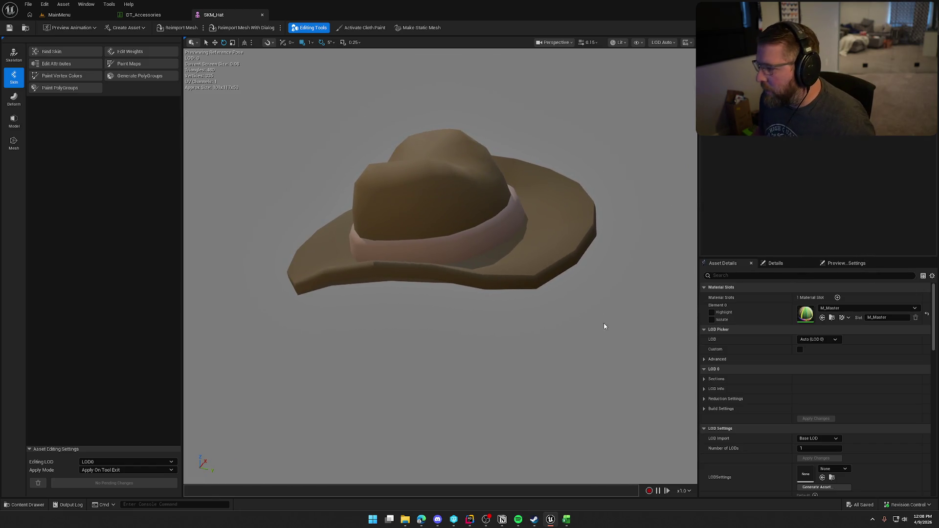
- Open the SKM_Hat_02 bonnet and paste MI_CosmeticColor into its material slot
key("ctrl+space")
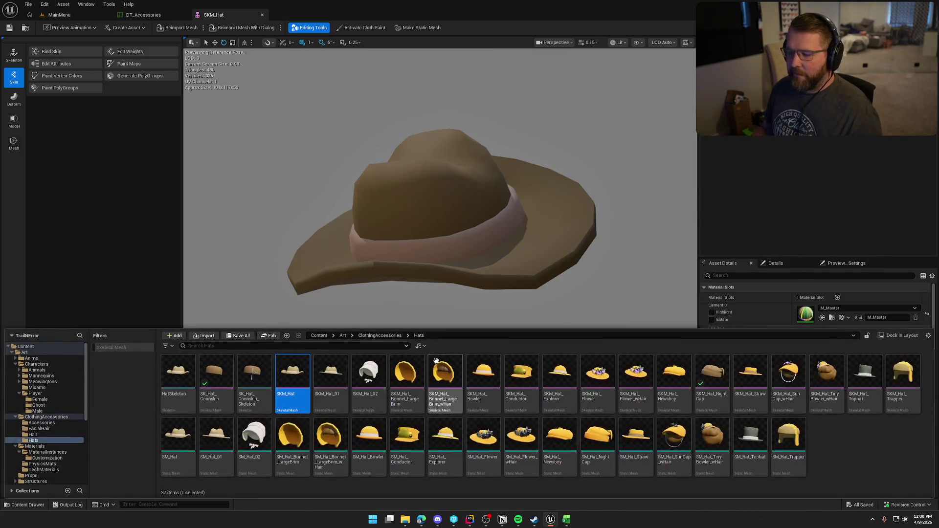
left_click(362, 373)
key("Return")
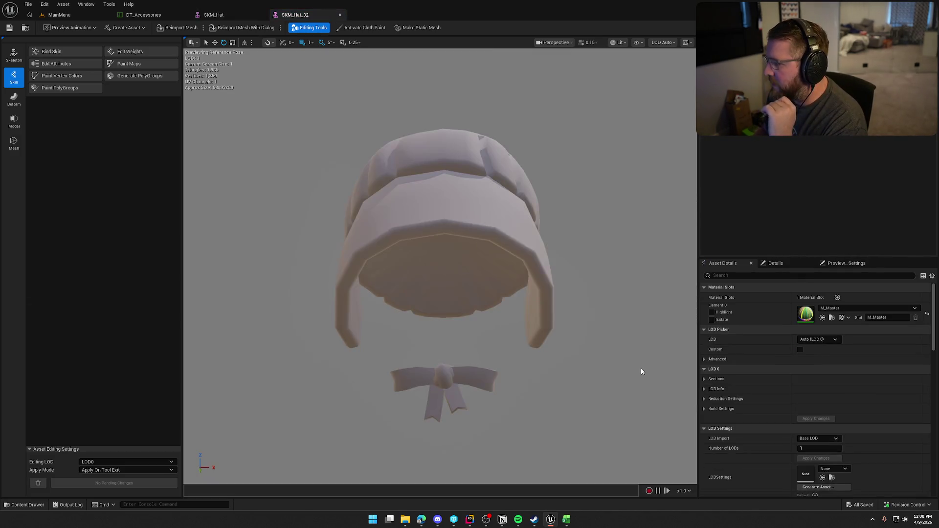
left_click_drag(487, 346, 699, 363)
right_click(767, 311)
left_click(786, 339)
- Paste MI_CosmeticColor into the Explorer hat's second material slot, turning it brown
mouse_move(440, 264)
left_mouse_down()
mouse_move(455, 267)
mouse_move(401, 252)
left_mouse_up()
scroll(441, 264, "up", 3)
scroll(440, 264, "up", 4)
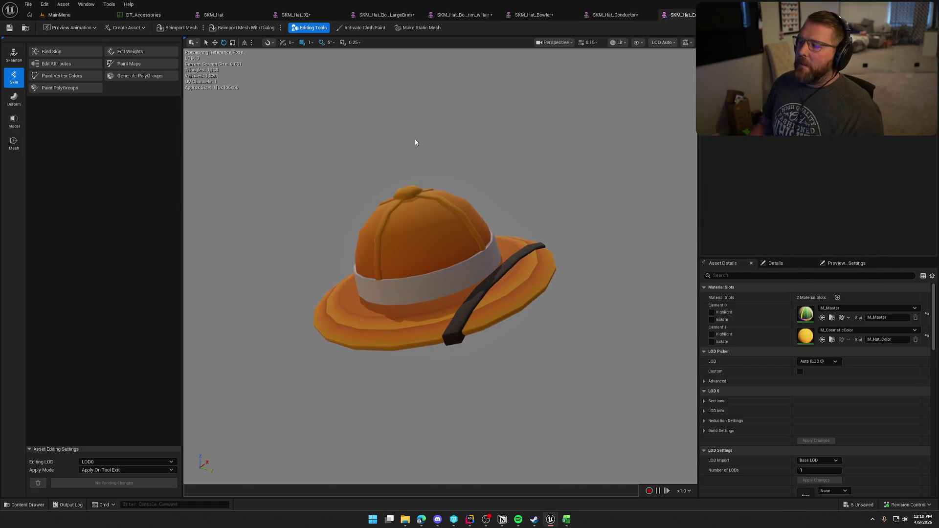
right_click(770, 336)
left_click(792, 356)
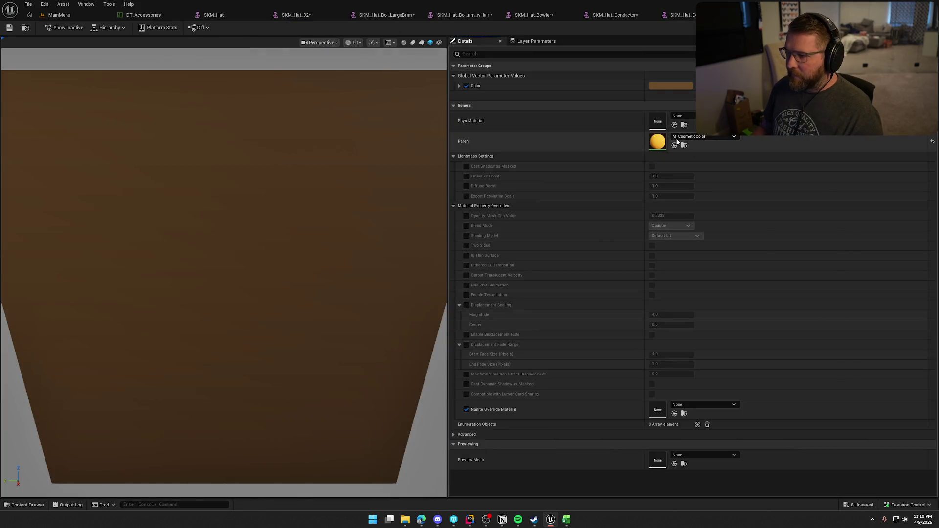
- Return to MI_CosmeticColor and try dark red on its Color parameter
left_click(140, 16)
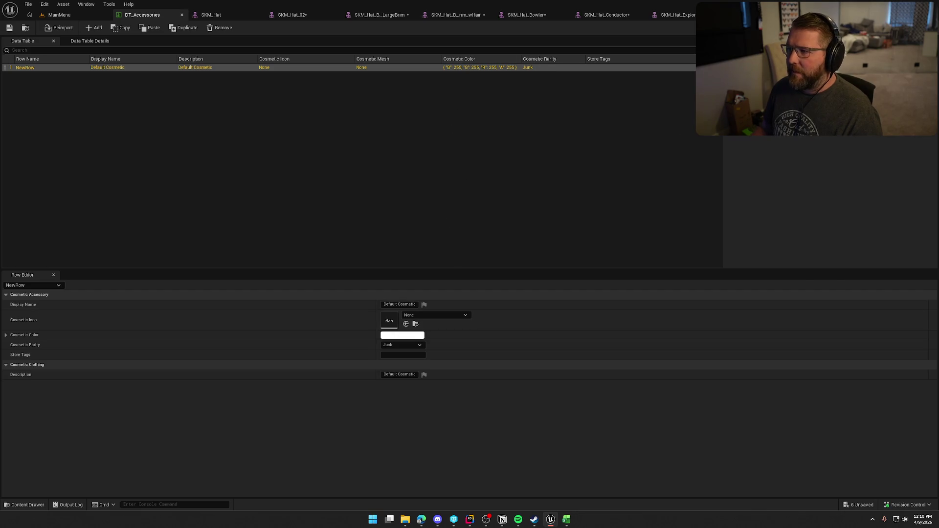
left_click(733, 14)
left_click(677, 87)
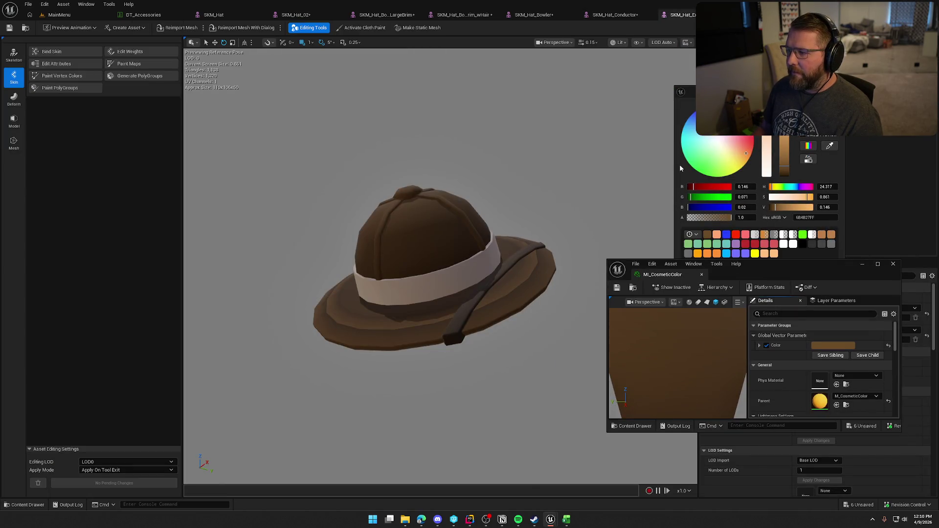
left_click(753, 141)
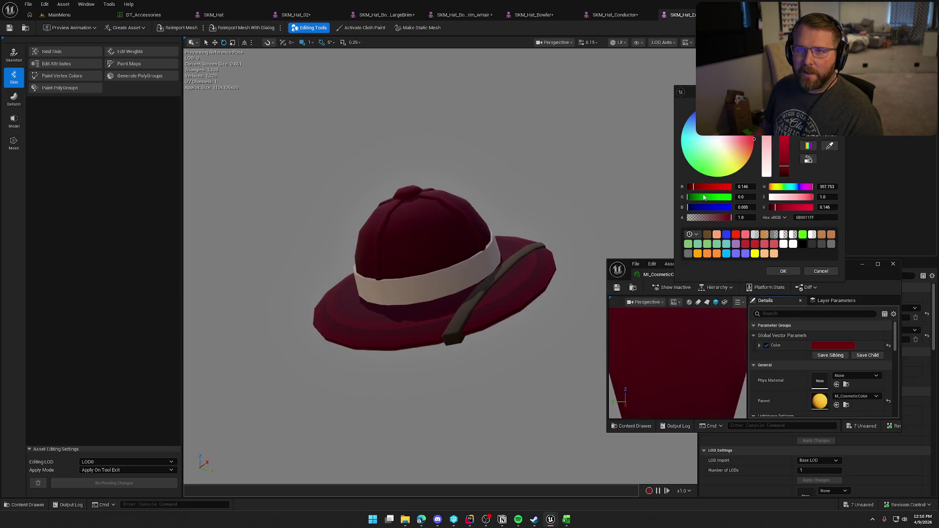
- Preview a muted purple, cancel to keep brown, and close the MI_CosmeticColor editor
mouse_move(730, 143)
left_mouse_down()
mouse_move(715, 135)
mouse_move(721, 129)
left_mouse_up()
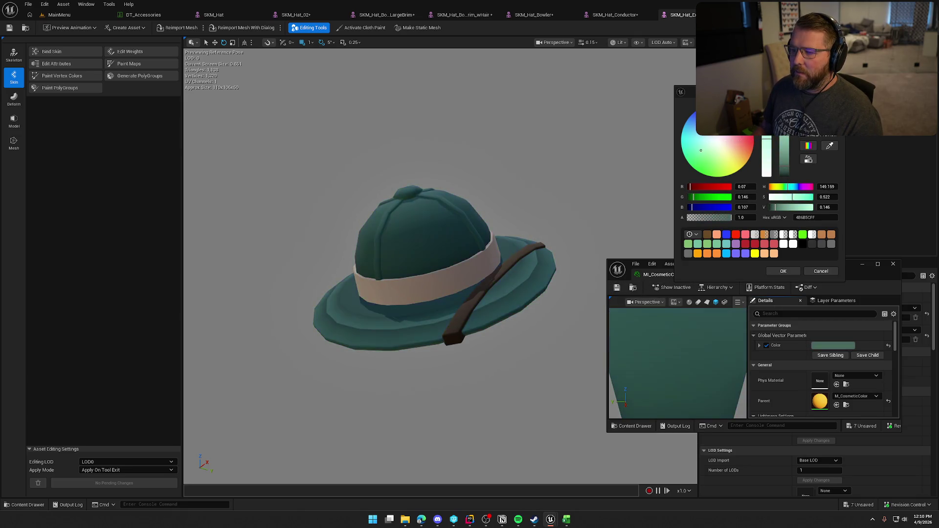
left_click(815, 272)
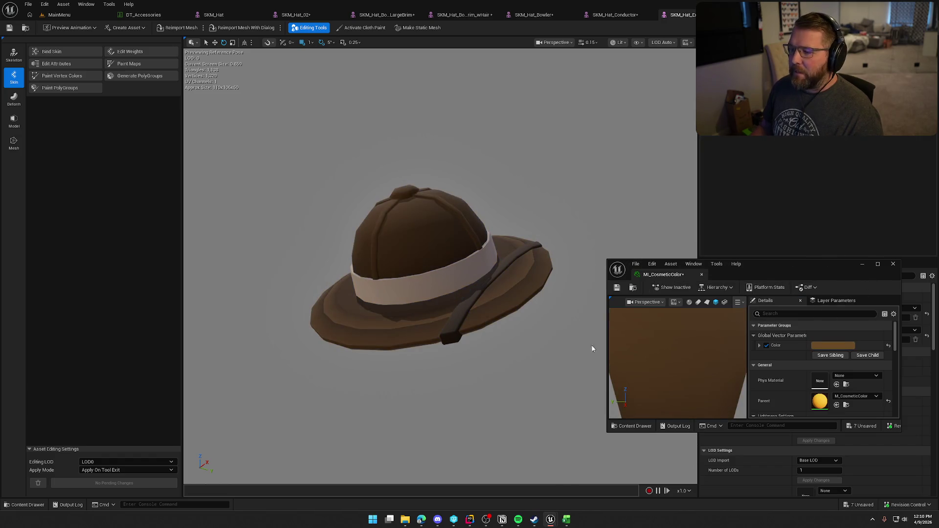
left_click(879, 253)
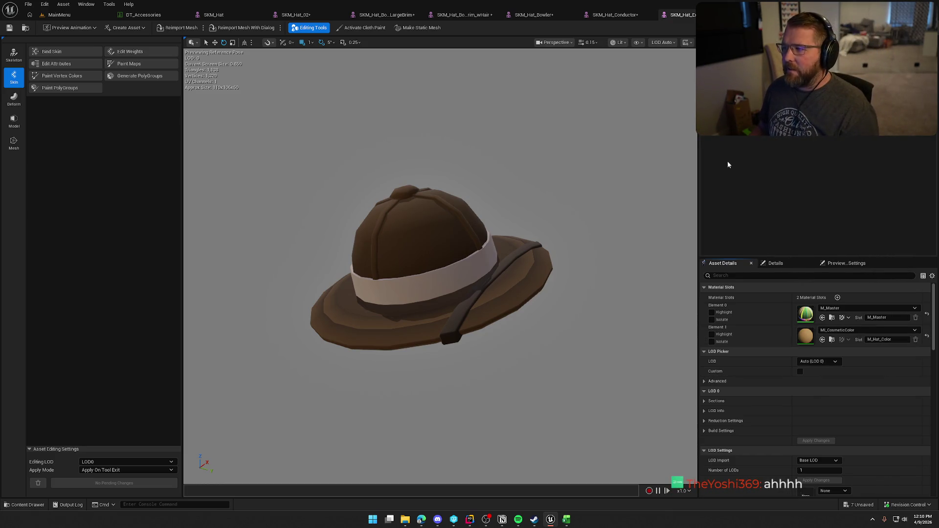
- Save and check out the earlier hat edits, then paste MI_CosmeticColor into SKM_Hat_Flower's Element 1
key("ctrl+shift+s")
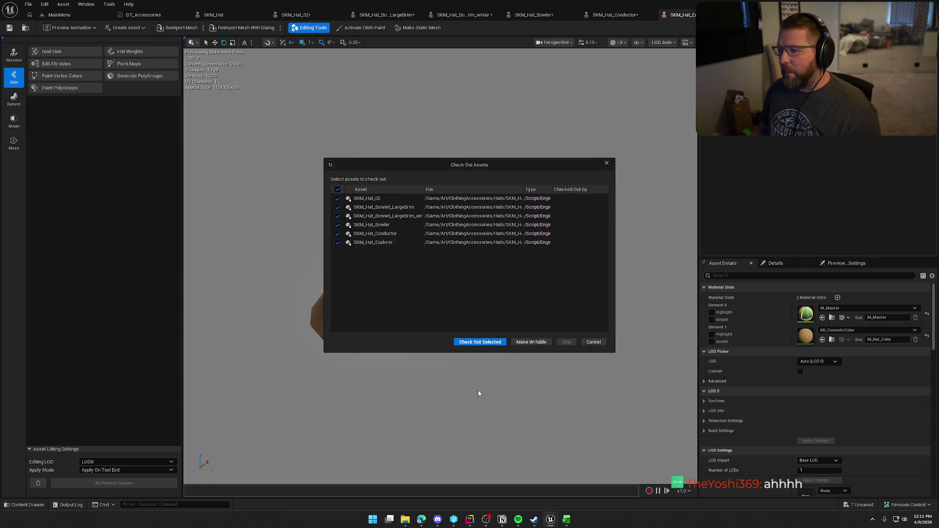
left_click(480, 340)
key("ctrl+space")
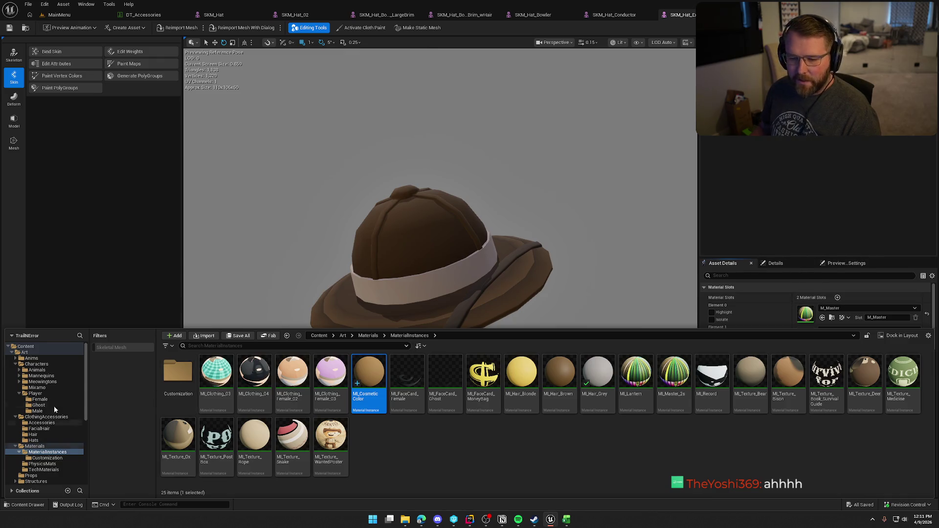
key("ctrl+b")
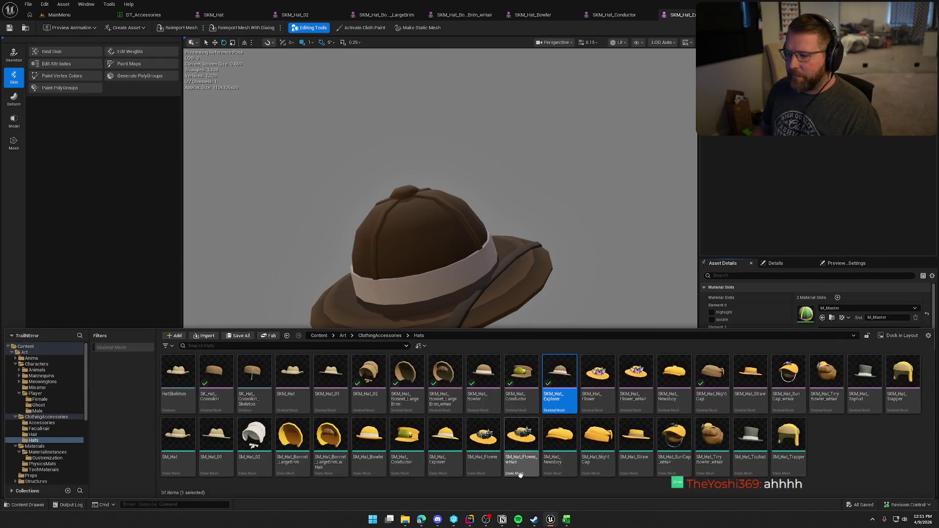
left_click(601, 379)
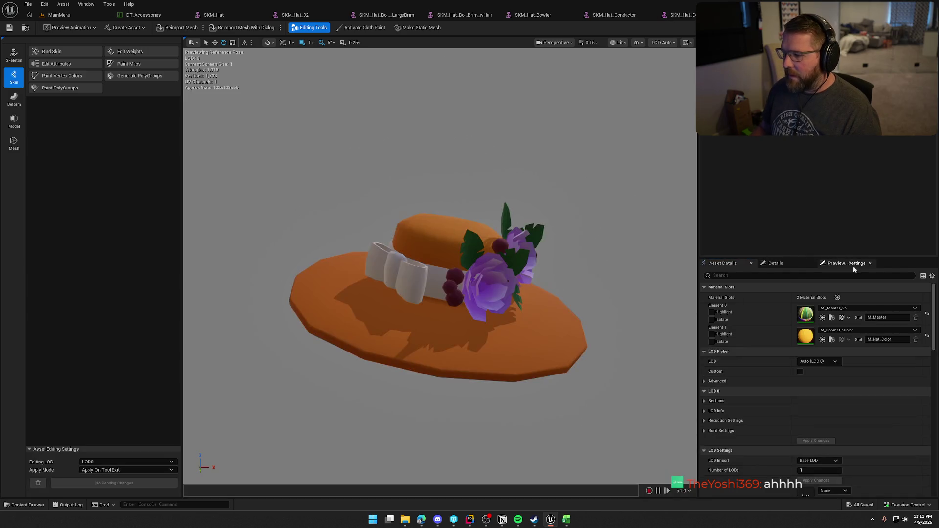
key("ctrl+space")
left_click(752, 314)
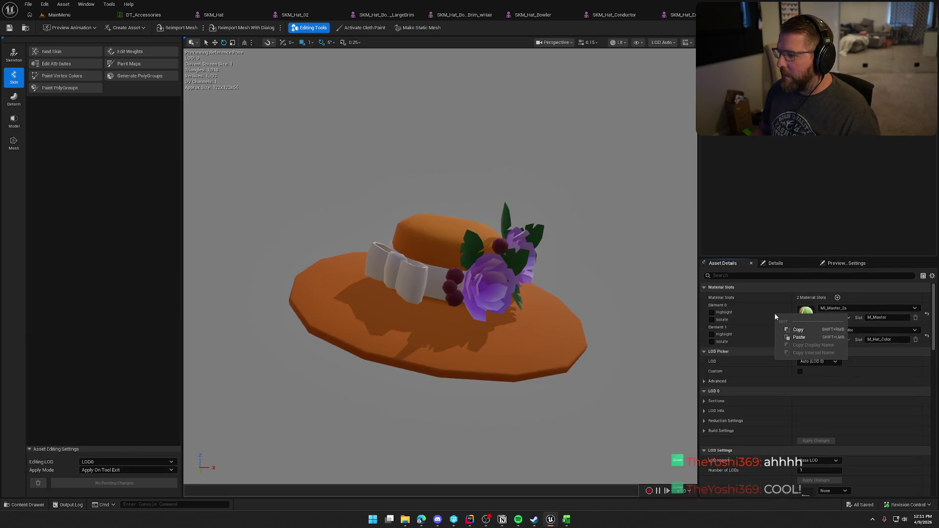
scroll(785, 354, "down", 1)
right_click(777, 333)
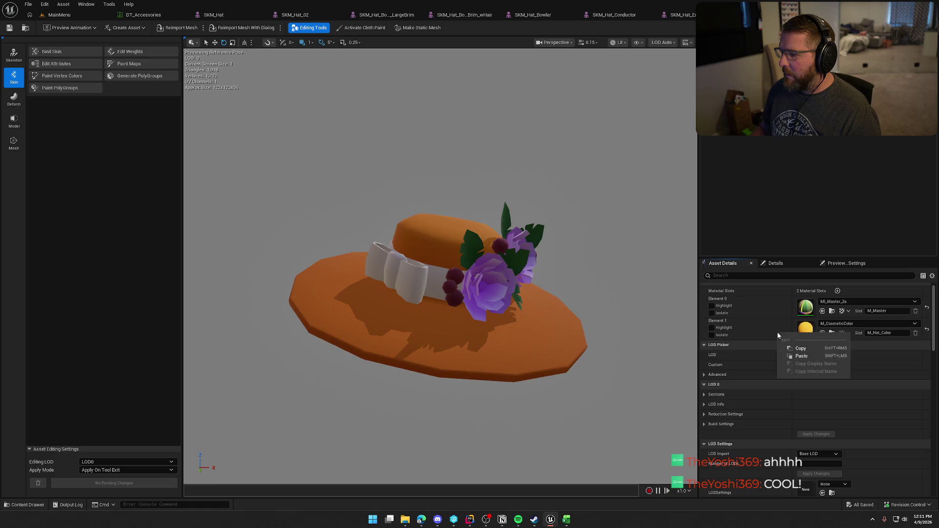
left_click(792, 357)
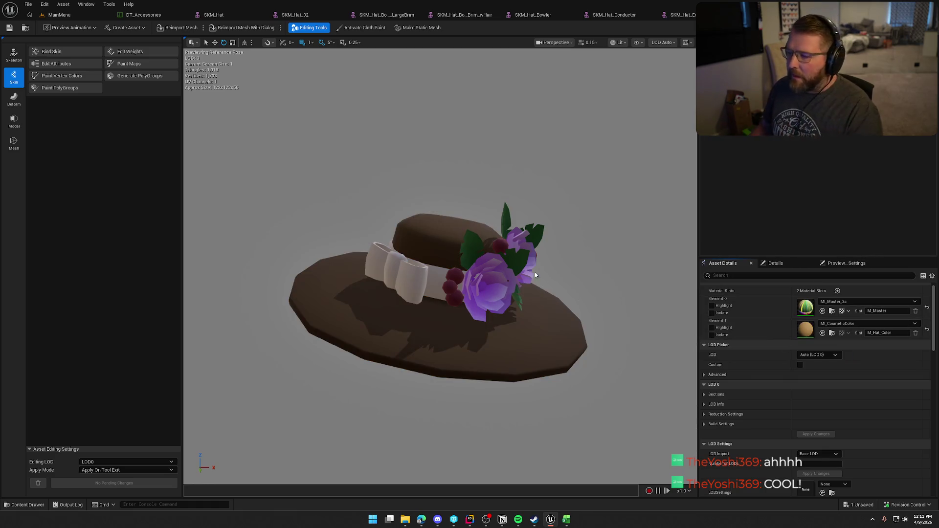
- Open SKM_Hat_Flower_wHair and SKM_Hat_Newsboy, then paste MI_CosmeticColor onto SKM_Hat_Straw
key("ctrl+space")
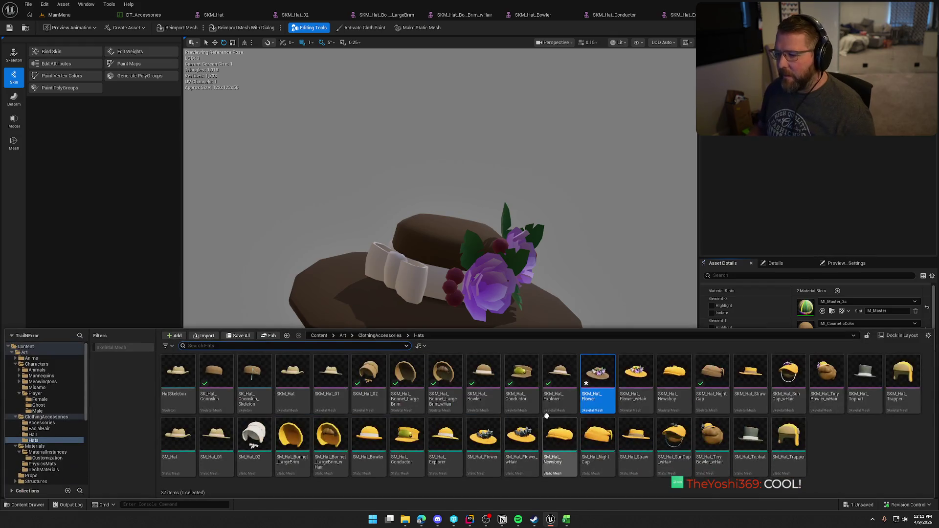
double_click(635, 374)
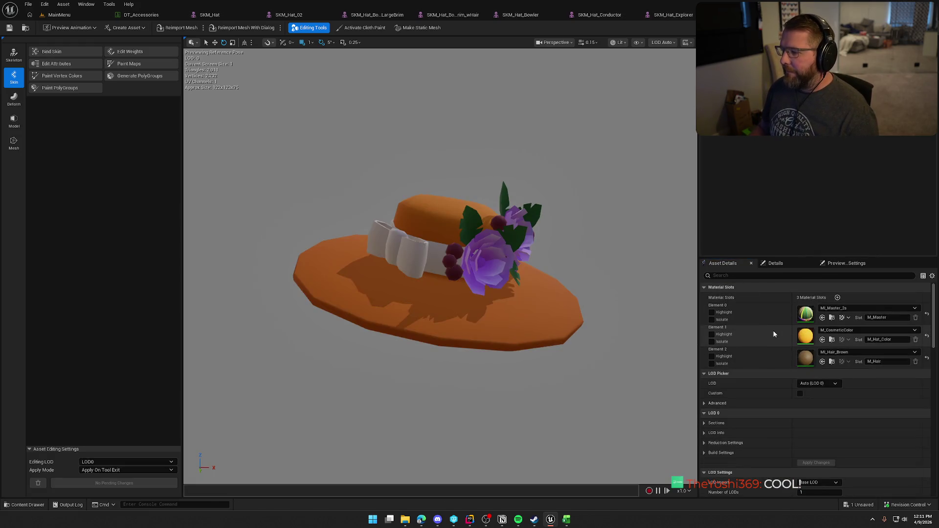
key("ctrl+space")
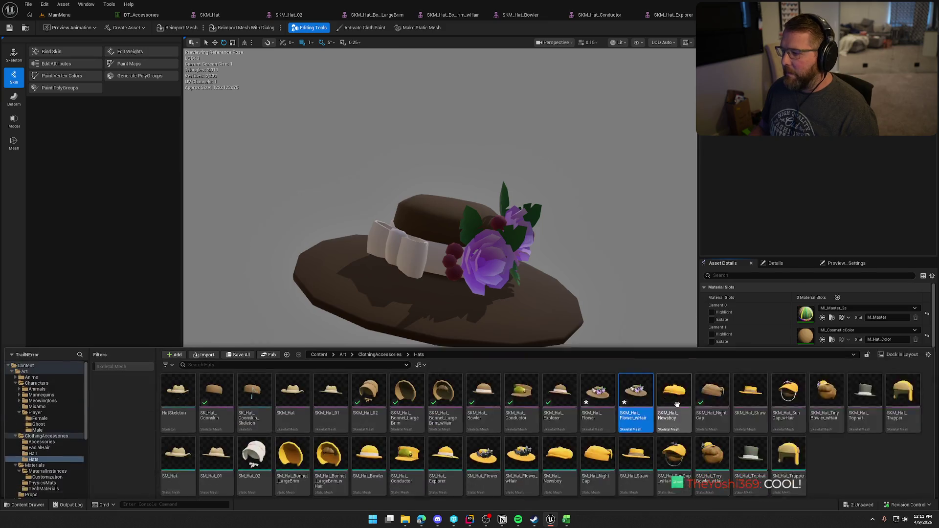
left_click(680, 374)
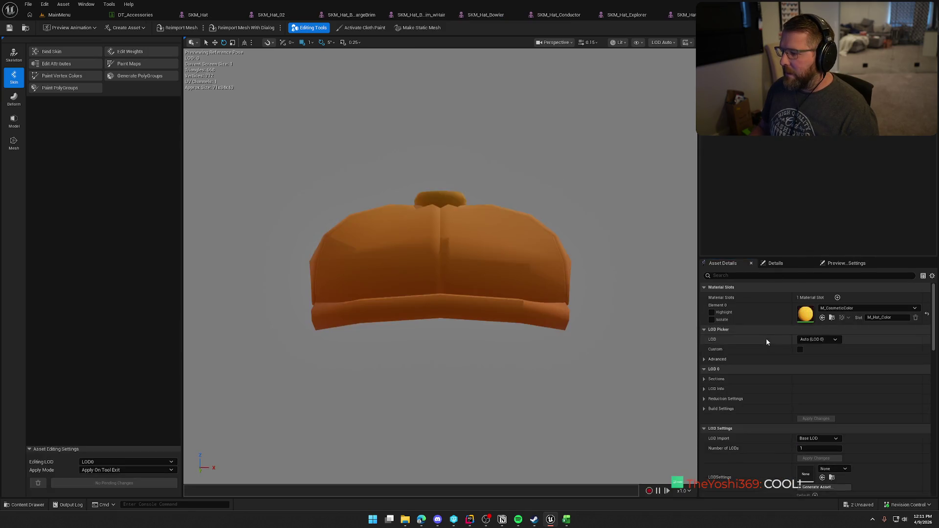
key("ctrl+space")
left_click(738, 383)
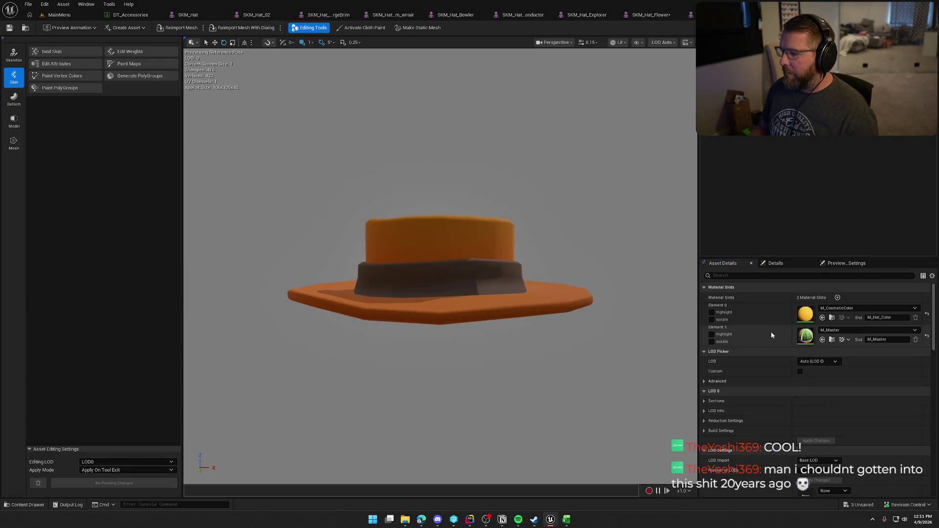
right_click(764, 322)
left_click(788, 340)
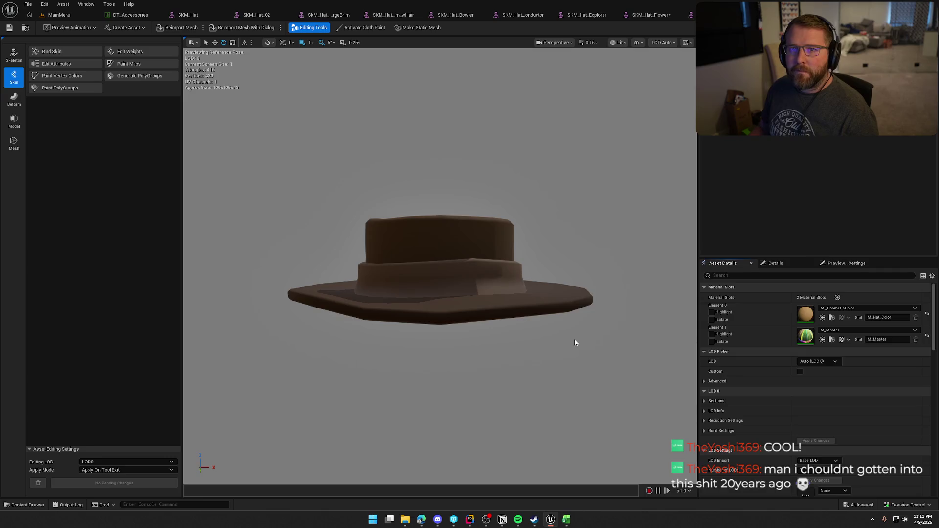
- Paste MI_CosmeticColor onto SKM_Hat_SunCap_wHair's Element 1 and the tiny bowler with hair
key("ctrl+space")
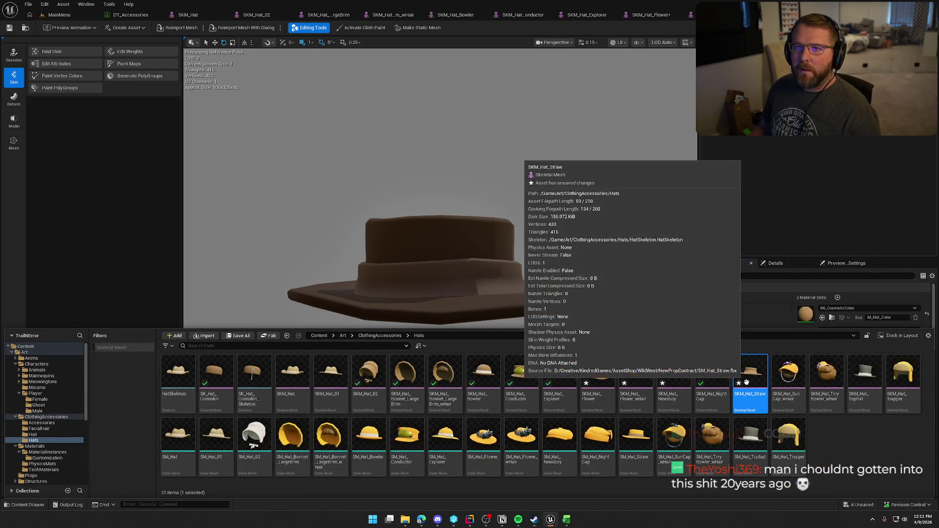
left_click(794, 387)
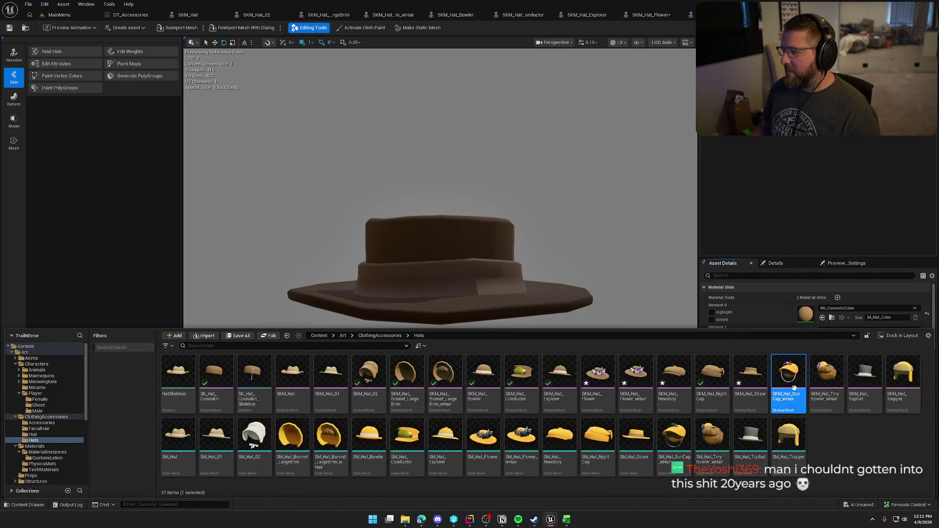
double_click(794, 388)
right_click(774, 344)
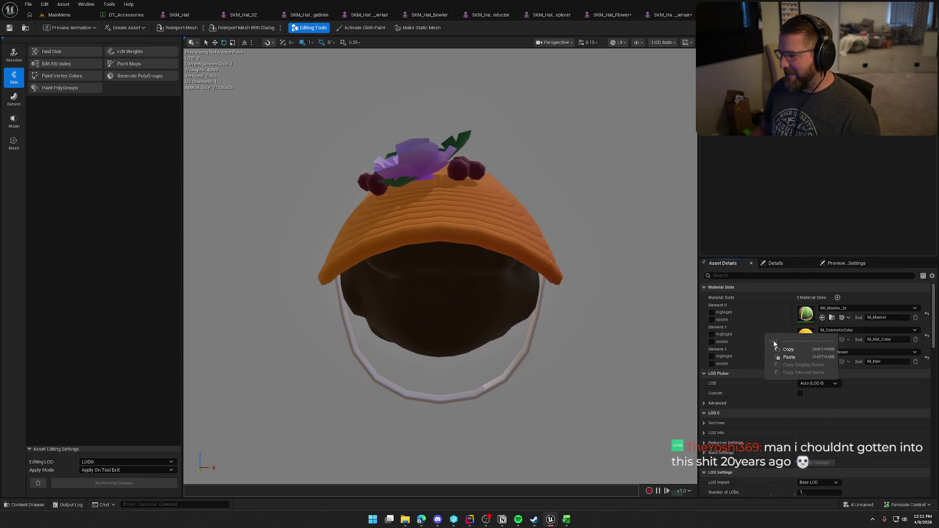
left_click(782, 357)
key("ctrl+space")
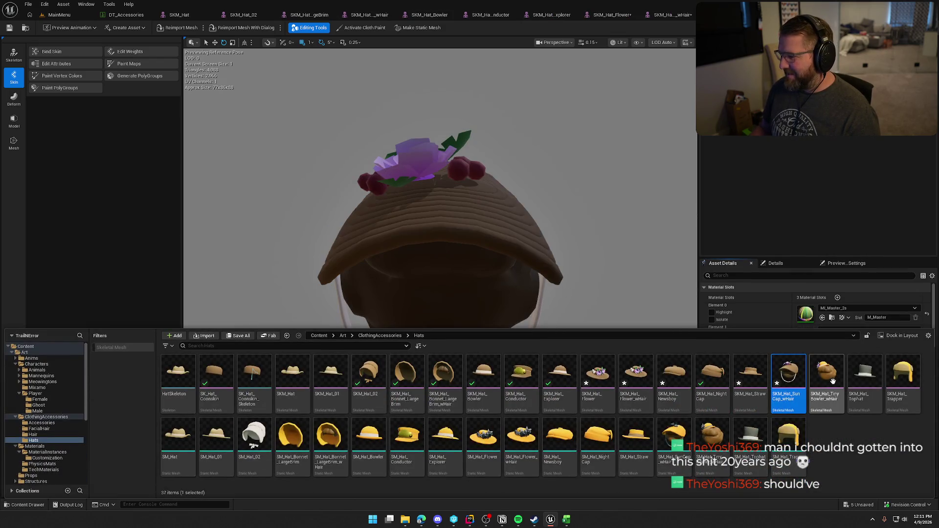
left_click(834, 378)
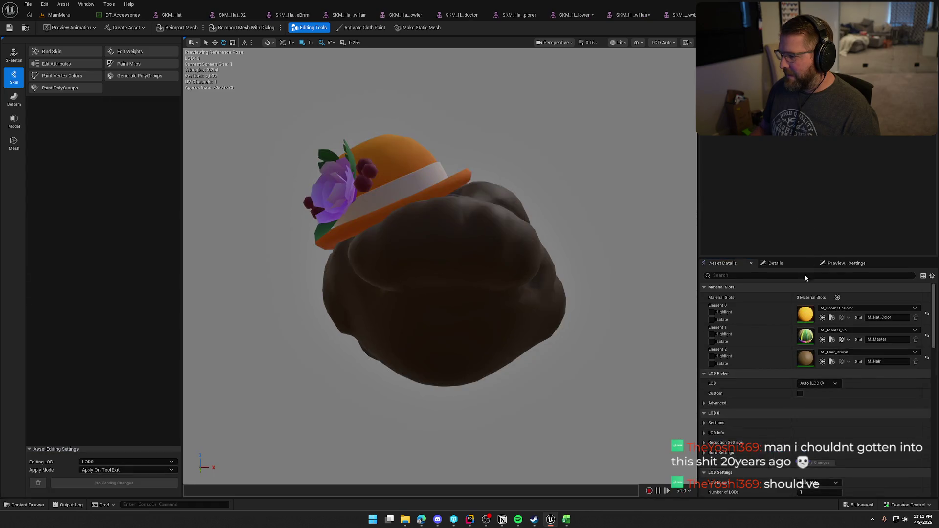
right_click(771, 318)
left_click(793, 330)
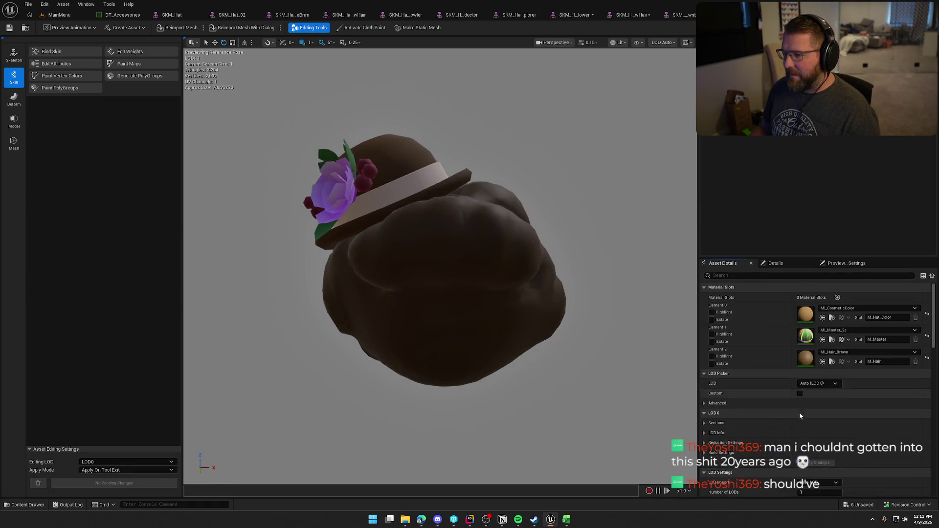
- Paste MI_CosmeticColor onto the trapper hat and filter the Hats folder to skeletal meshes
key("ctrl+space")
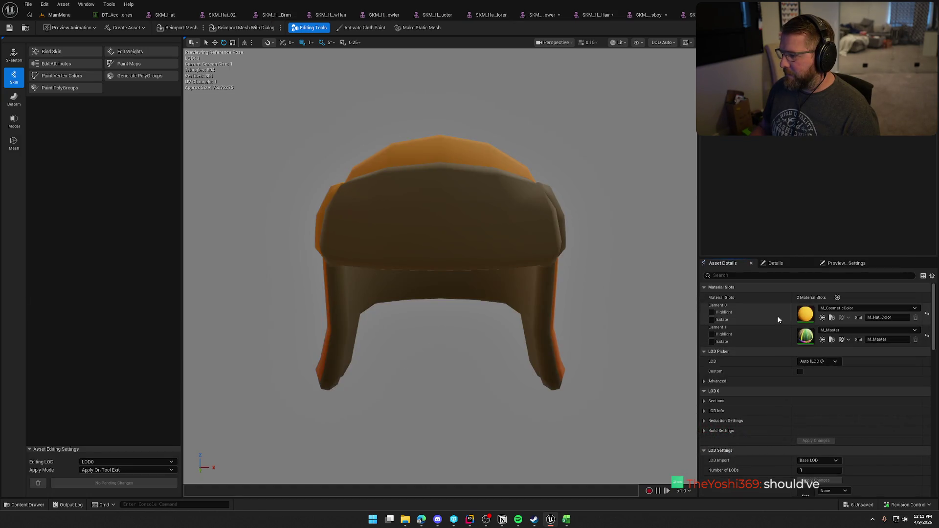
right_click(779, 323)
left_click(802, 340)
key("ctrl+space")
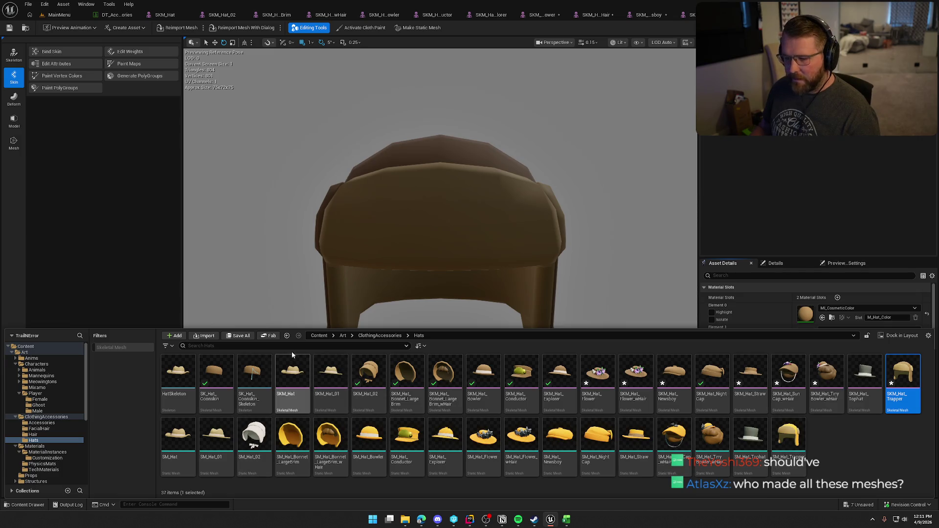
left_click(110, 348)
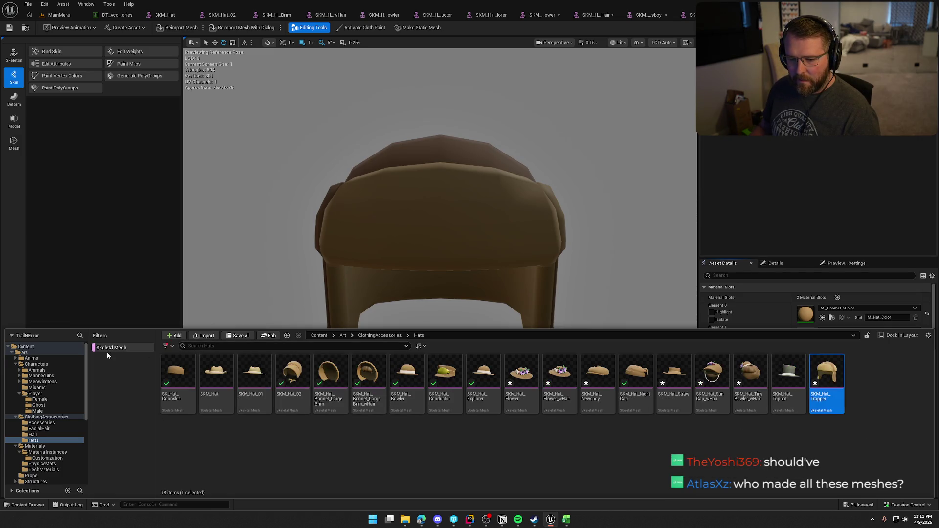
- Check out and save all unsaved hat skeletal meshes
left_click(769, 456)
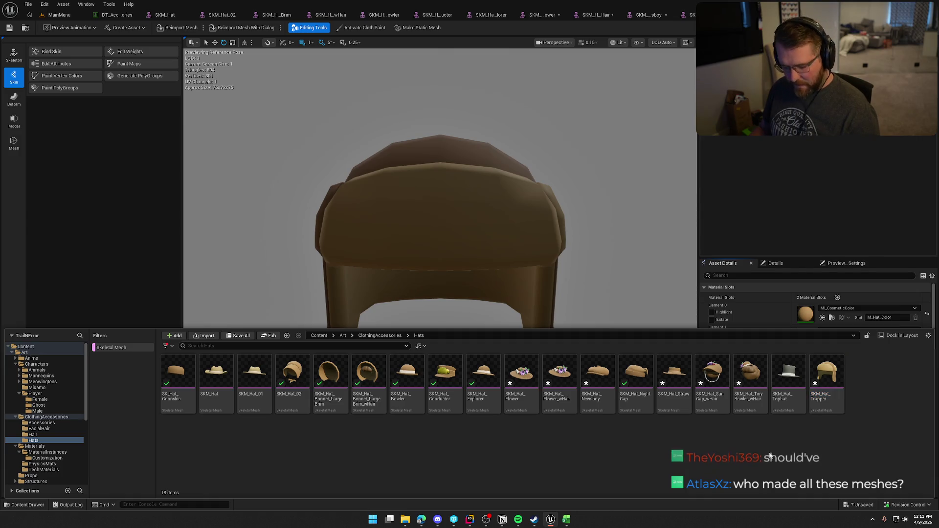
key("ctrl+shift+s")
left_click(461, 342)
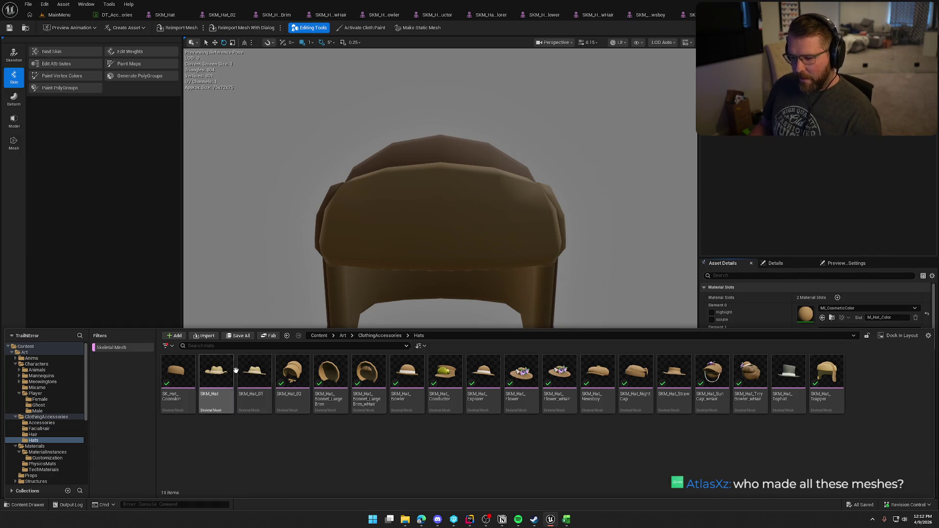
- Select SKM_Hat_01, SKM_Hat and SKM_Hat_Tophat, then close the Content Drawer
left_click(254, 374)
left_click(211, 380, "ctrl")
left_click(791, 386, "ctrl")
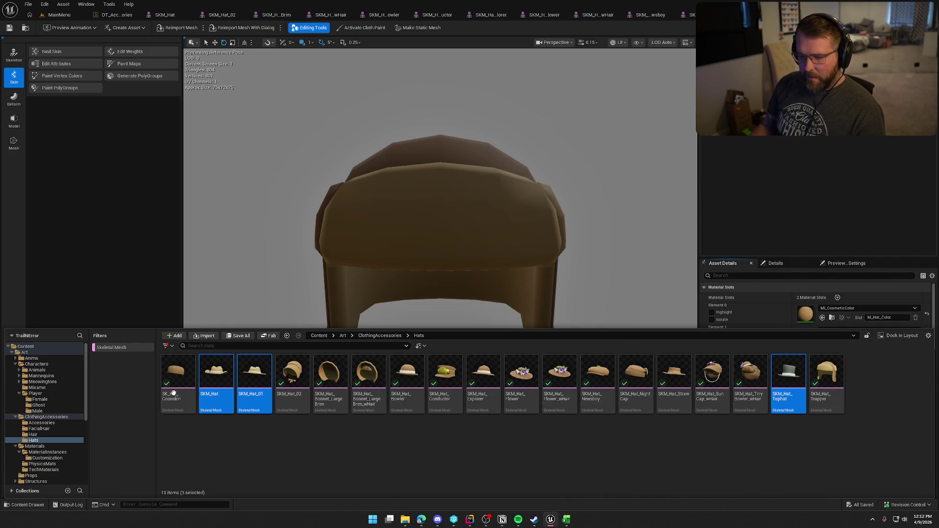
left_click(770, 170)
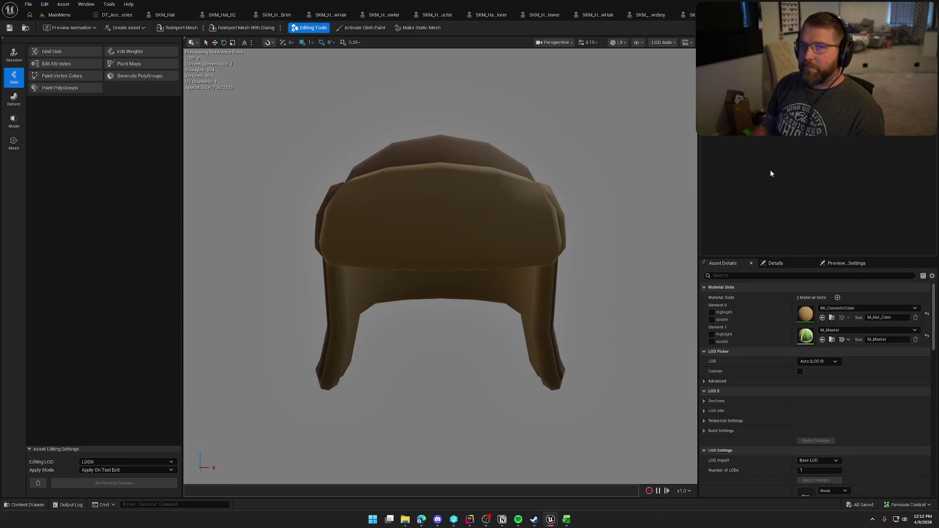